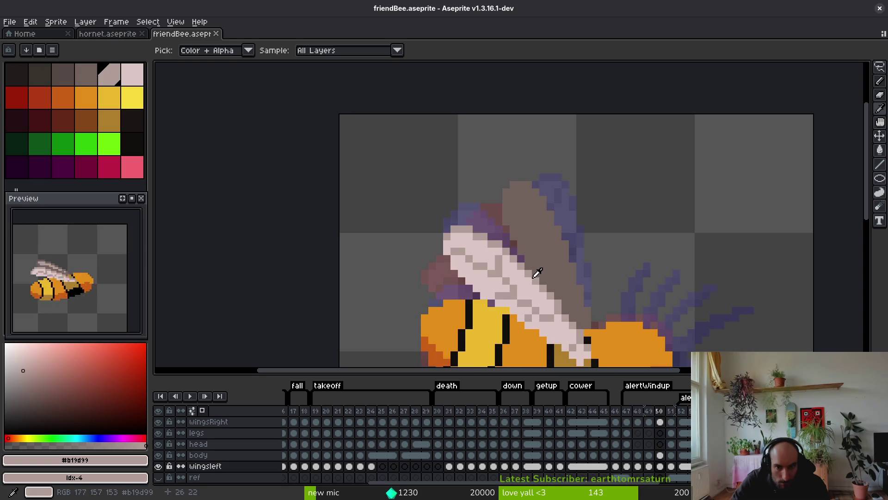
- Step back to frame 48 and switch to the Pencil
{"action": "key", "text": "Left"}
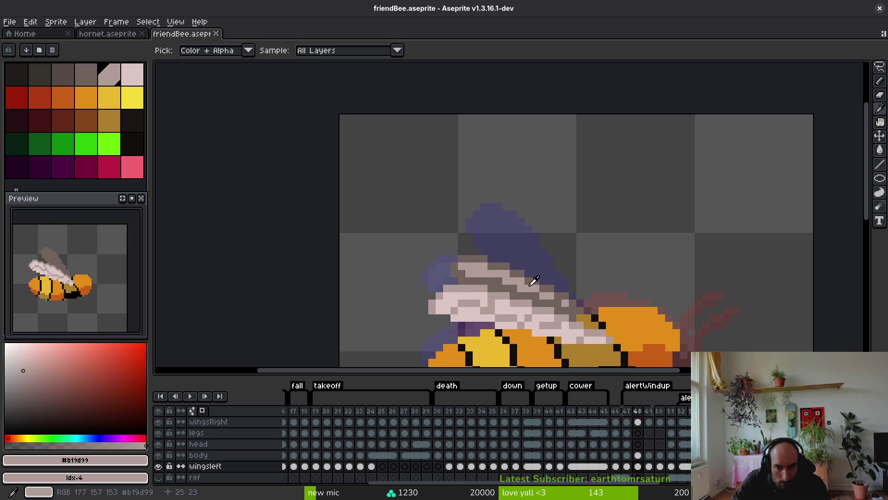
{"action": "key", "text": "Left"}
{"action": "key", "text": "Left"}
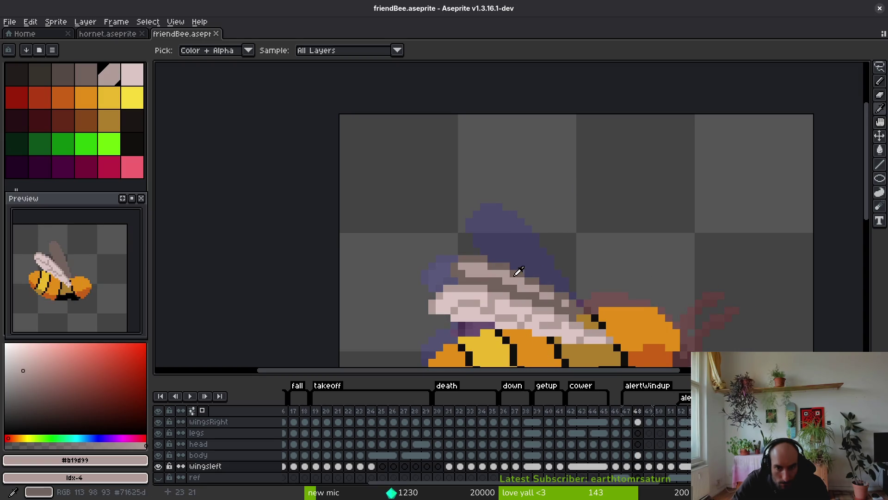
{"action": "key", "text": "b"}
{"action": "scroll", "coordinate": [499, 279], "scroll_direction": "up", "scroll_amount": 3}
- Retouch a few pixels on the left wing in frame 48
{"action": "left_click", "coordinate": [523, 292]}
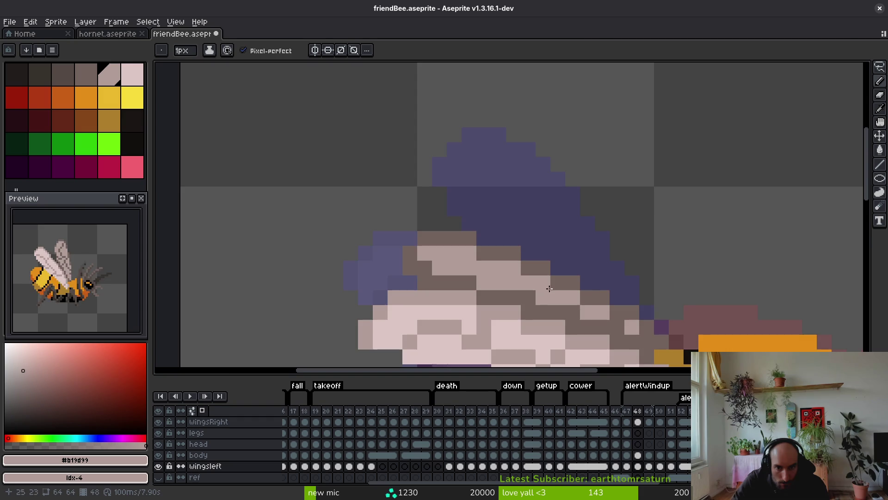
{"action": "scroll", "coordinate": [569, 307], "scroll_direction": "down", "scroll_amount": 5}
{"action": "left_click", "coordinate": [584, 299]}
{"action": "scroll", "coordinate": [578, 291], "scroll_direction": "up", "scroll_amount": 2}
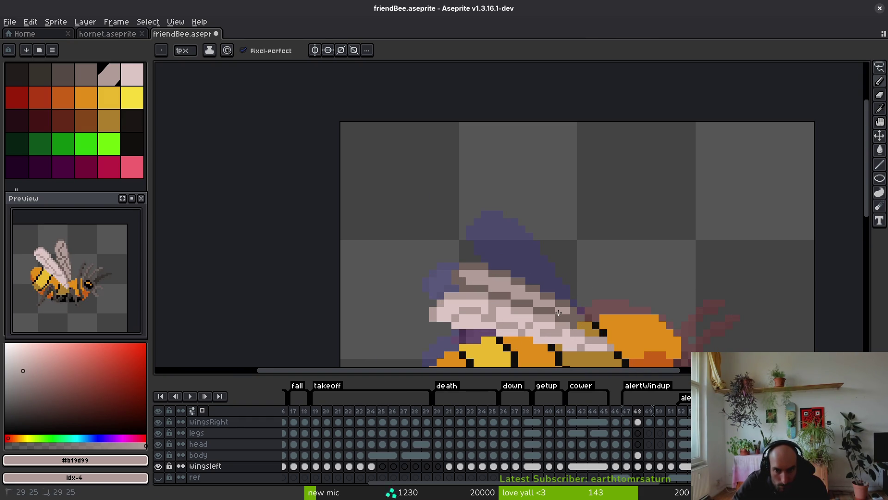
{"action": "scroll", "coordinate": [559, 341], "scroll_direction": "down", "scroll_amount": 3}
{"action": "key", "text": "Right"}
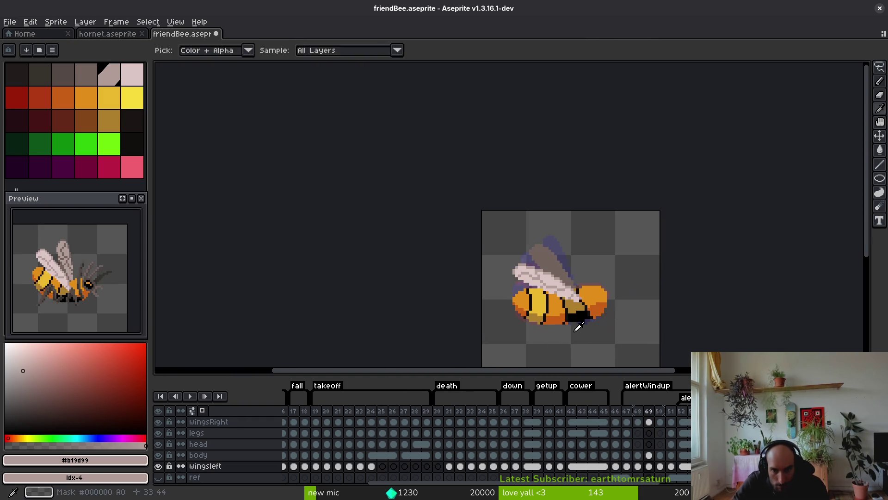
- Paint a light stroke across the wing and outline its brown upper-left edge in light
{"action": "scroll", "coordinate": [546, 288], "scroll_direction": "up", "scroll_amount": 5}
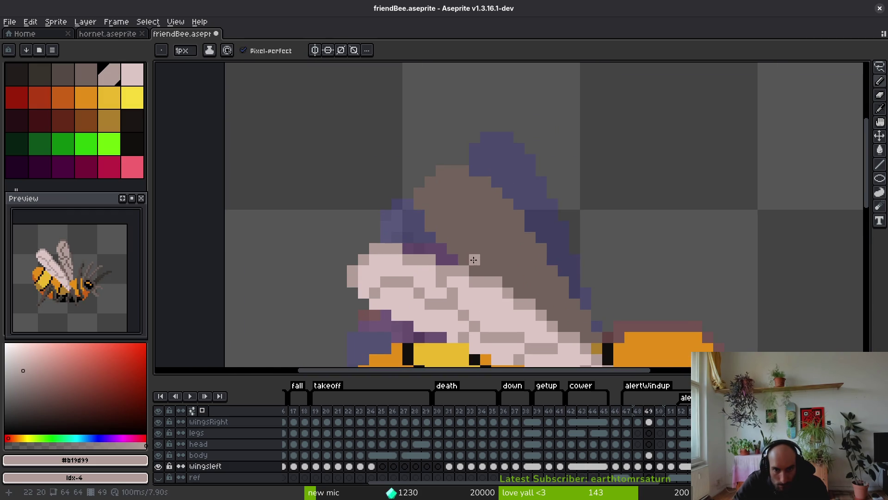
{"action": "left_click_drag", "start_coordinate": [469, 259], "coordinate": [510, 263]}
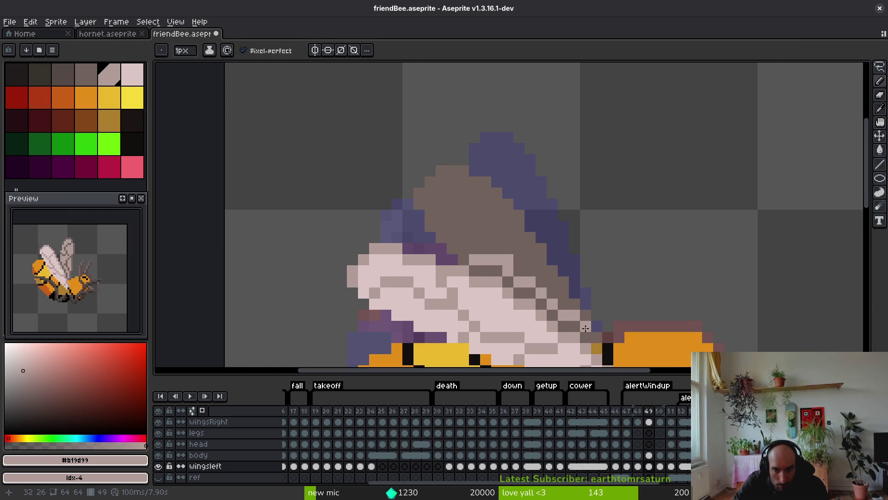
{"action": "mouse_move", "coordinate": [554, 297]}
{"action": "left_mouse_down"}
{"action": "mouse_move", "coordinate": [561, 308]}
{"action": "mouse_move", "coordinate": [511, 230]}
{"action": "left_mouse_up"}
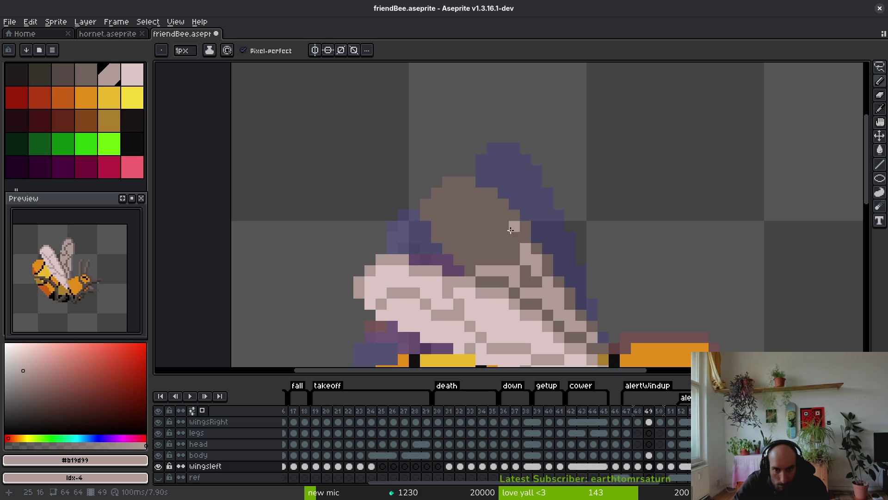
{"action": "mouse_move", "coordinate": [486, 201]}
{"action": "left_mouse_down"}
{"action": "mouse_move", "coordinate": [444, 192]}
{"action": "mouse_move", "coordinate": [436, 213]}
{"action": "left_mouse_up"}
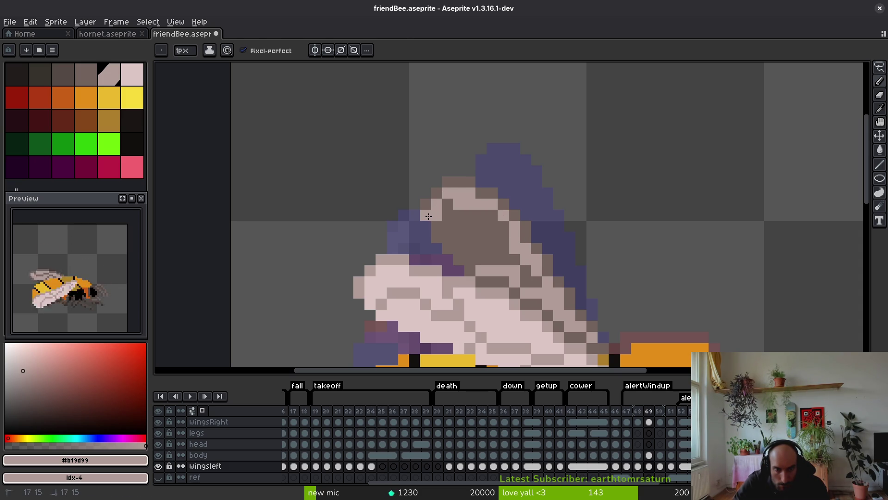
- Bucket-fill the brown wing area with the light colour, then pick the darker grey for the Pencil
{"action": "key", "text": "g"}
{"action": "left_click", "coordinate": [462, 242]}
{"action": "scroll", "coordinate": [504, 249], "scroll_direction": "down", "scroll_amount": 5}
{"action": "scroll", "coordinate": [504, 250], "scroll_direction": "up", "scroll_amount": 5}
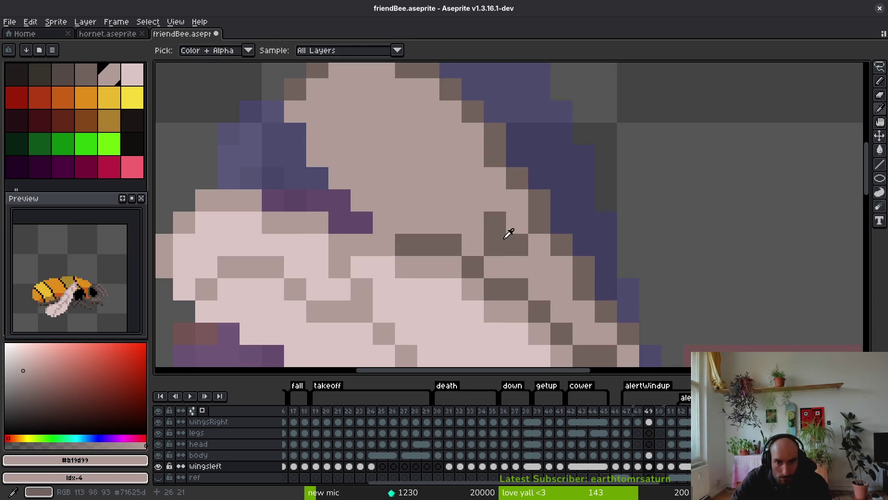
{"action": "left_click", "coordinate": [507, 232], "text": "alt"}
{"action": "key", "text": "b"}
{"action": "scroll", "coordinate": [463, 194], "scroll_direction": "up", "scroll_amount": 2}
{"action": "scroll", "coordinate": [377, 144], "scroll_direction": "down", "scroll_amount": 2}
- Flip between frames to compare poses, ending on frame 50
{"action": "key", "text": "period"}
{"action": "scroll", "coordinate": [408, 214], "scroll_direction": "down", "scroll_amount": 4}
{"action": "key", "text": "comma"}
{"action": "key", "text": "period"}
{"action": "key", "text": "period"}
{"action": "key", "text": "comma"}
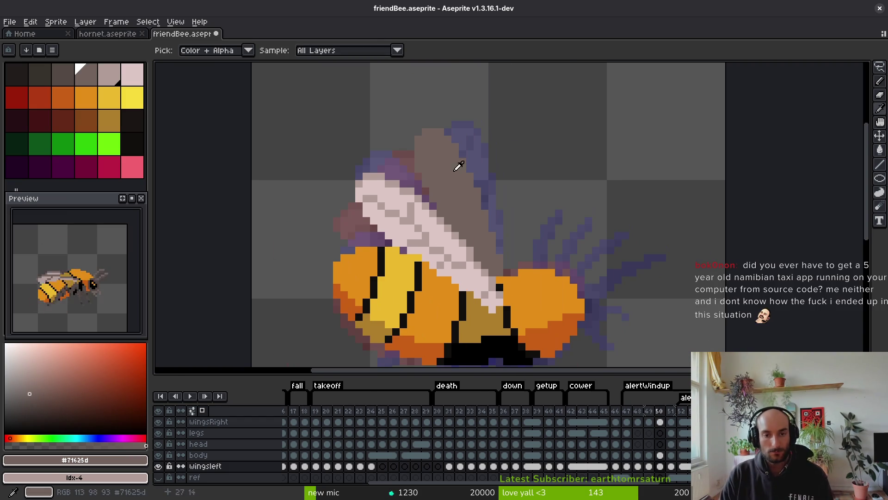
- Sample the light wing colour and shade a diagonal stroke down the wing
{"action": "left_click", "coordinate": [442, 218], "text": "alt"}
{"action": "scroll", "coordinate": [416, 213], "scroll_direction": "up", "scroll_amount": 3}
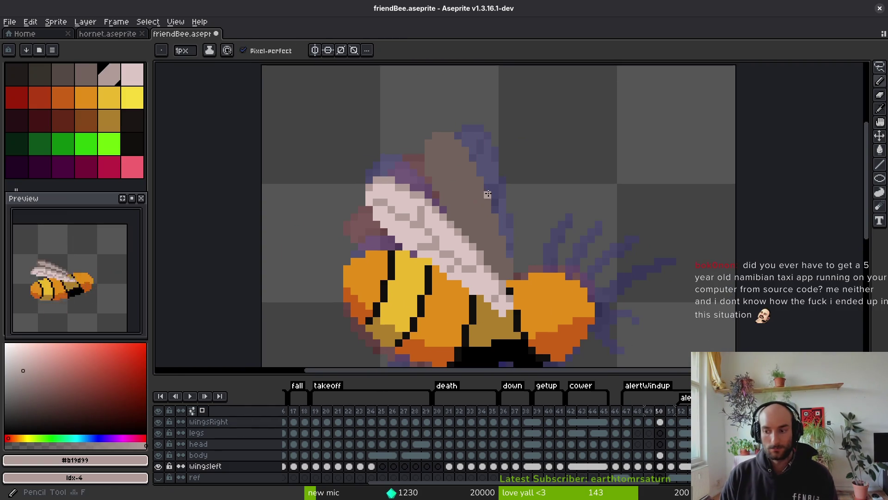
{"action": "key", "text": "s"}
{"action": "left_click_drag", "start_coordinate": [427, 229], "coordinate": [508, 319]}
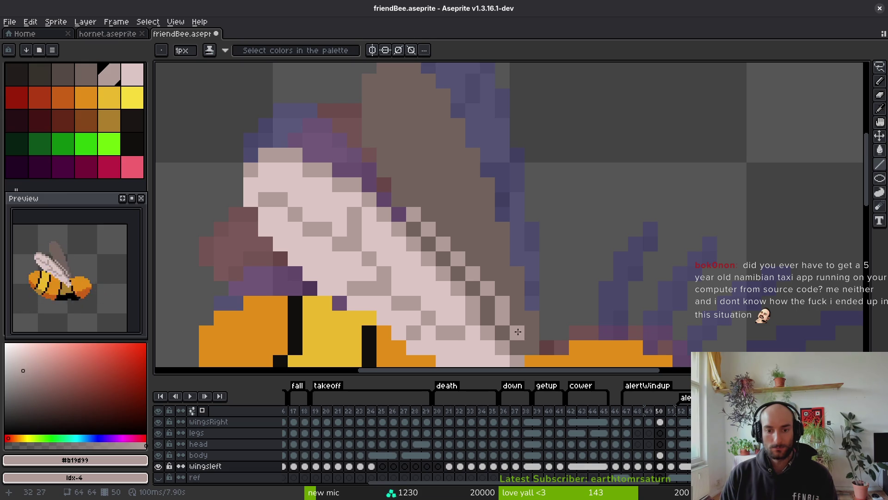
{"action": "right_click", "coordinate": [486, 299]}
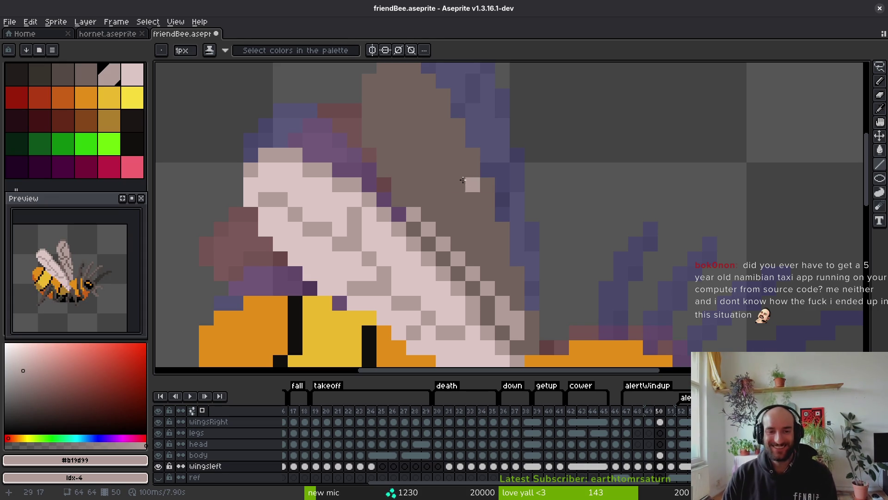
{"action": "left_click", "coordinate": [442, 214]}
- Fill the brown wing interior with the light colour after touching up its edge
{"action": "key", "text": "g"}
{"action": "left_click", "coordinate": [433, 206]}
{"action": "key", "text": "ctrl+z"}
{"action": "key", "text": "b"}
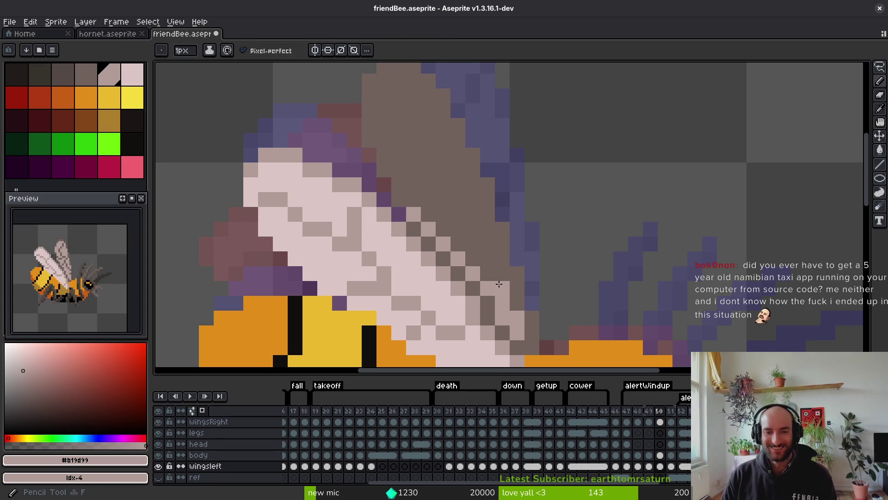
{"action": "mouse_move", "coordinate": [498, 281]}
{"action": "left_mouse_down"}
{"action": "mouse_move", "coordinate": [496, 233]}
{"action": "mouse_move", "coordinate": [416, 104]}
{"action": "left_mouse_up"}
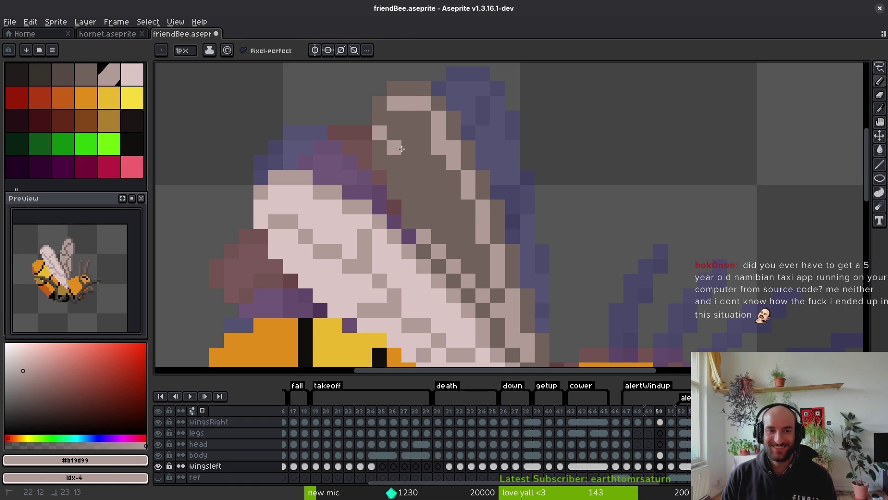
{"action": "key", "text": "g"}
{"action": "left_click", "coordinate": [430, 199]}
{"action": "scroll", "coordinate": [430, 198], "scroll_direction": "down", "scroll_amount": 2}
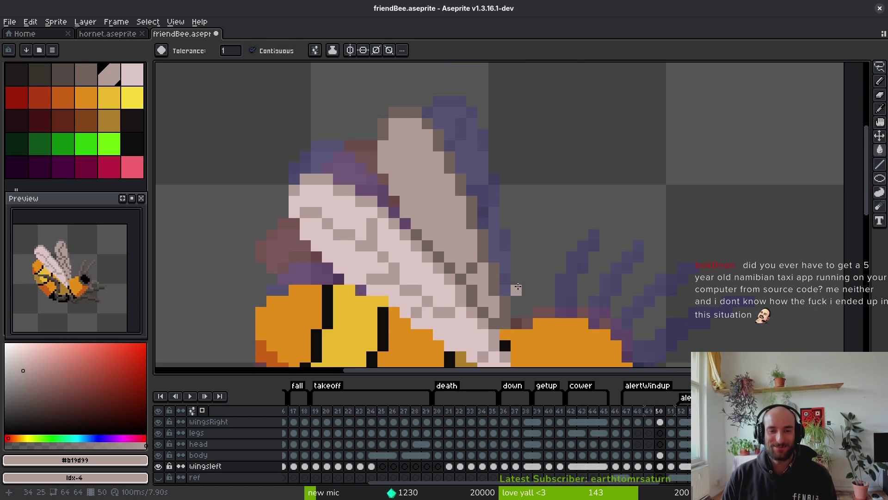
- Pick the darker wing grey and try a dark fill, then undo it
{"action": "left_click", "coordinate": [507, 292], "text": "alt"}
{"action": "key", "text": "ctrl+z"}
{"action": "key", "text": "ctrl+y"}
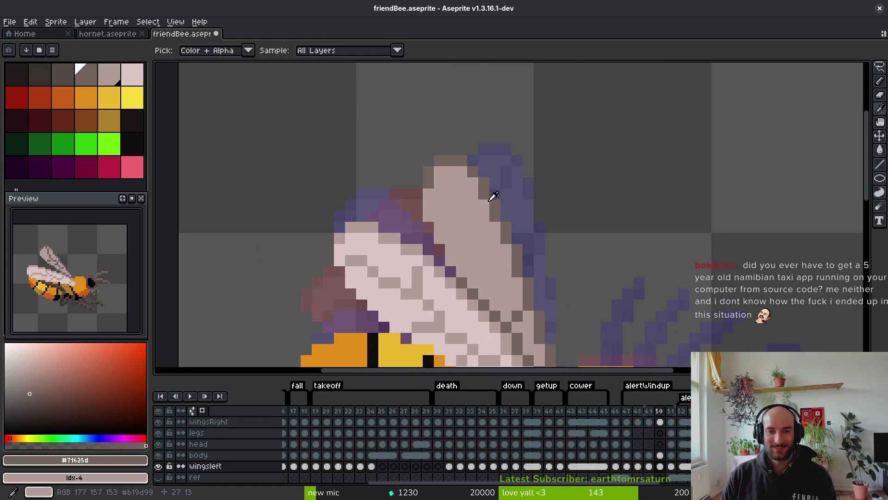
{"action": "scroll", "coordinate": [481, 165], "scroll_direction": "down", "scroll_amount": 3}
{"action": "left_click", "coordinate": [476, 119]}
{"action": "key", "text": "ctrl+z"}
{"action": "key", "text": "b"}
- Draw a dark vein diagonally down the wing and compare it with frame 49
{"action": "mouse_move", "coordinate": [465, 127]}
{"action": "left_mouse_down"}
{"action": "mouse_move", "coordinate": [472, 153]}
{"action": "mouse_move", "coordinate": [507, 196]}
{"action": "left_mouse_up"}
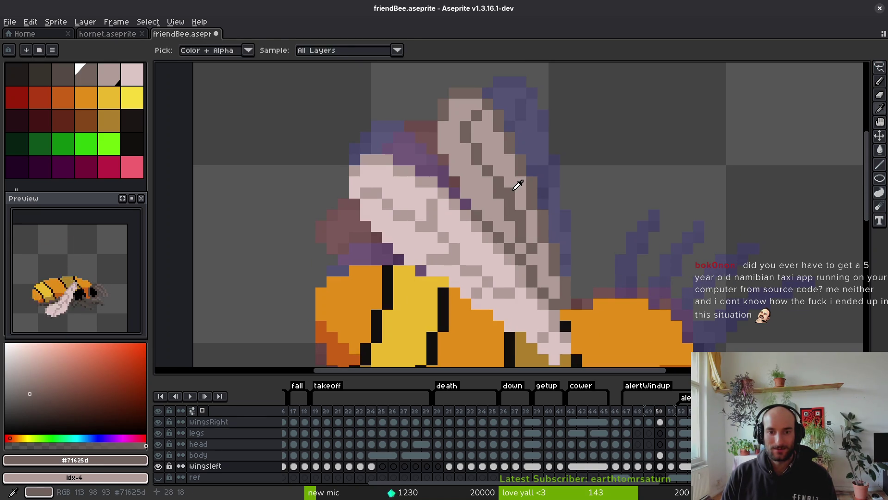
{"action": "left_click", "coordinate": [519, 212], "text": "alt"}
{"action": "left_click", "coordinate": [511, 208], "text": "alt"}
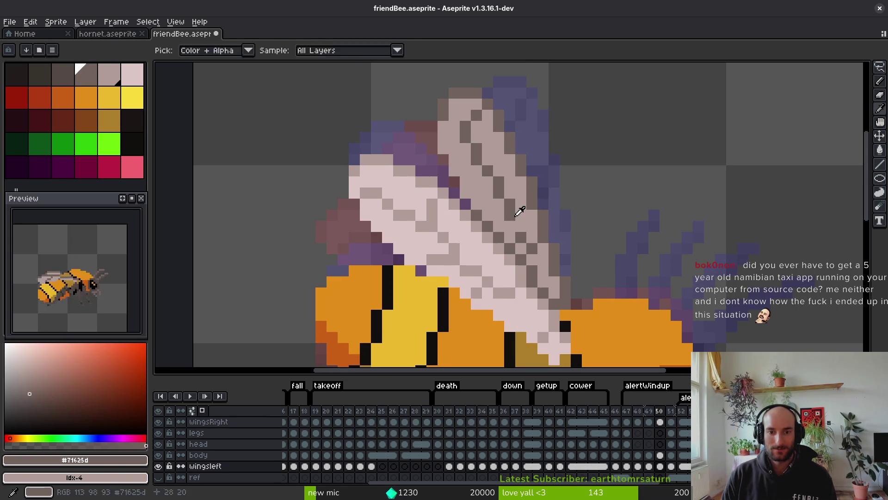
{"action": "scroll", "coordinate": [541, 227], "scroll_direction": "down", "scroll_amount": 5}
{"action": "scroll", "coordinate": [522, 208], "scroll_direction": "up", "scroll_amount": 5}
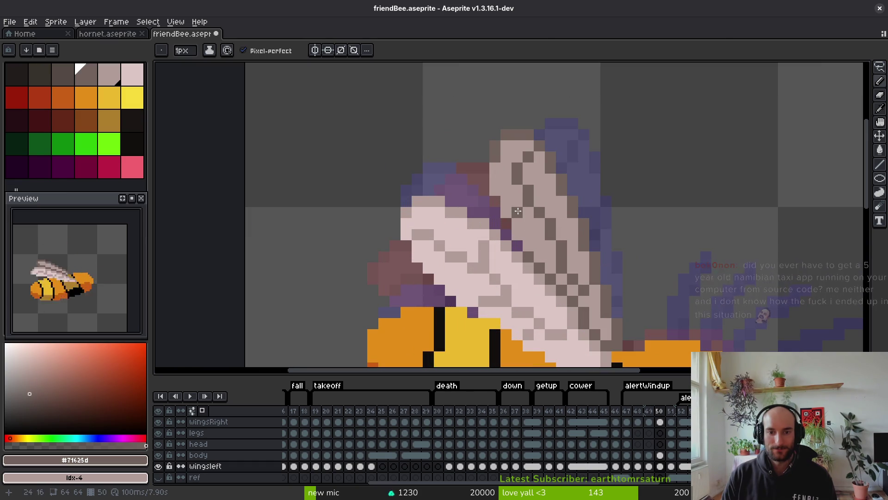
{"action": "scroll", "coordinate": [522, 208], "scroll_direction": "down", "scroll_amount": 5}
{"action": "key", "text": "Left"}
{"action": "key", "text": "Right"}
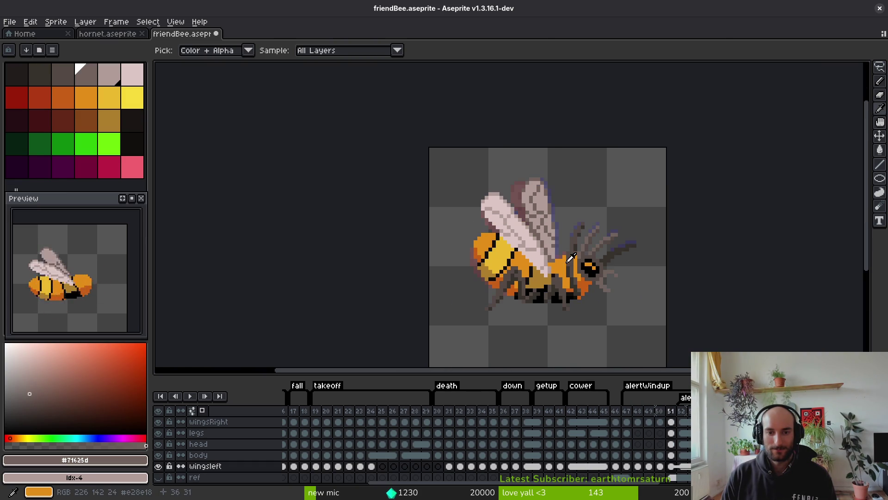
- Darken three vein pixels and lighten one on the frame 50 wing, then save
{"action": "key", "text": "Left"}
{"action": "key", "text": "Right"}
{"action": "scroll", "coordinate": [526, 227], "scroll_direction": "up", "scroll_amount": 5}
{"action": "scroll", "coordinate": [526, 227], "scroll_direction": "up", "scroll_amount": 3}
{"action": "left_click", "coordinate": [509, 194]}
{"action": "left_click", "coordinate": [478, 190]}
{"action": "left_click", "coordinate": [460, 160]}
{"action": "left_click", "coordinate": [461, 128], "text": "alt"}
{"action": "left_click", "coordinate": [544, 164]}
{"action": "scroll", "coordinate": [560, 202], "scroll_direction": "down", "scroll_amount": 4}
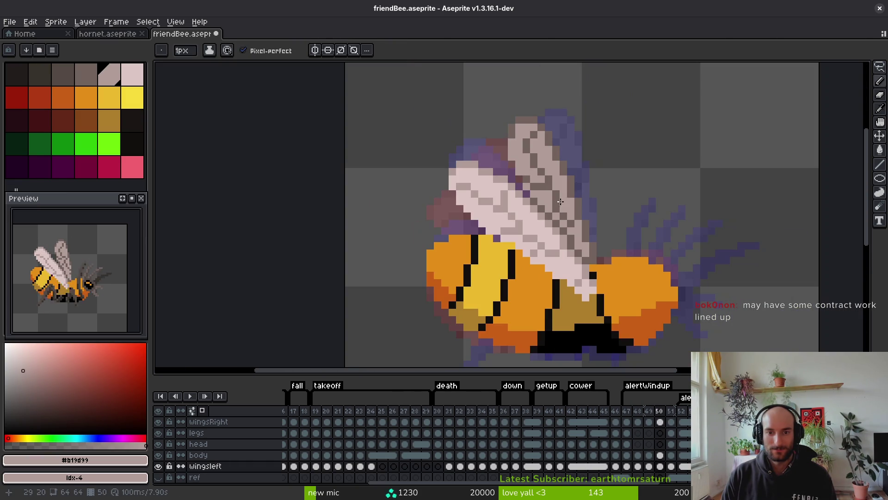
{"action": "key", "text": "ctrl+s"}
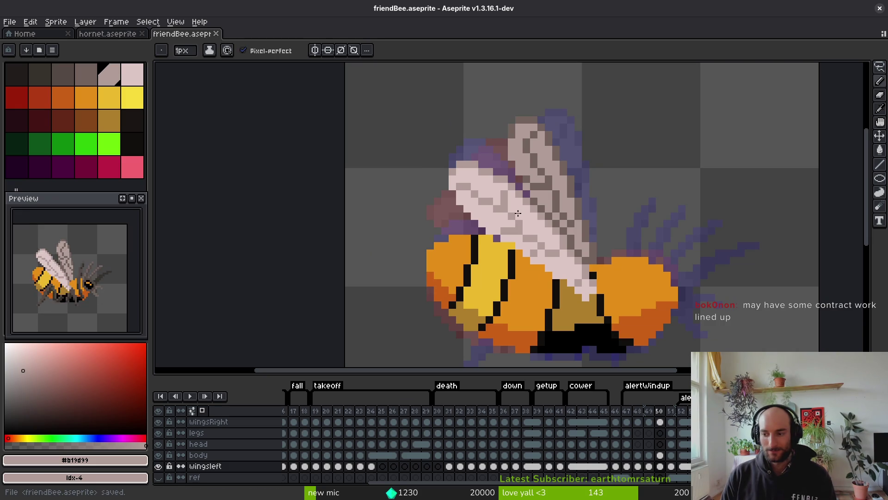
- Compare with frame 49, then darken one wing pixel and lighten another
{"action": "scroll", "coordinate": [528, 195], "scroll_direction": "up", "scroll_amount": 3}
{"action": "left_click", "coordinate": [526, 185], "text": "alt"}
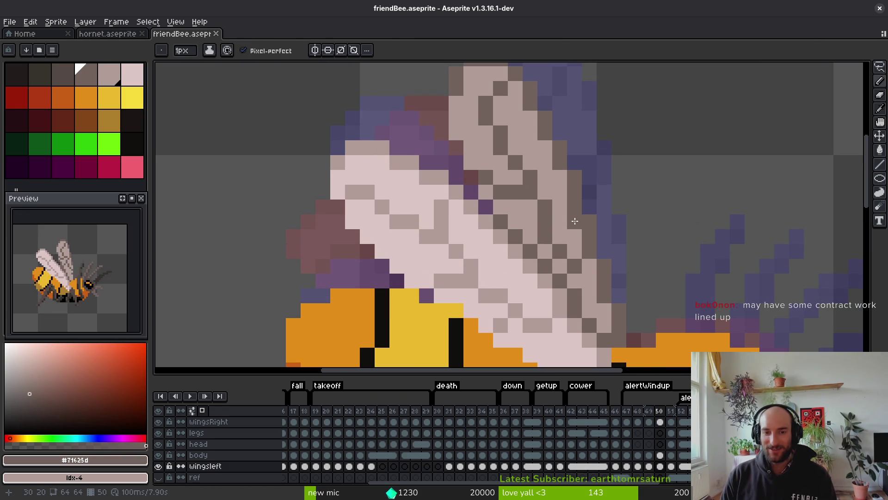
{"action": "scroll", "coordinate": [562, 229], "scroll_direction": "down", "scroll_amount": 2}
{"action": "scroll", "coordinate": [561, 229], "scroll_direction": "down", "scroll_amount": 2}
{"action": "key", "text": "Left"}
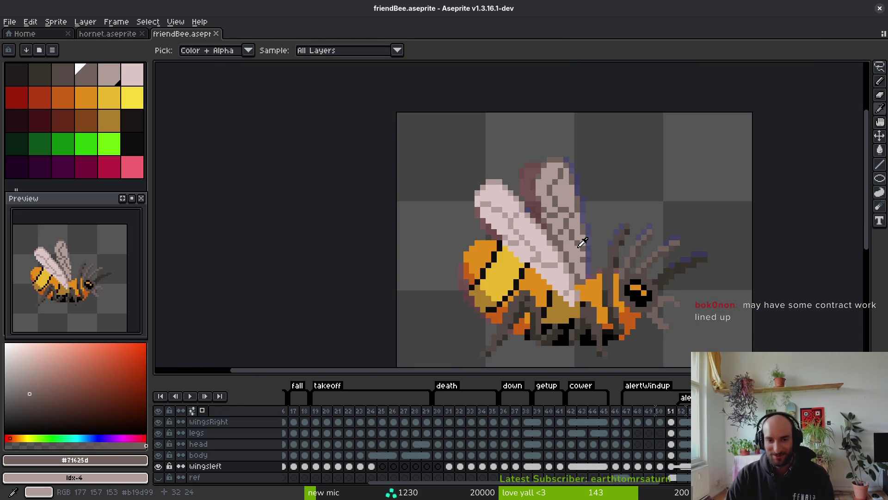
{"action": "key", "text": "Right"}
{"action": "key", "text": "Right"}
{"action": "key", "text": "Left"}
{"action": "scroll", "coordinate": [529, 244], "scroll_direction": "up", "scroll_amount": 3}
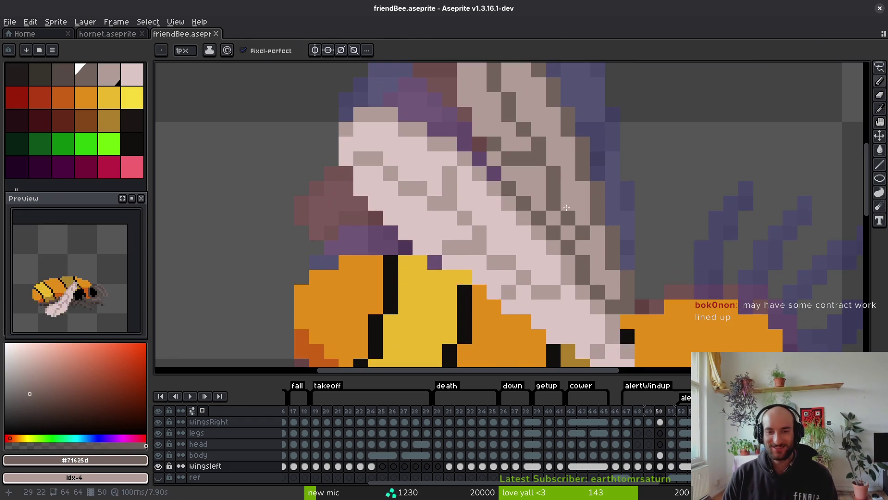
{"action": "left_click", "coordinate": [542, 196]}
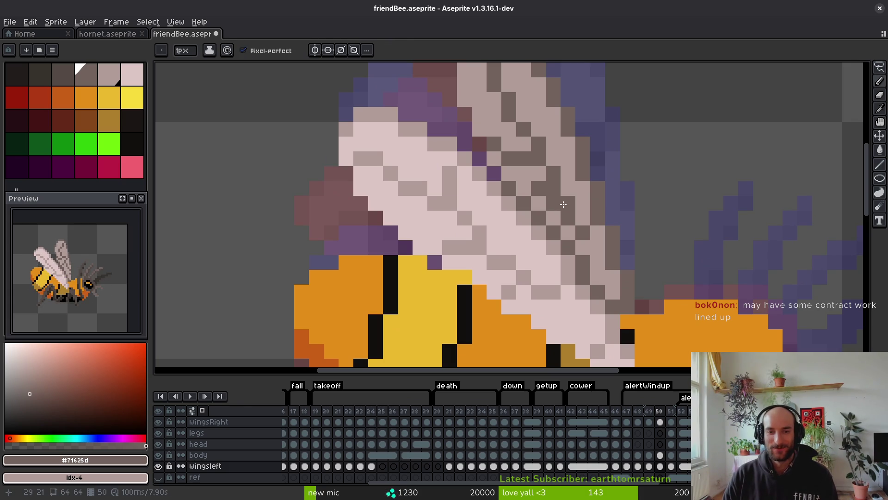
{"action": "left_click", "coordinate": [563, 204], "text": "alt"}
{"action": "left_click", "coordinate": [553, 188]}
- Re-sample the wing shades and save friendBee.aseprite again
{"action": "left_click", "coordinate": [563, 185], "text": "alt"}
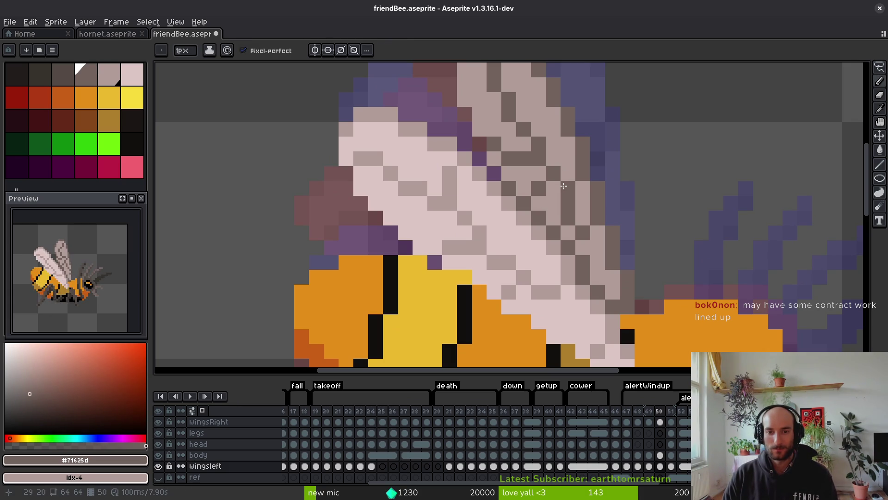
{"action": "scroll", "coordinate": [564, 186], "scroll_direction": "down", "scroll_amount": 4}
{"action": "scroll", "coordinate": [577, 204], "scroll_direction": "up", "scroll_amount": 2}
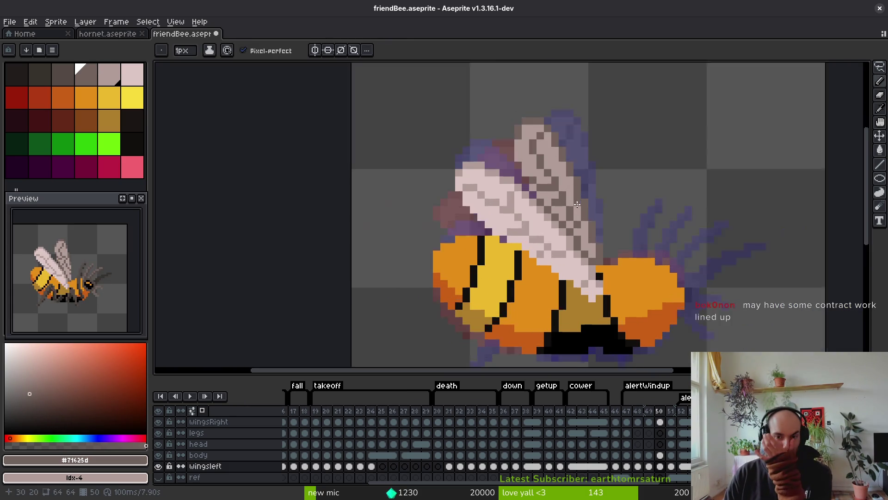
{"action": "scroll", "coordinate": [577, 204], "scroll_direction": "up", "scroll_amount": 2}
{"action": "left_click", "coordinate": [529, 199], "text": "alt"}
{"action": "key", "text": "ctrl+s"}
{"action": "left_click", "coordinate": [543, 209], "text": "alt"}
{"action": "scroll", "coordinate": [550, 215], "scroll_direction": "down", "scroll_amount": 5}
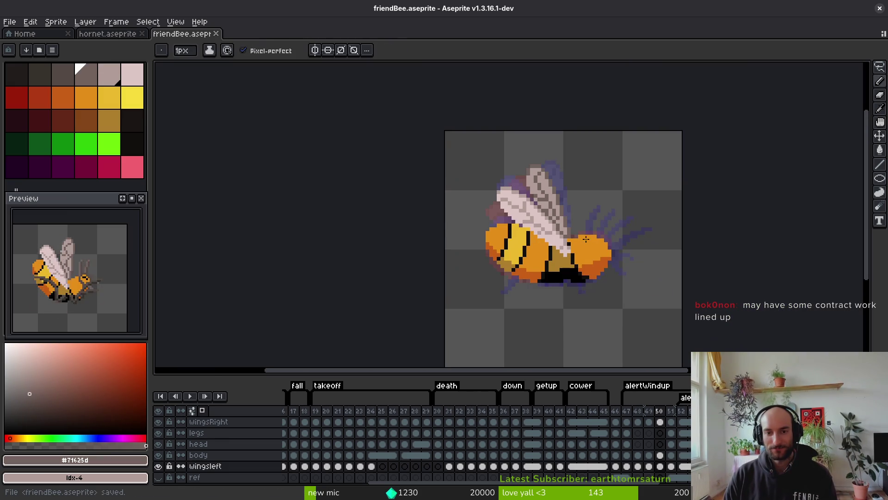
- Paint a dark shading pixel on the wing and re-pick the light and dark shades
{"action": "scroll", "coordinate": [556, 221], "scroll_direction": "up", "scroll_amount": 1}
{"action": "scroll", "coordinate": [556, 220], "scroll_direction": "up", "scroll_amount": 4}
{"action": "left_click", "coordinate": [509, 187]}
{"action": "left_click", "coordinate": [512, 200], "text": "alt"}
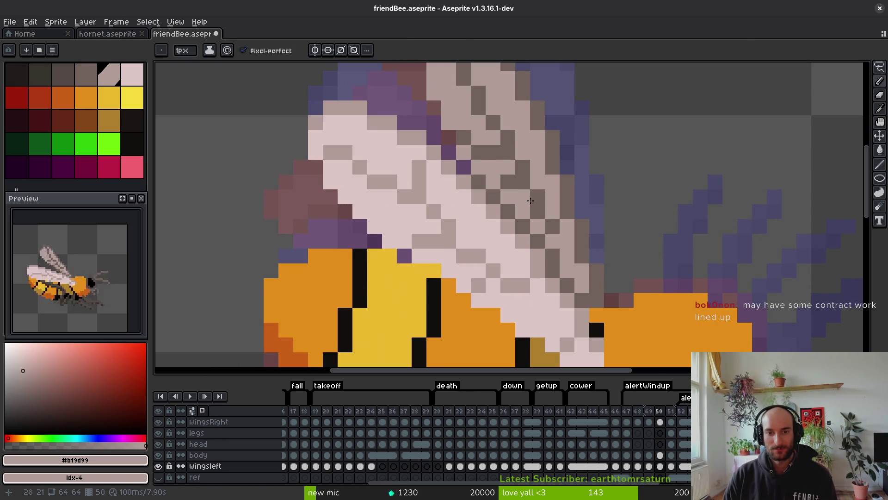
{"action": "scroll", "coordinate": [530, 201], "scroll_direction": "down", "scroll_amount": 4}
{"action": "scroll", "coordinate": [558, 229], "scroll_direction": "up", "scroll_amount": 3}
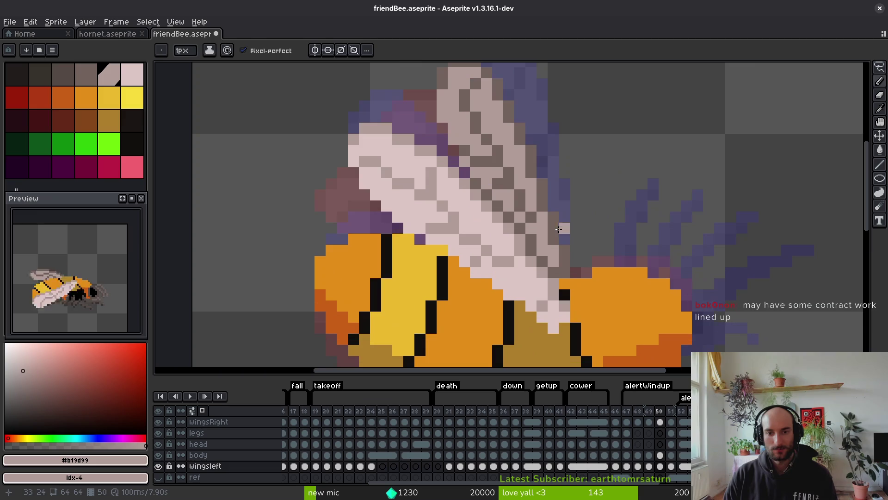
{"action": "left_click", "coordinate": [531, 198], "text": "alt"}
{"action": "scroll", "coordinate": [551, 204], "scroll_direction": "down", "scroll_amount": 4}
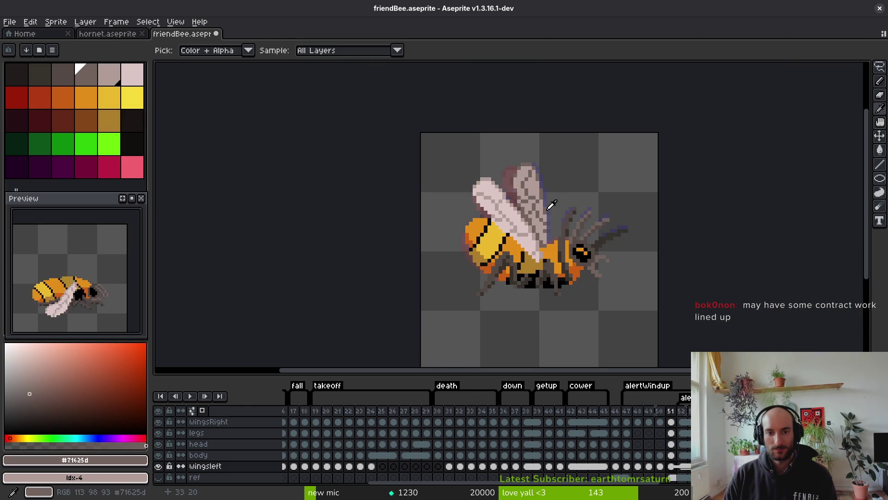
{"action": "scroll", "coordinate": [555, 199], "scroll_direction": "up", "scroll_amount": 3}
- Flip between frames 49 and 50 to compare the wings, ending on frame 50
{"action": "key", "text": "comma"}
{"action": "scroll", "coordinate": [560, 231], "scroll_direction": "down", "scroll_amount": 3}
{"action": "key", "text": "comma"}
{"action": "key", "text": "period"}
{"action": "key", "text": "comma"}
{"action": "key", "text": "period"}
{"action": "scroll", "coordinate": [544, 203], "scroll_direction": "up", "scroll_amount": 3}
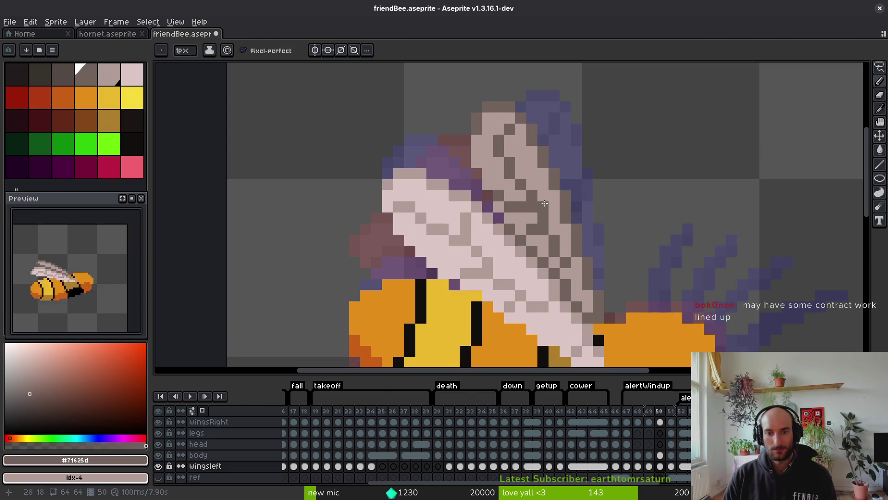
- Alternate light and dark wing shades to paint darker vein pixels
{"action": "left_click", "coordinate": [528, 195], "text": "alt"}
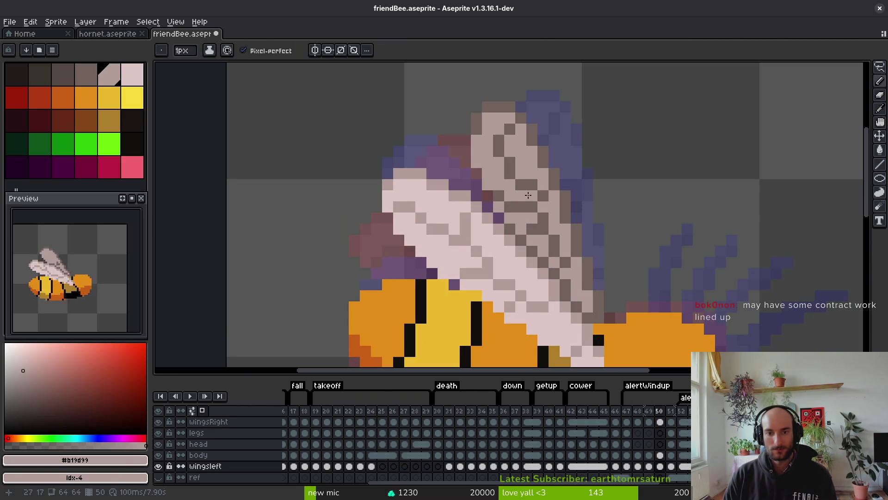
{"action": "left_click", "coordinate": [539, 198], "text": "alt"}
{"action": "left_click", "coordinate": [532, 195]}
{"action": "left_click", "coordinate": [531, 204], "text": "alt"}
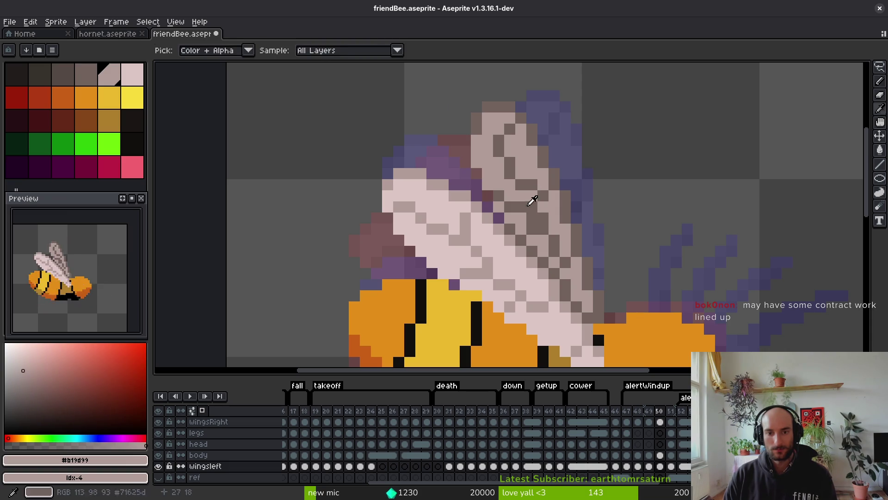
{"action": "left_click", "coordinate": [549, 210], "text": "alt"}
{"action": "left_click", "coordinate": [537, 210], "text": "alt"}
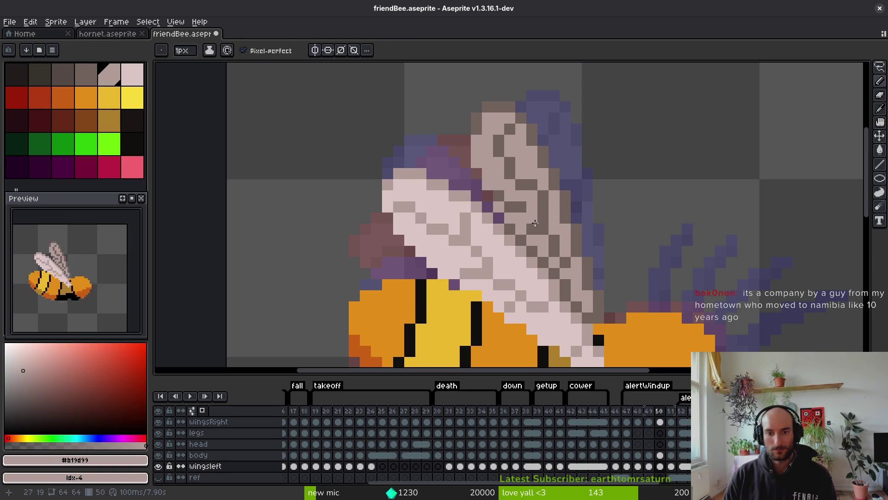
{"action": "left_click", "coordinate": [535, 214], "text": "alt"}
{"action": "left_click", "coordinate": [530, 212], "text": "alt"}
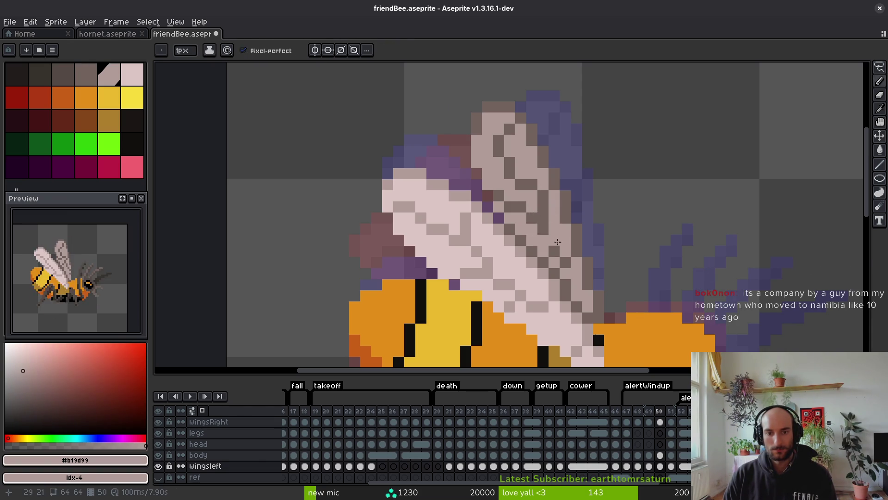
{"action": "scroll", "coordinate": [590, 273], "scroll_direction": "down", "scroll_amount": 3}
{"action": "scroll", "coordinate": [560, 233], "scroll_direction": "up", "scroll_amount": 3}
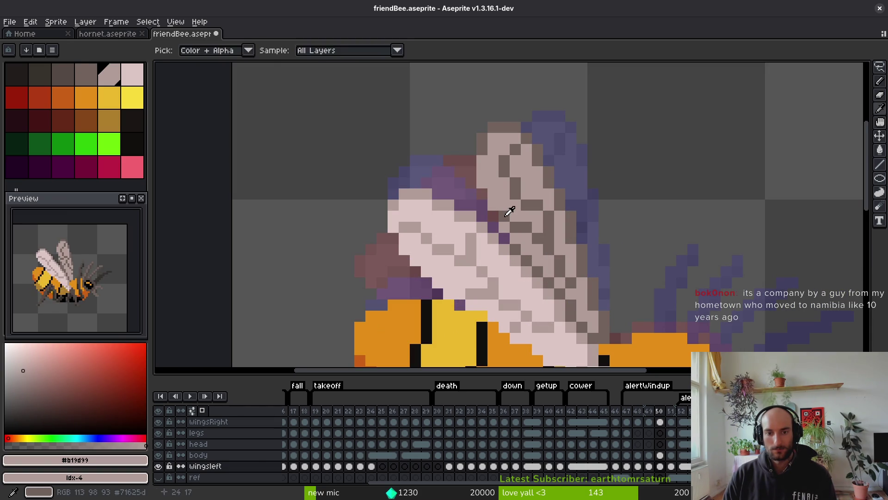
- Touch up the lower wing with dark and light shades and save friendBee.aseprite
{"action": "left_click", "coordinate": [506, 225], "text": "alt"}
{"action": "left_click", "coordinate": [526, 226], "text": "alt"}
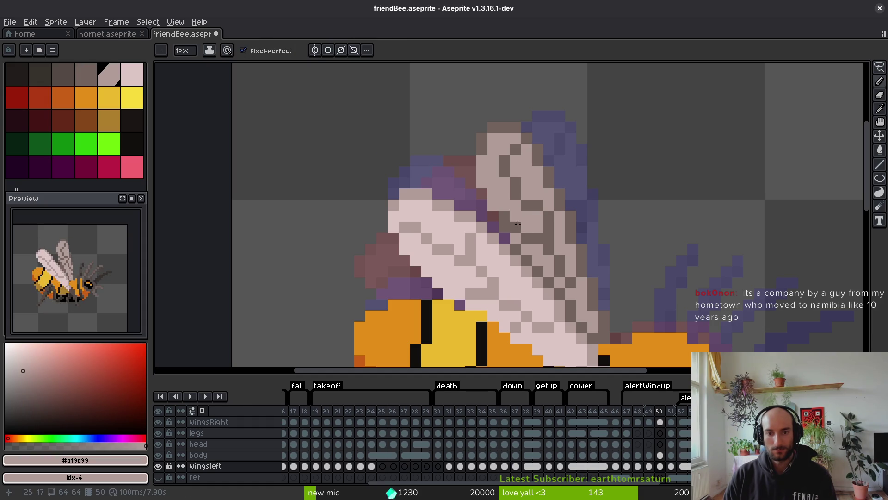
{"action": "left_click", "coordinate": [540, 259], "text": "alt"}
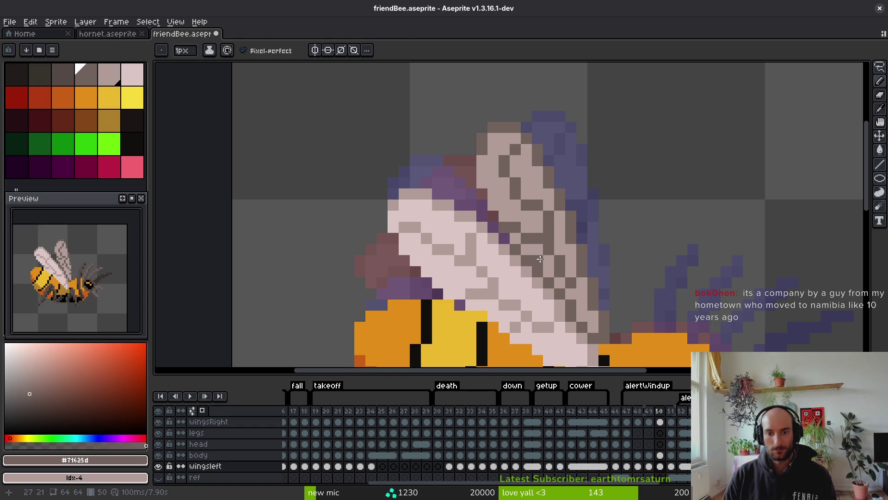
{"action": "left_click", "coordinate": [552, 237], "text": "alt"}
{"action": "scroll", "coordinate": [566, 248], "scroll_direction": "down", "scroll_amount": 5}
{"action": "key", "text": "ctrl+s"}
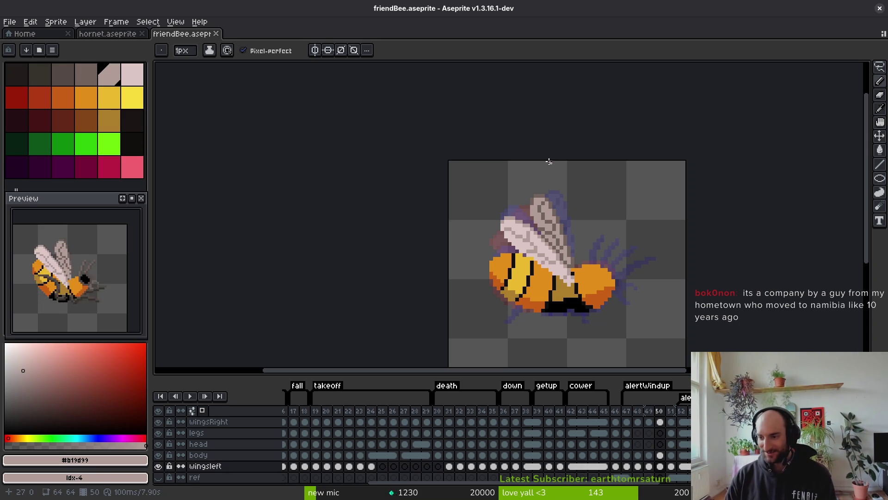
{"action": "key", "text": "ctrl+s"}
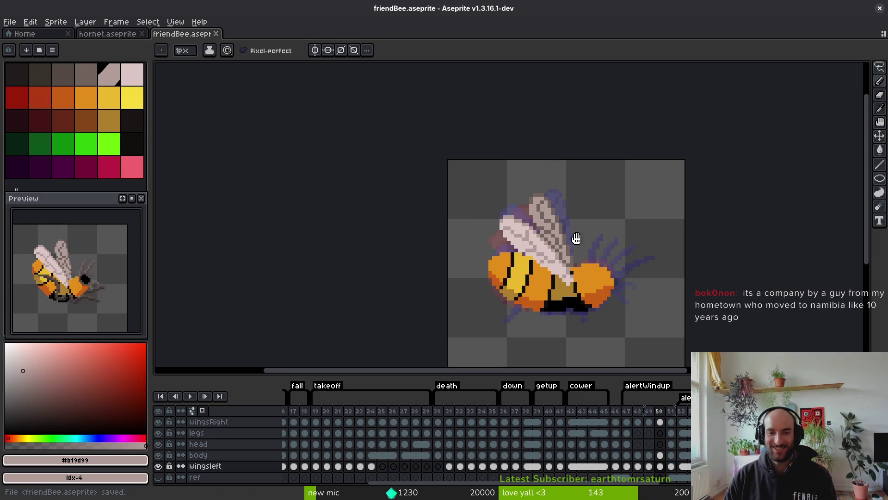
- Move to frame 49 and sample the dark and light wing shades
{"action": "scroll", "coordinate": [574, 241], "scroll_direction": "down", "scroll_amount": 1}
{"action": "key", "text": "alt"}
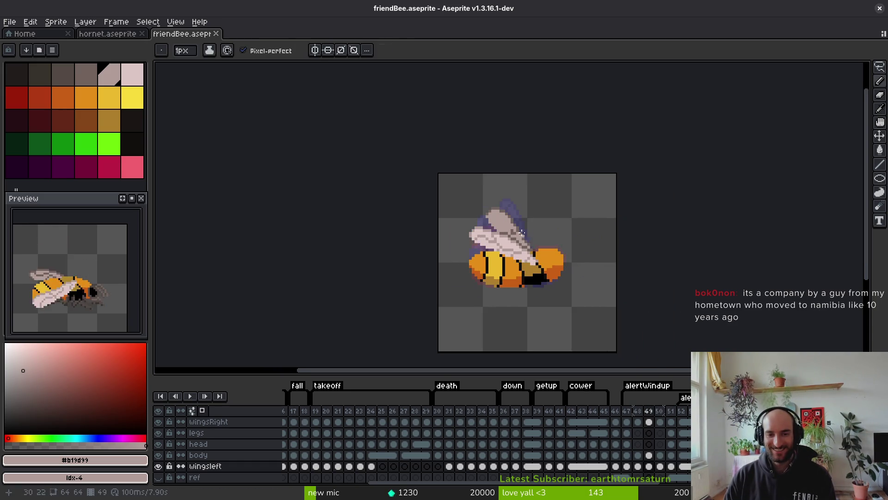
{"action": "scroll", "coordinate": [528, 259], "scroll_direction": "up", "scroll_amount": 3}
{"action": "left_click", "coordinate": [485, 222], "text": "alt"}
{"action": "left_click", "coordinate": [422, 194], "text": "alt"}
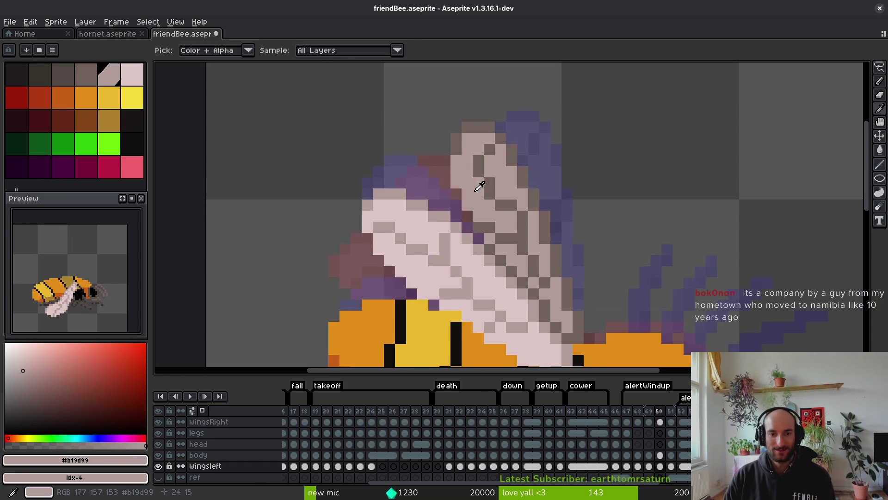
- Erase light pixels at the wing's upper edge and redraw a dark diagonal vein
{"action": "key", "text": "e"}
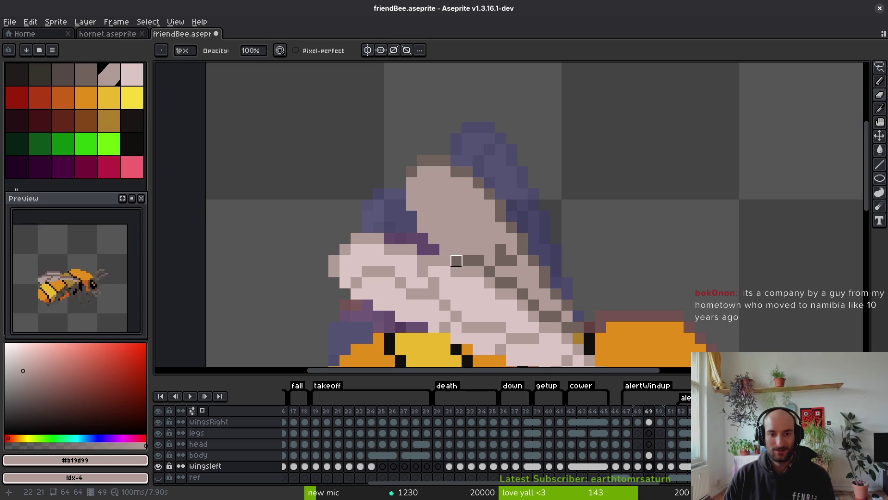
{"action": "left_click_drag", "start_coordinate": [434, 238], "coordinate": [423, 226]}
{"action": "key", "text": "b"}
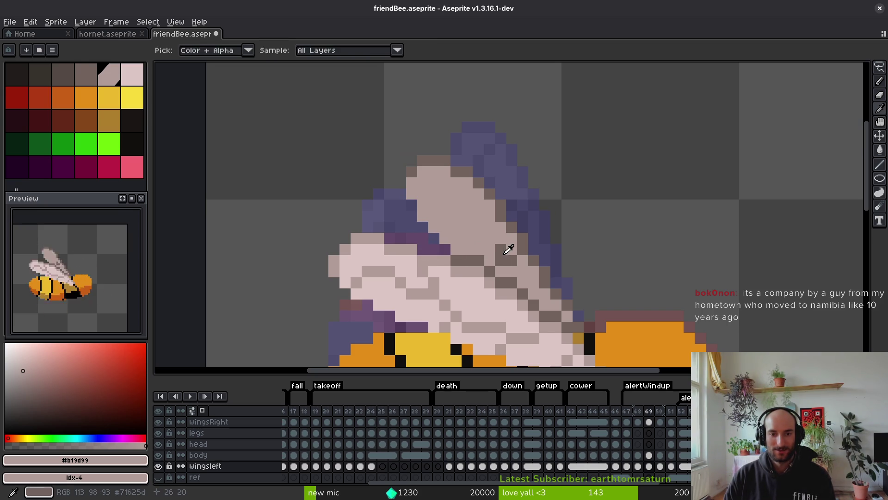
{"action": "left_click", "coordinate": [507, 246], "text": "alt"}
{"action": "left_click_drag", "start_coordinate": [483, 231], "coordinate": [427, 199]}
{"action": "key", "text": "ctrl+z"}
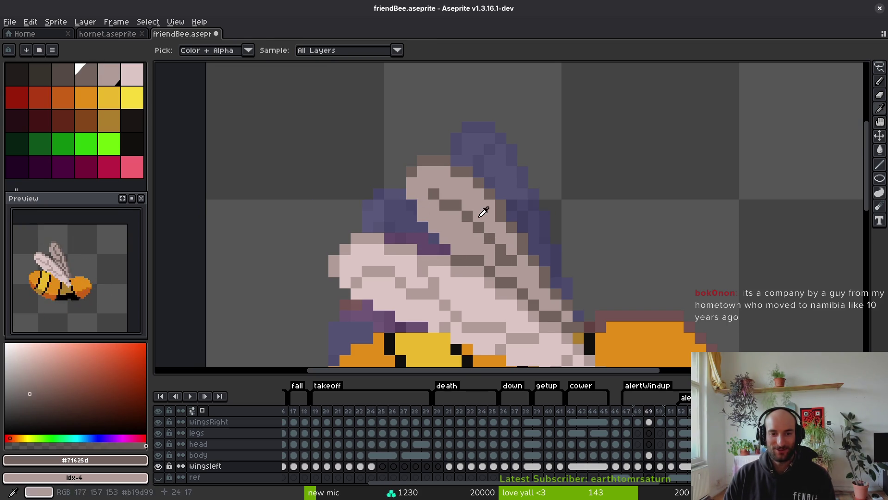
{"action": "left_click", "coordinate": [445, 193]}
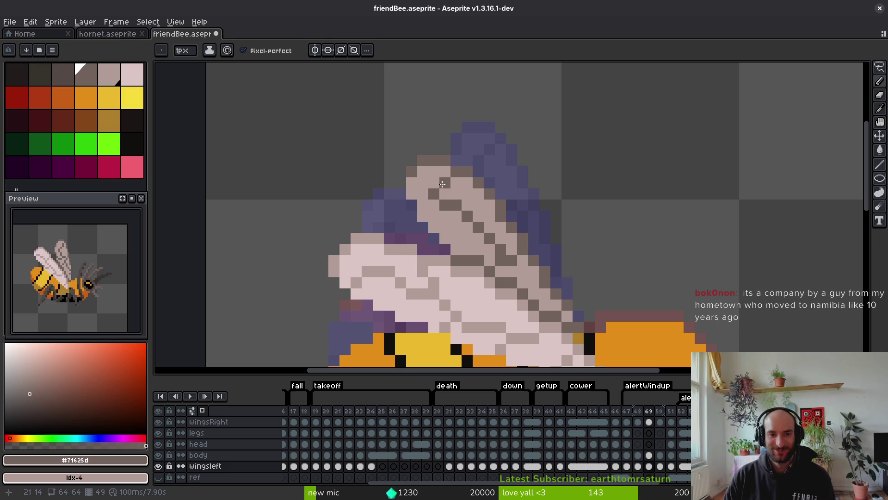
{"action": "left_click_drag", "start_coordinate": [434, 171], "coordinate": [434, 188]}
- Alternately sample the light and dark wing shades for further vein touch-ups
{"action": "key", "text": "alt"}
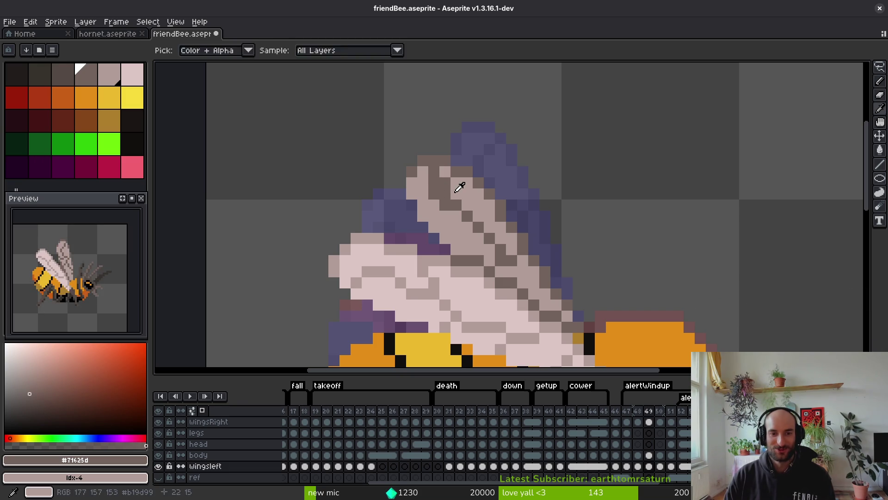
{"action": "left_click", "coordinate": [460, 187], "text": "alt"}
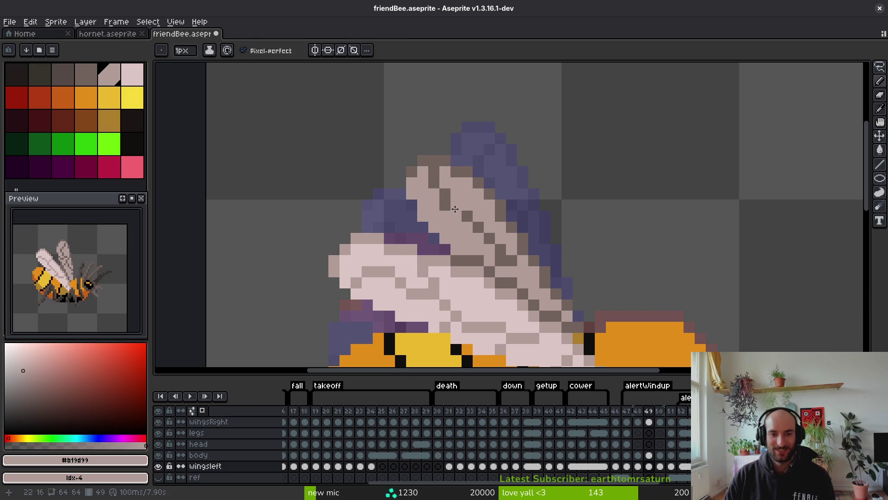
{"action": "key", "text": "alt"}
{"action": "left_click", "coordinate": [444, 203], "text": "alt"}
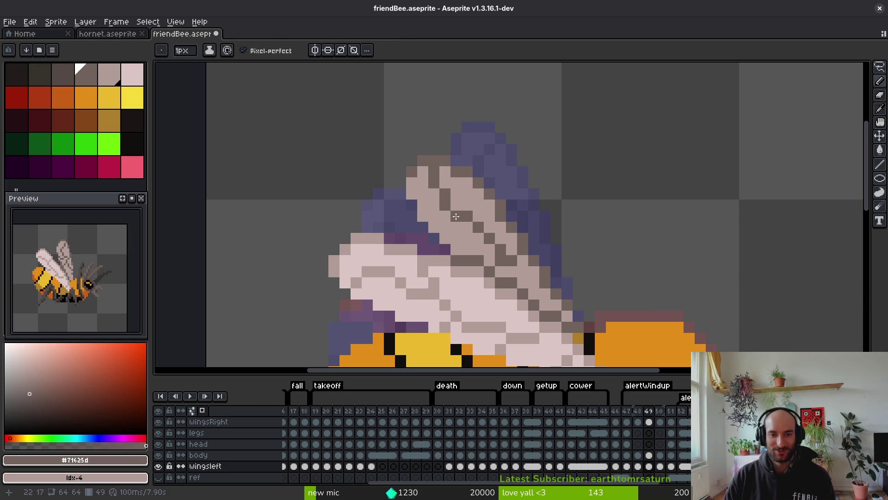
{"action": "left_click", "coordinate": [467, 222], "text": "alt"}
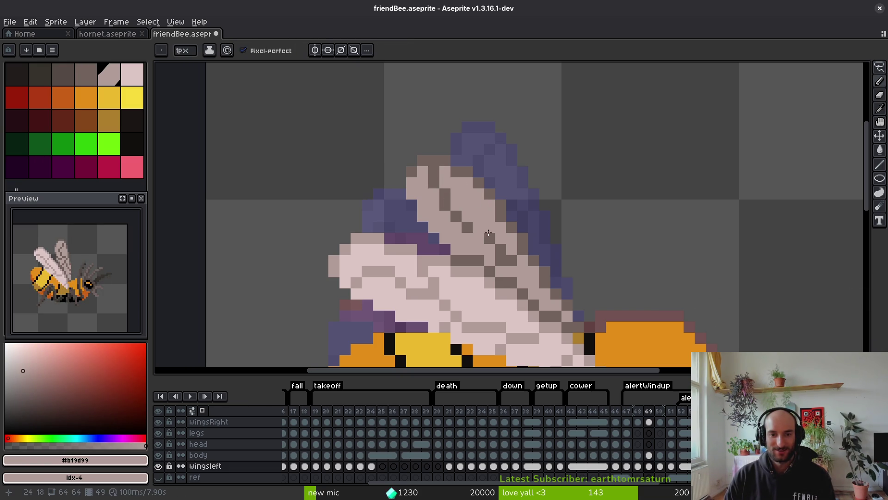
{"action": "left_click", "coordinate": [528, 276], "text": "alt"}
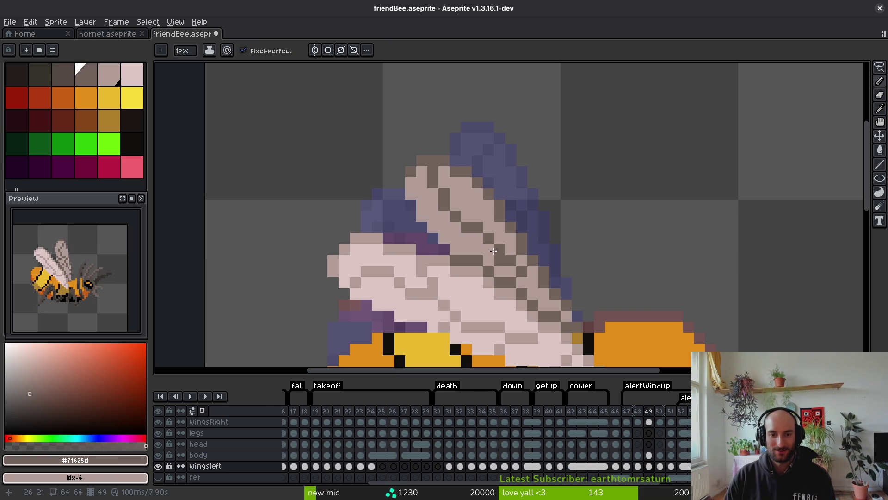
{"action": "scroll", "coordinate": [456, 236], "scroll_direction": "down", "scroll_amount": 4}
{"action": "scroll", "coordinate": [535, 295], "scroll_direction": "down", "scroll_amount": 3}
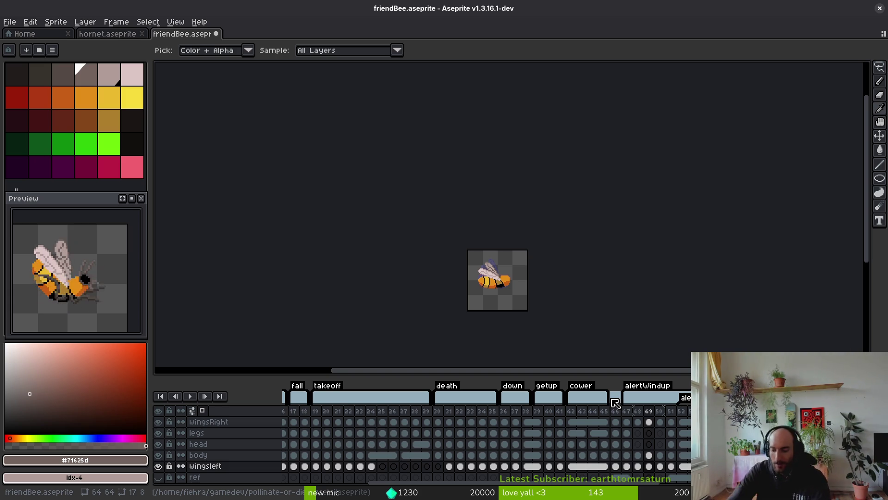
{"action": "key", "text": "b"}
{"action": "scroll", "coordinate": [550, 244], "scroll_direction": "down", "scroll_amount": 3}
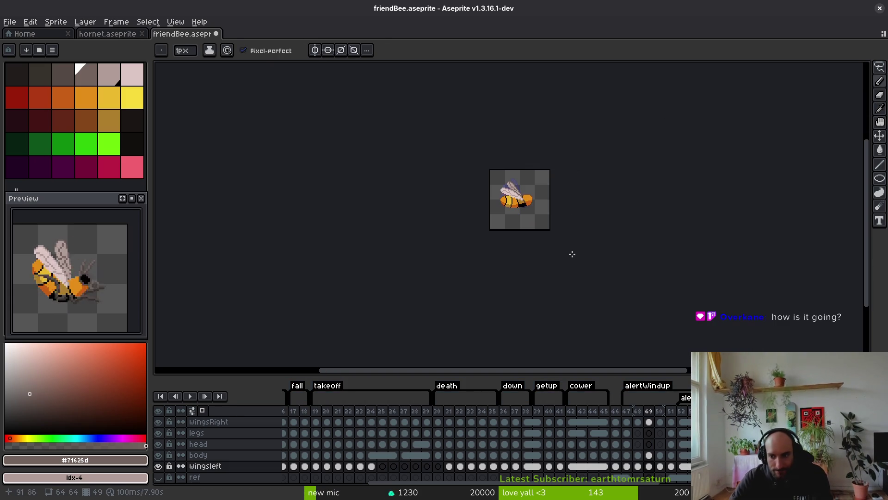
{"action": "scroll", "coordinate": [507, 219], "scroll_direction": "up", "scroll_amount": 4}
{"action": "left_click_drag", "start_coordinate": [500, 298], "coordinate": [537, 264]}
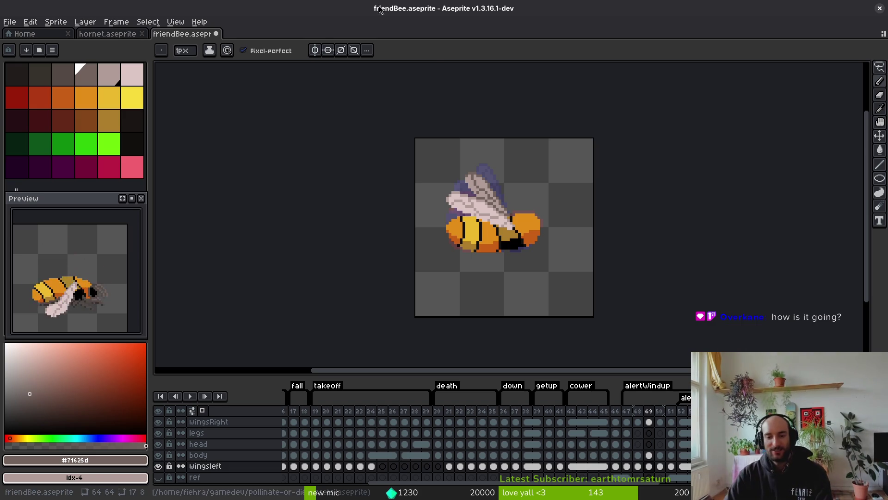
{"action": "scroll", "coordinate": [647, 254], "scroll_direction": "down", "scroll_amount": 1}
{"action": "key", "text": "i"}
{"action": "key", "text": "comma"}
{"action": "key", "text": "comma"}
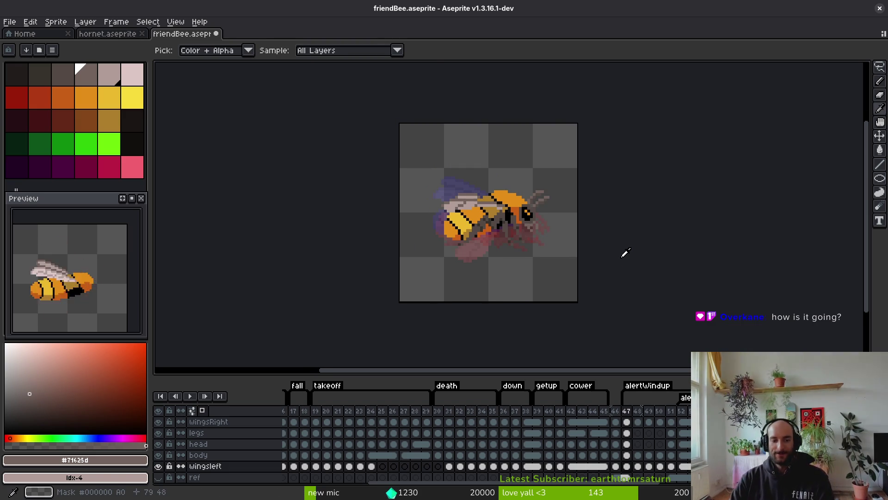
{"action": "key", "text": "period"}
{"action": "key", "text": "period"}
{"action": "key", "text": "period"}
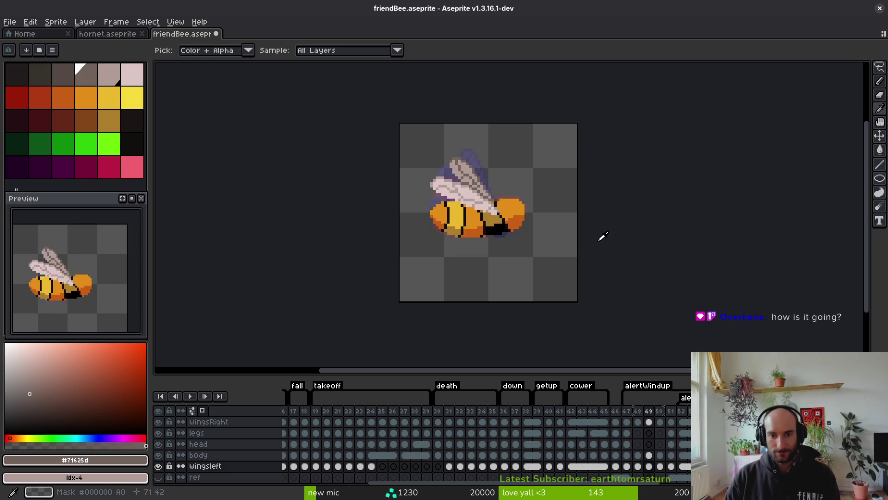
{"action": "key", "text": "comma"}
{"action": "key", "text": "comma"}
{"action": "key", "text": "comma"}
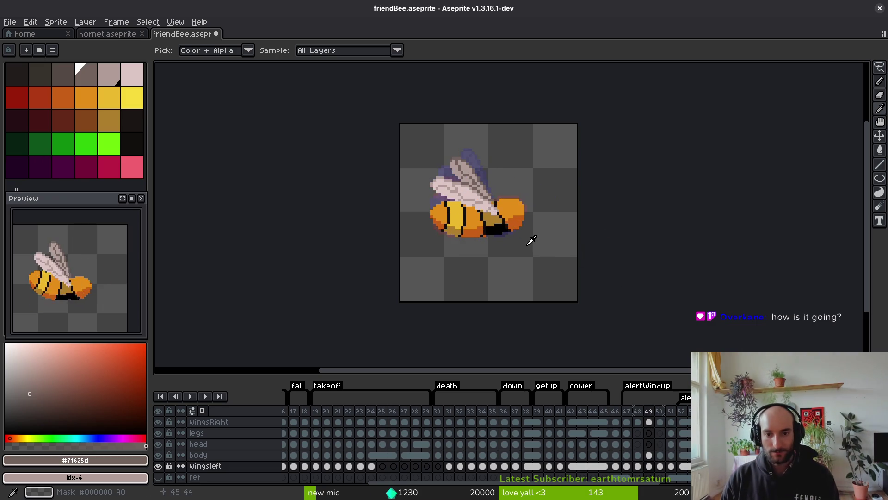
{"action": "key", "text": "b"}
{"action": "scroll", "coordinate": [535, 215], "scroll_direction": "up", "scroll_amount": 2}
{"action": "scroll", "coordinate": [535, 215], "scroll_direction": "up", "scroll_amount": 1}
{"action": "key", "text": "q"}
{"action": "mouse_move", "coordinate": [555, 158]}
{"action": "left_mouse_down"}
{"action": "mouse_move", "coordinate": [524, 150]}
{"action": "mouse_move", "coordinate": [502, 216]}
{"action": "mouse_move", "coordinate": [587, 167]}
{"action": "mouse_move", "coordinate": [574, 129]}
{"action": "left_mouse_up"}
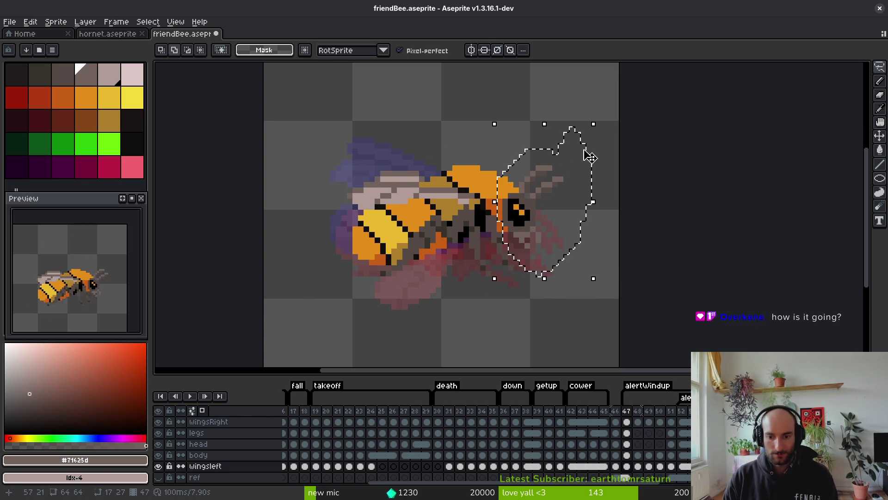
- Copy the bee's head from frame 47 and paste it into place on frame 48
{"action": "left_click", "coordinate": [595, 182], "text": "ctrl"}
{"action": "key", "text": "ctrl+c"}
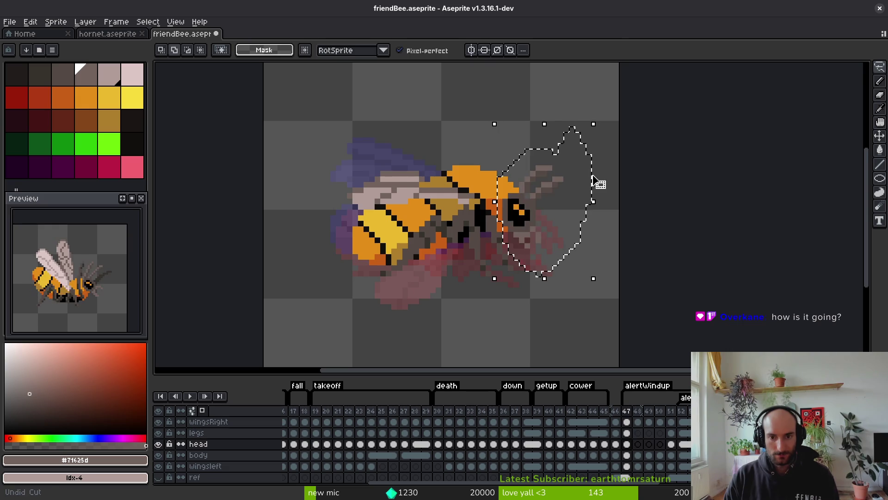
{"action": "key", "text": "period"}
{"action": "key", "text": "ctrl+v"}
{"action": "left_click_drag", "start_coordinate": [535, 220], "coordinate": [536, 204]}
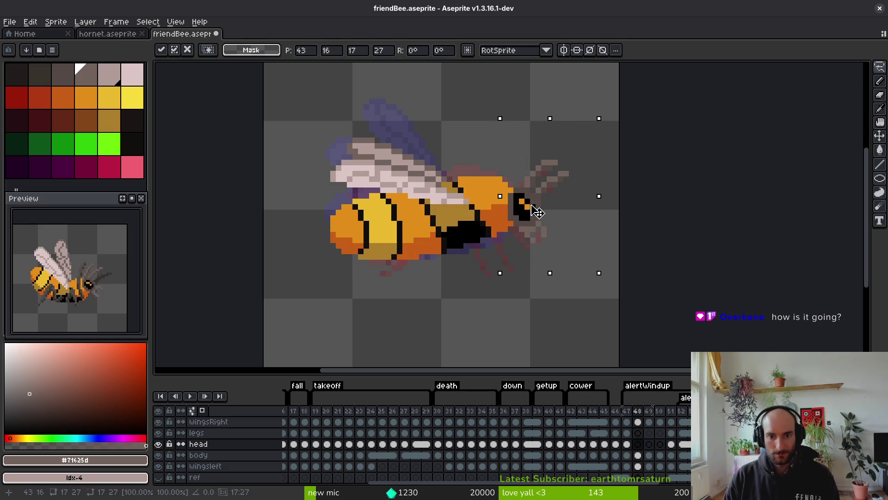
{"action": "key", "text": "b"}
- Lengthen the antenna tip with darker pixels and nudge it up one pixel
{"action": "scroll", "coordinate": [546, 159], "scroll_direction": "up", "scroll_amount": 3}
{"action": "left_click", "coordinate": [542, 136]}
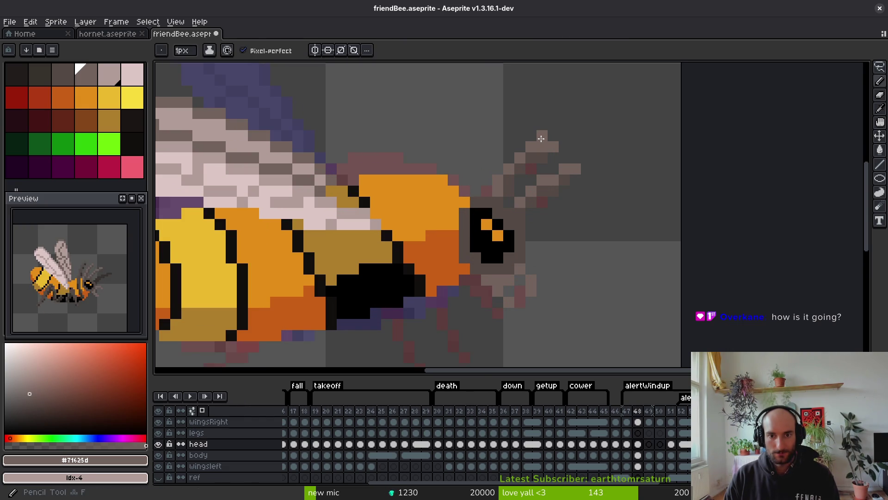
{"action": "left_click", "coordinate": [548, 152], "text": "alt"}
{"action": "key", "text": "e"}
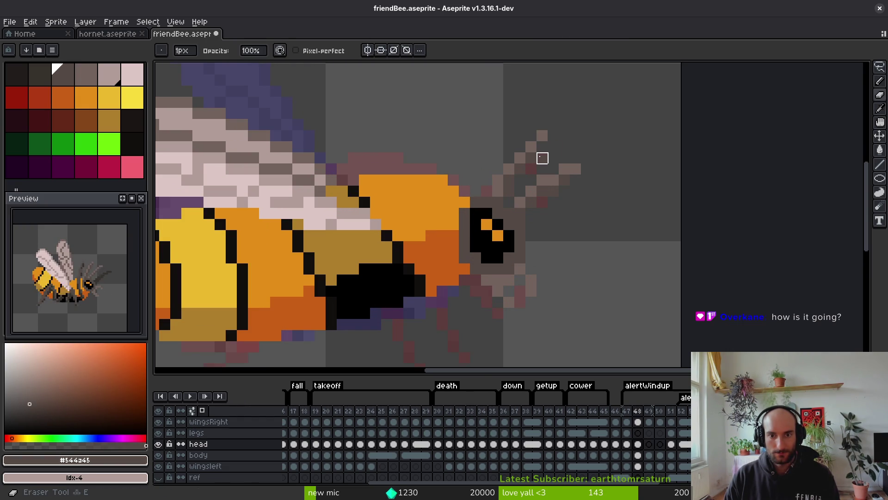
{"action": "key", "text": "b"}
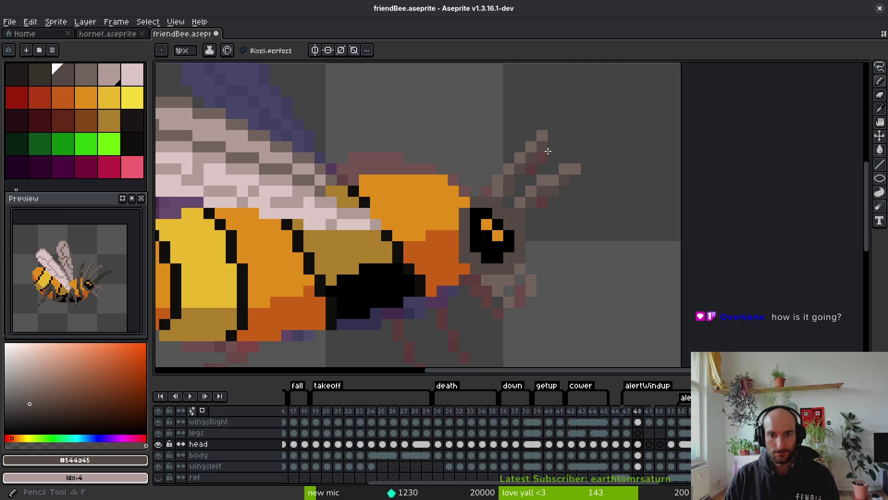
{"action": "key", "text": "m"}
{"action": "left_click_drag", "start_coordinate": [516, 132], "coordinate": [553, 178]}
{"action": "key", "text": "Up"}
{"action": "key", "text": "i"}
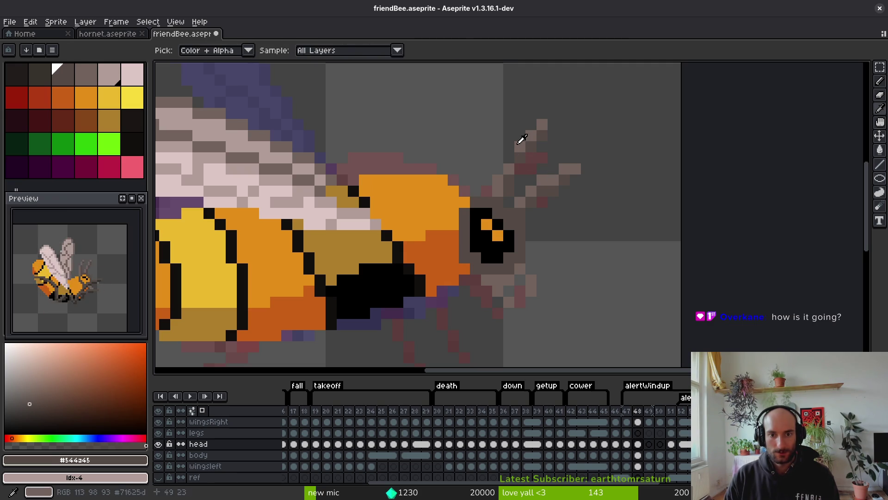
- Save friendBee.aseprite and play the animation to review the new head
{"action": "key", "text": "ctrl+s"}
{"action": "key", "text": "b"}
{"action": "scroll", "coordinate": [567, 183], "scroll_direction": "down", "scroll_amount": 4}
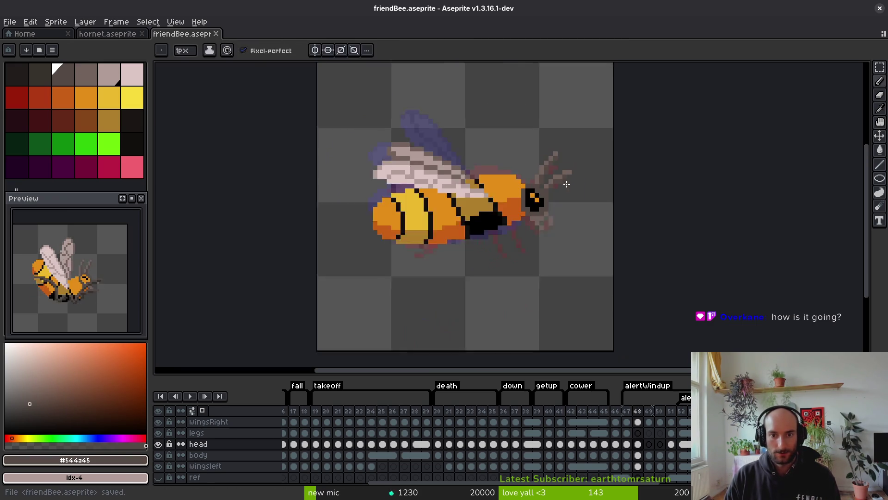
{"action": "key", "text": "Return"}
{"action": "key", "text": "Return"}
{"action": "scroll", "coordinate": [607, 183], "scroll_direction": "up", "scroll_amount": 3}
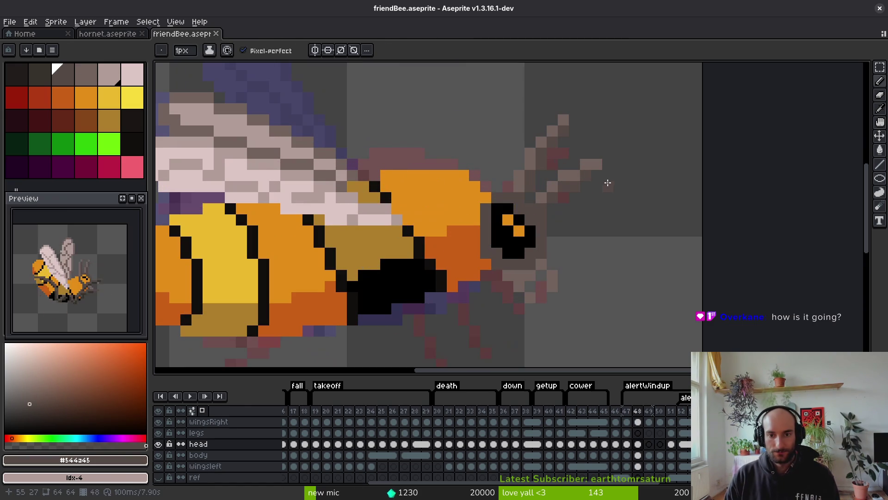
- Redraw antenna pixels in light and dark grey-brown, then save the sprite
{"action": "left_click_drag", "start_coordinate": [575, 176], "coordinate": [575, 187]}
{"action": "left_click", "coordinate": [585, 174], "text": "alt"}
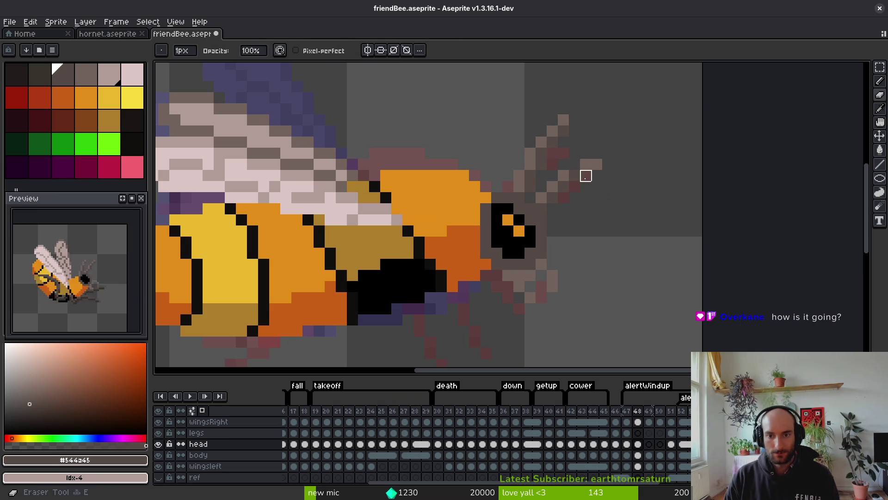
{"action": "left_click", "coordinate": [586, 153]}
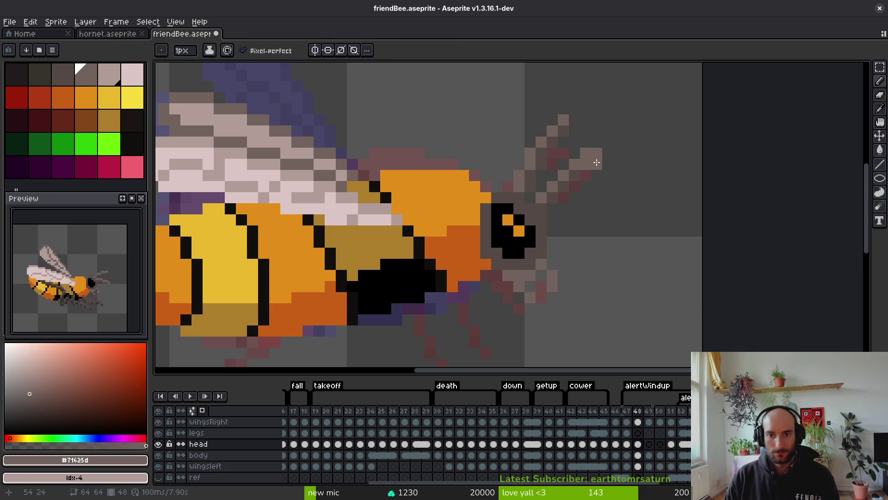
{"action": "left_click", "coordinate": [583, 164], "text": "alt"}
{"action": "scroll", "coordinate": [630, 187], "scroll_direction": "down", "scroll_amount": 4}
{"action": "key", "text": "ctrl+s"}
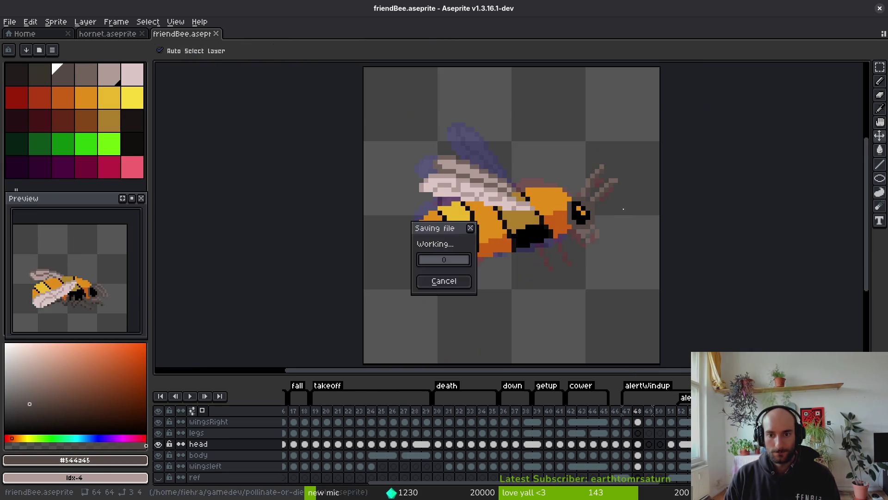
- Step forward through the frames, comparing the head's pose, to reach frame 56
{"action": "key", "text": "period"}
{"action": "scroll", "coordinate": [614, 230], "scroll_direction": "up", "scroll_amount": 2}
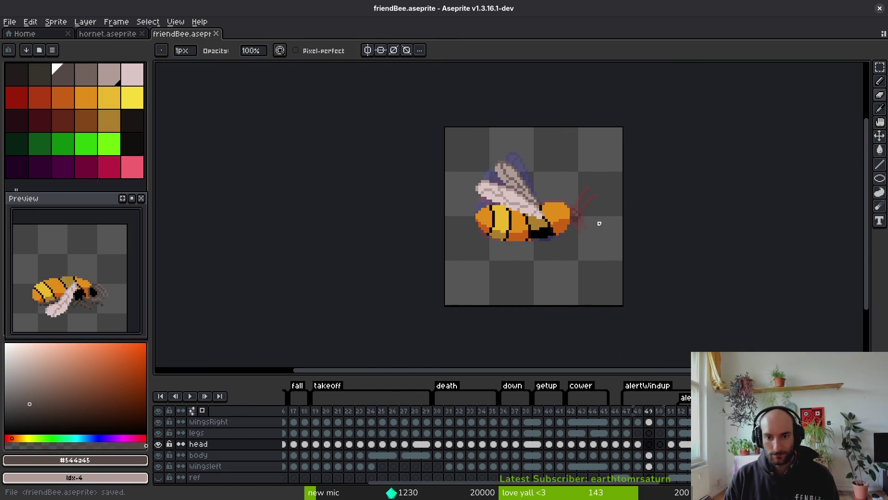
{"action": "key", "text": "period"}
{"action": "key", "text": "period"}
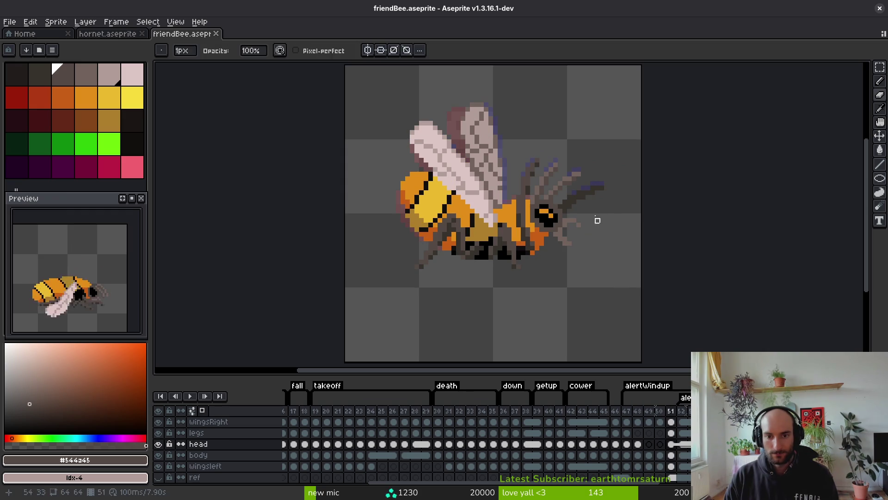
{"action": "key", "text": "m"}
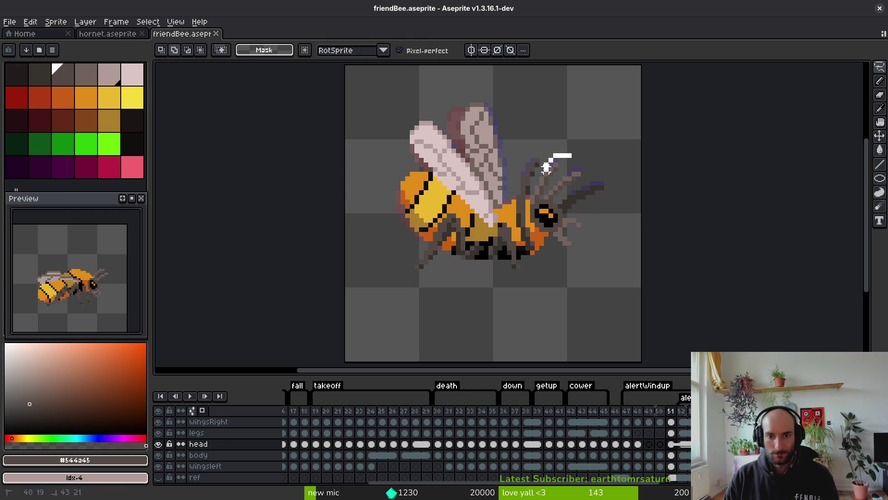
{"action": "left_click_drag", "start_coordinate": [532, 207], "coordinate": [557, 258]}
{"action": "key", "text": "i"}
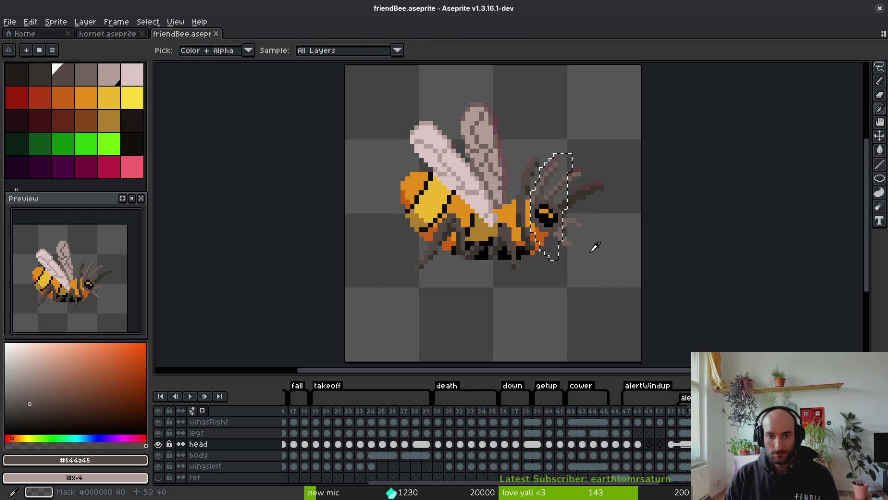
{"action": "key", "text": "period"}
{"action": "key", "text": "period"}
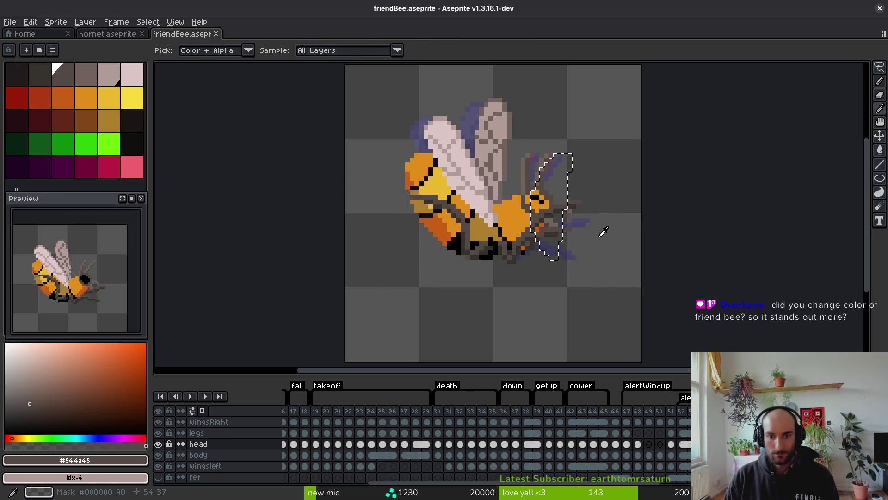
{"action": "key", "text": "period"}
{"action": "key", "text": "period"}
{"action": "key", "text": "period"}
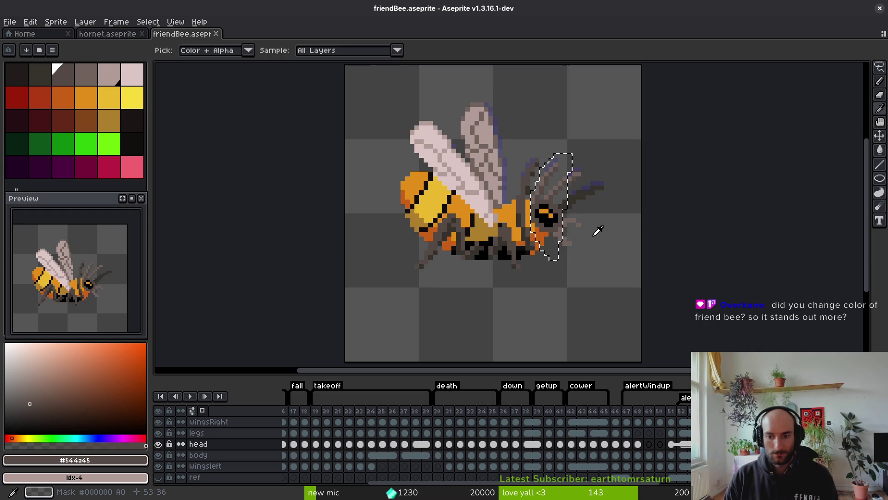
{"action": "key", "text": "alt+Down"}
{"action": "key", "text": "alt+Up"}
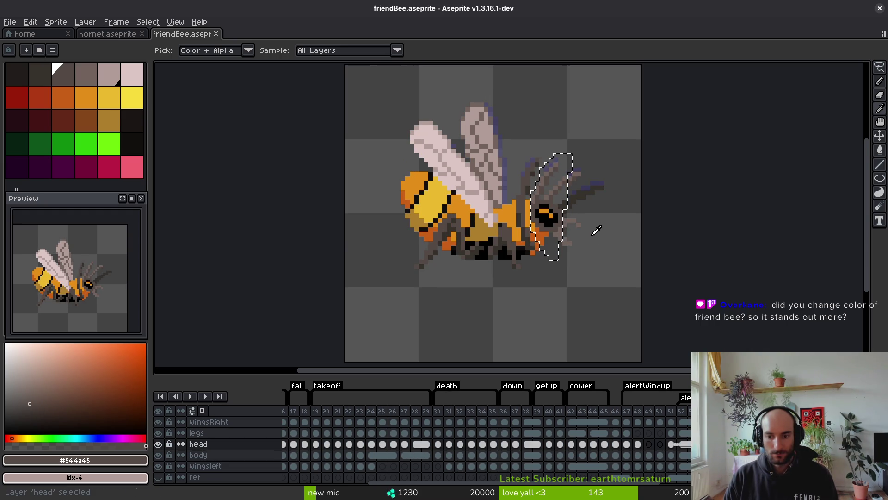
{"action": "key", "text": "period"}
{"action": "key", "text": "comma"}
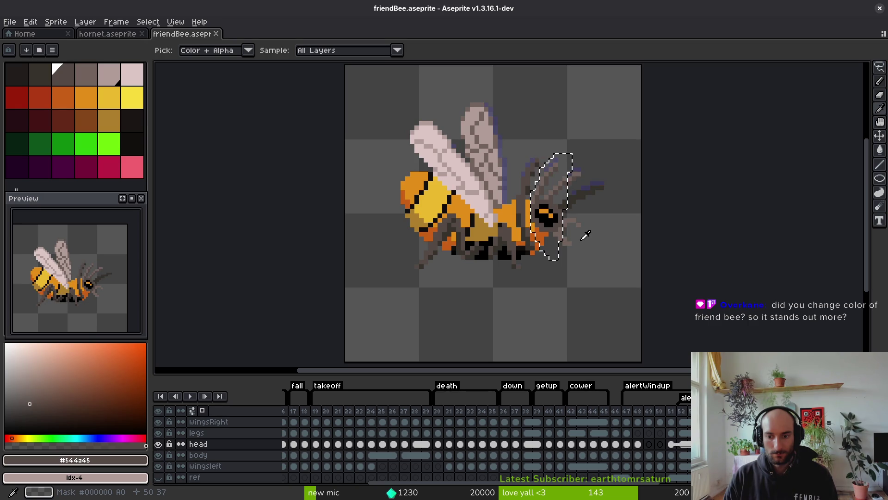
{"action": "key", "text": "period"}
- Paint grey-brown antenna pixels right of the head and erase a stray pixel
{"action": "scroll", "coordinate": [581, 225], "scroll_direction": "up", "scroll_amount": 5}
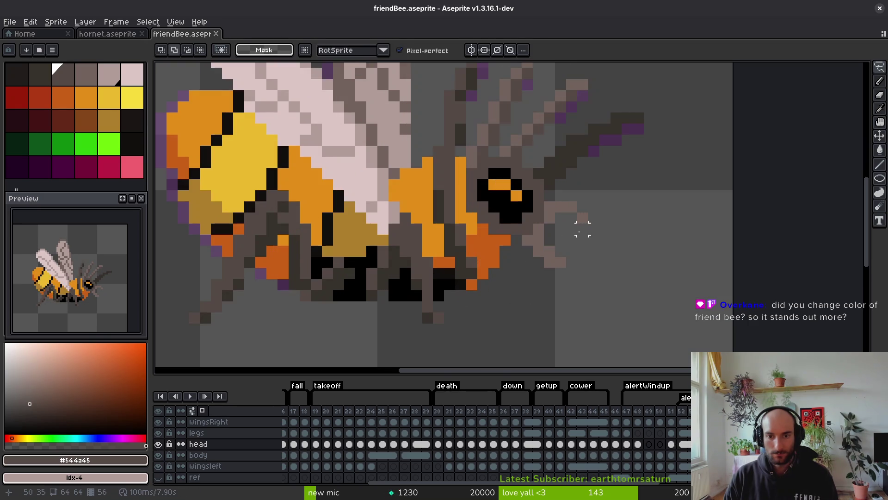
{"action": "left_click", "coordinate": [545, 193], "text": "alt"}
{"action": "left_click_drag", "start_coordinate": [567, 217], "coordinate": [578, 212]}
{"action": "key", "text": "e"}
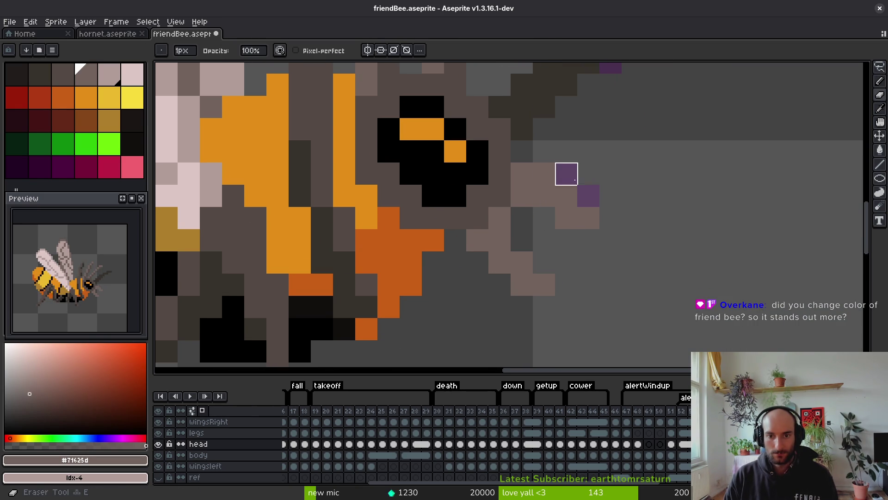
{"action": "left_click", "coordinate": [544, 174]}
{"action": "key", "text": "i"}
{"action": "key", "text": "b"}
{"action": "left_click_drag", "start_coordinate": [522, 240], "coordinate": [563, 240]}
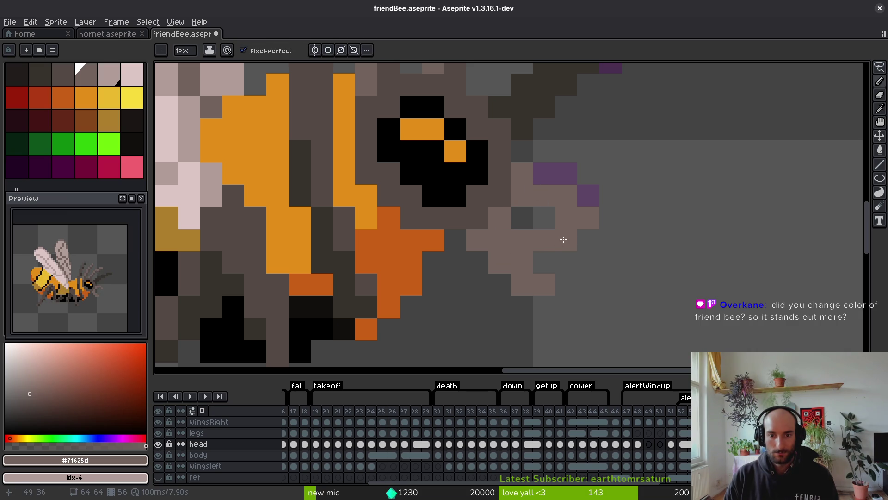
{"action": "left_click", "coordinate": [538, 257]}
- Erase the excess and stray brown pixels around the bee's head
{"action": "key", "text": "e"}
{"action": "mouse_move", "coordinate": [555, 285]}
{"action": "left_mouse_down"}
{"action": "mouse_move", "coordinate": [477, 285]}
{"action": "mouse_move", "coordinate": [521, 283]}
{"action": "left_mouse_up"}
{"action": "scroll", "coordinate": [599, 297], "scroll_direction": "down", "scroll_amount": 4}
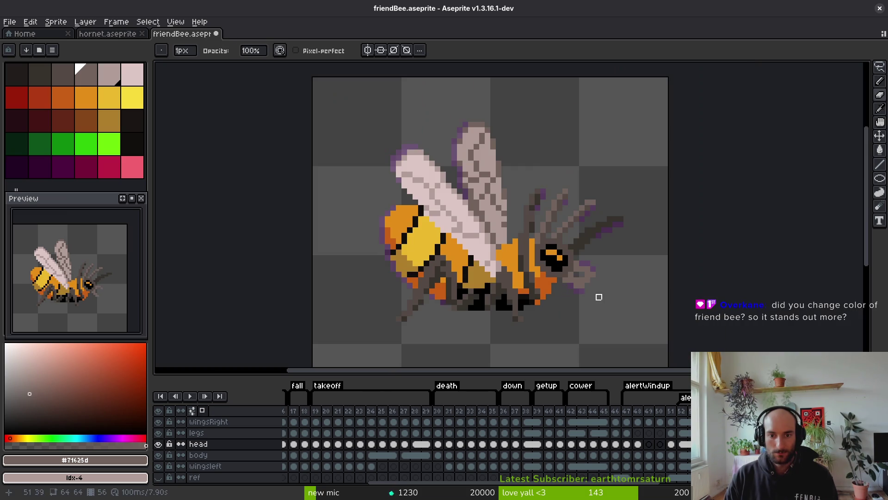
{"action": "scroll", "coordinate": [604, 287], "scroll_direction": "up", "scroll_amount": 3}
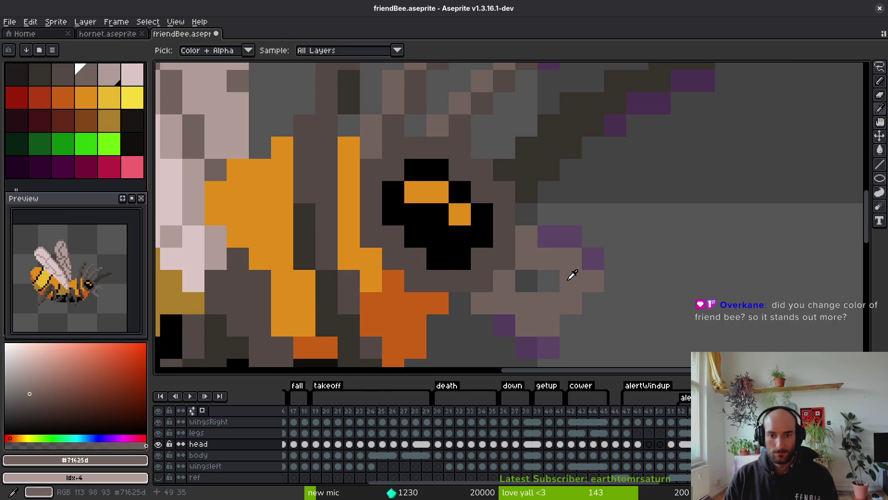
{"action": "left_click_drag", "start_coordinate": [571, 259], "coordinate": [594, 282]}
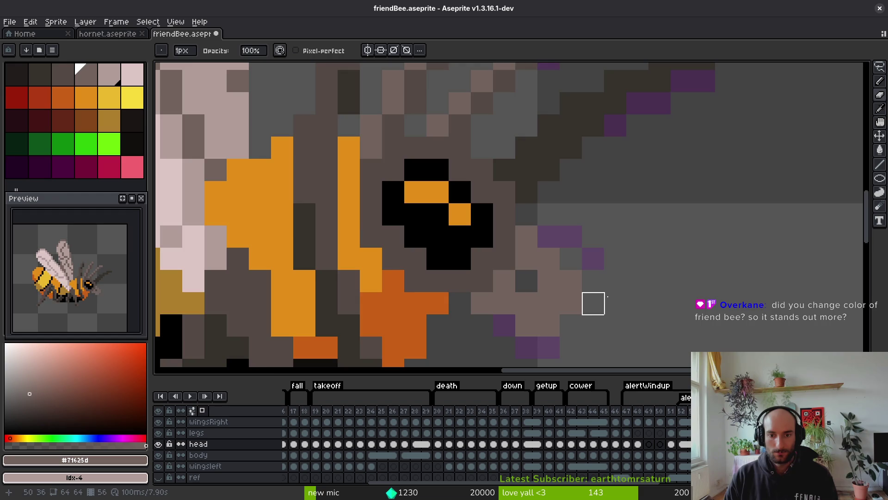
{"action": "scroll", "coordinate": [593, 303], "scroll_direction": "down", "scroll_amount": 4}
{"action": "key", "text": "alt"}
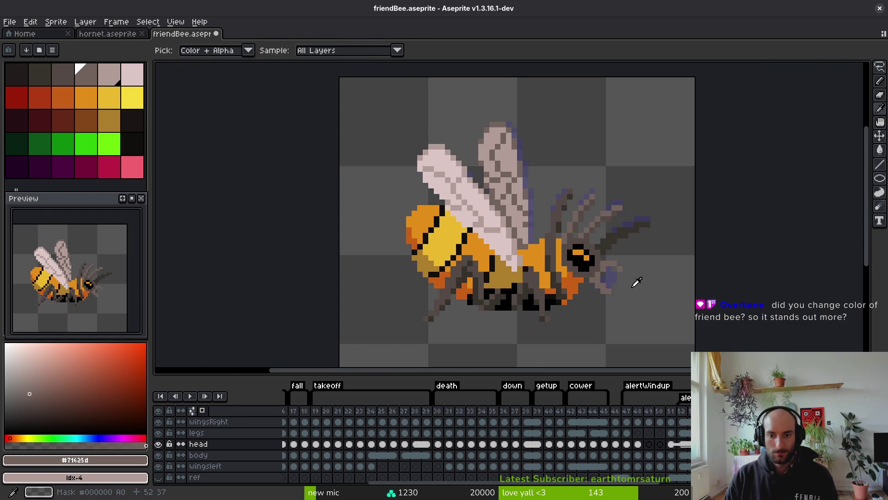
{"action": "scroll", "coordinate": [629, 287], "scroll_direction": "up", "scroll_amount": 3}
{"action": "scroll", "coordinate": [644, 290], "scroll_direction": "down", "scroll_amount": 5}
{"action": "key", "text": "alt"}
{"action": "key", "text": "alt"}
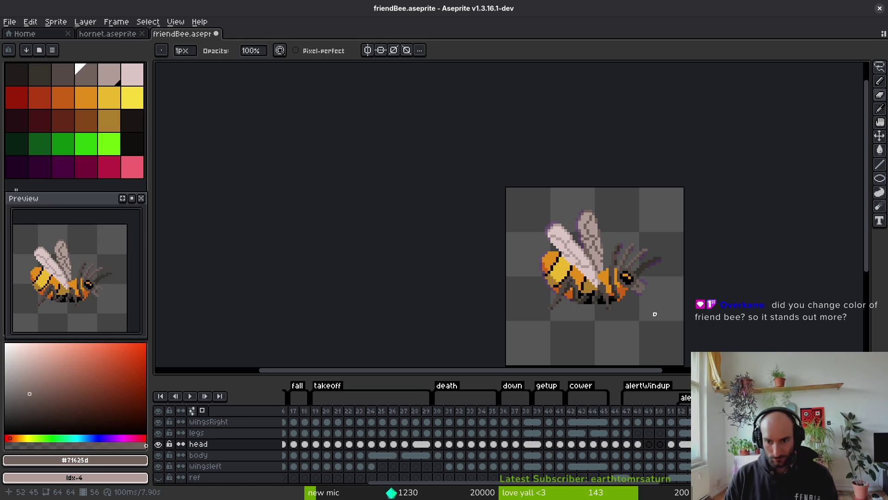
- Shift the bee's head slightly left on frame 49 and commit it
{"action": "key", "text": "m"}
{"action": "left_click_drag", "start_coordinate": [685, 185], "coordinate": [529, 331]}
{"action": "left_click", "coordinate": [638, 444]}
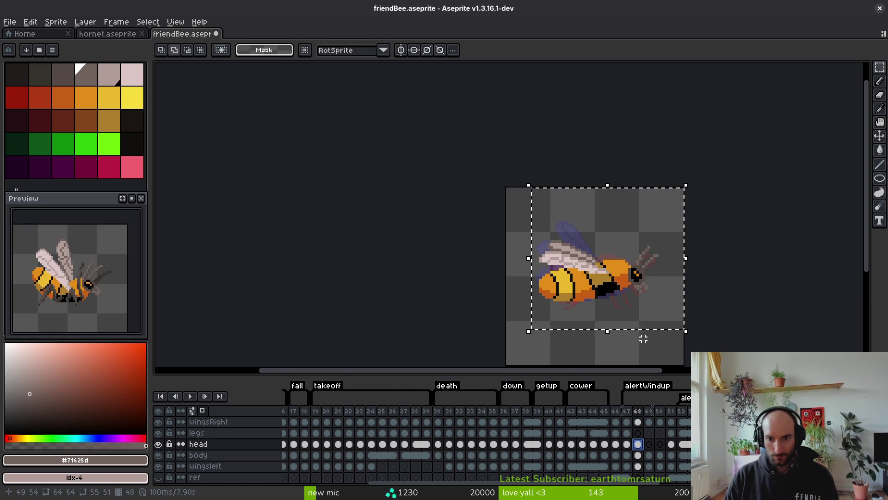
{"action": "key", "text": "period"}
{"action": "scroll", "coordinate": [636, 321], "scroll_direction": "up", "scroll_amount": 2}
{"action": "left_click_drag", "start_coordinate": [632, 254], "coordinate": [599, 274]}
{"action": "key", "text": "Return"}
{"action": "scroll", "coordinate": [609, 257], "scroll_direction": "up", "scroll_amount": 1}
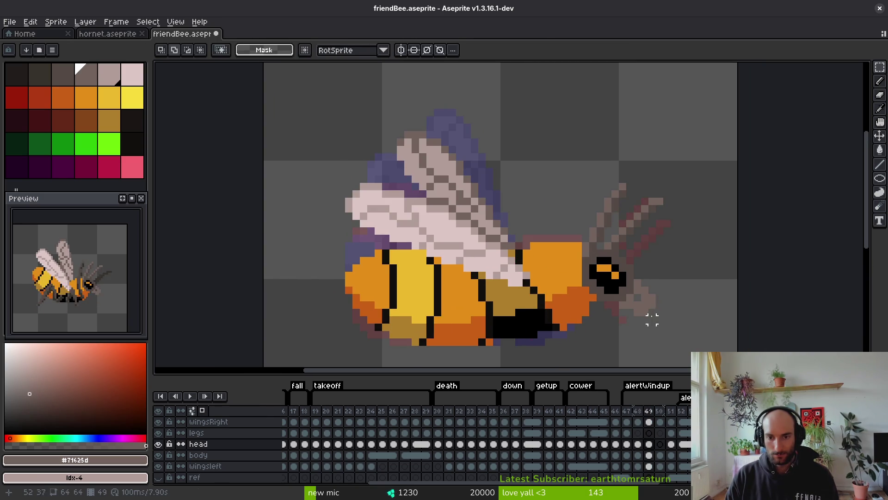
{"action": "scroll", "coordinate": [652, 319], "scroll_direction": "down", "scroll_amount": 2}
{"action": "key", "text": "q"}
{"action": "mouse_move", "coordinate": [690, 220]}
{"action": "left_mouse_down"}
{"action": "mouse_move", "coordinate": [634, 214]}
{"action": "mouse_move", "coordinate": [657, 341]}
{"action": "mouse_move", "coordinate": [640, 278]}
{"action": "left_mouse_up"}
{"action": "key", "text": "Return"}
{"action": "key", "text": "i"}
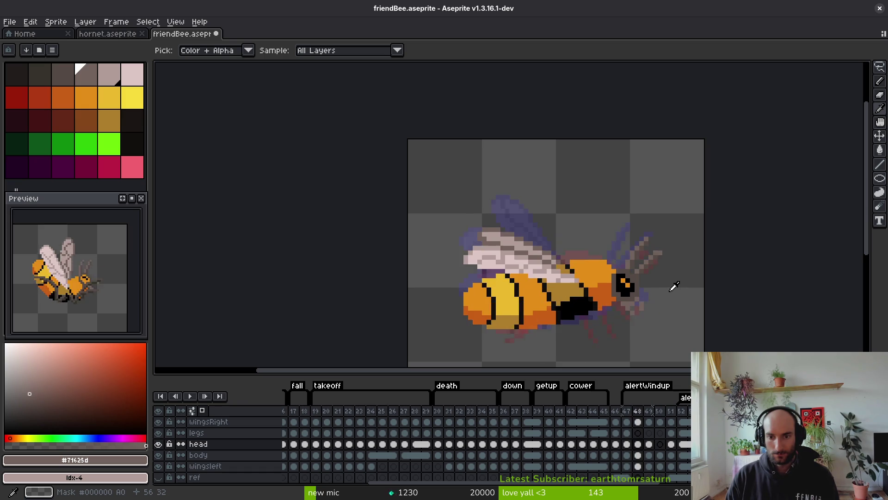
- Flip between frames 50 and 51 to compare the bee's poses
{"action": "key", "text": "Right"}
{"action": "key", "text": "q"}
{"action": "key", "text": "i"}
{"action": "key", "text": "Right"}
{"action": "key", "text": "Left"}
{"action": "key", "text": "Left"}
{"action": "key", "text": "Right"}
{"action": "key", "text": "q"}
{"action": "scroll", "coordinate": [662, 278], "scroll_direction": "down", "scroll_amount": 1}
{"action": "key", "text": "i"}
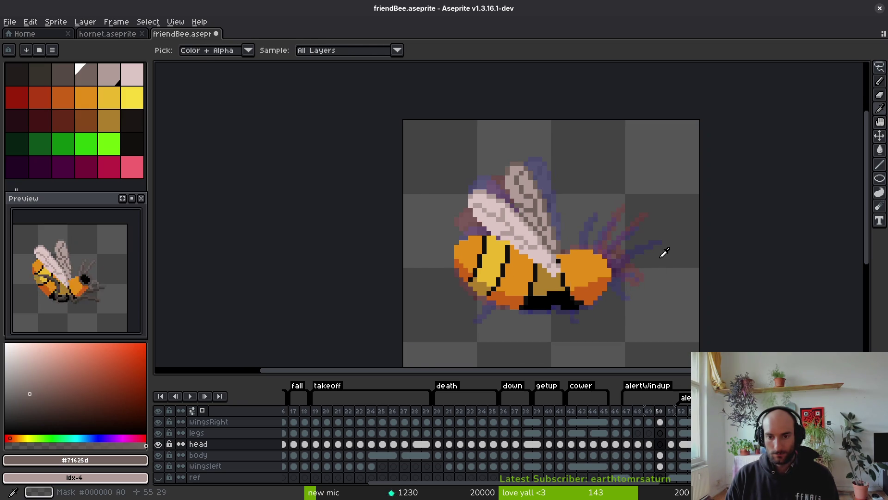
{"action": "key", "text": "Right"}
{"action": "key", "text": "q"}
- Copy the head and antennae from frame 51 onto frame 50, position them, and save
{"action": "mouse_move", "coordinate": [540, 263]}
{"action": "left_mouse_down"}
{"action": "mouse_move", "coordinate": [667, 163]}
{"action": "mouse_move", "coordinate": [569, 319]}
{"action": "left_mouse_up"}
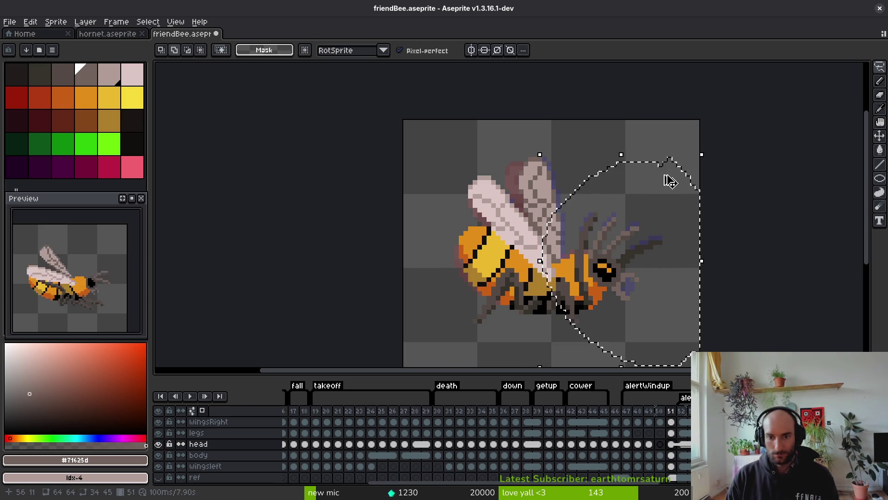
{"action": "key", "text": "i"}
{"action": "key", "text": "Left"}
{"action": "key", "text": "q"}
{"action": "left_click_drag", "start_coordinate": [648, 250], "coordinate": [625, 257]}
{"action": "key", "text": "Return"}
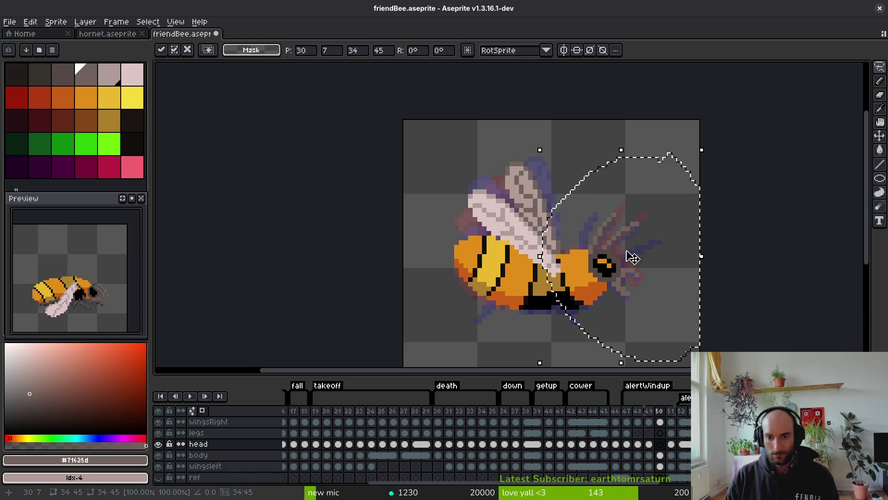
{"action": "key", "text": "i"}
{"action": "key", "text": "Right"}
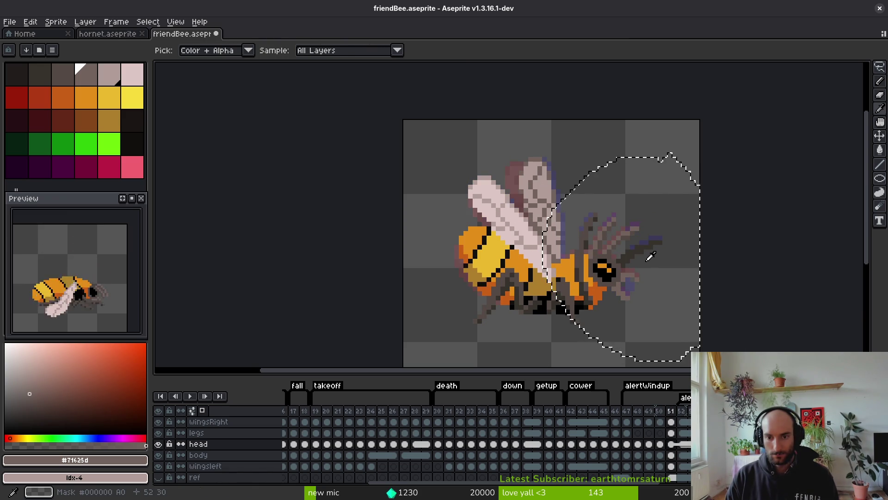
{"action": "key", "text": "q"}
{"action": "key", "text": "ctrl+s"}
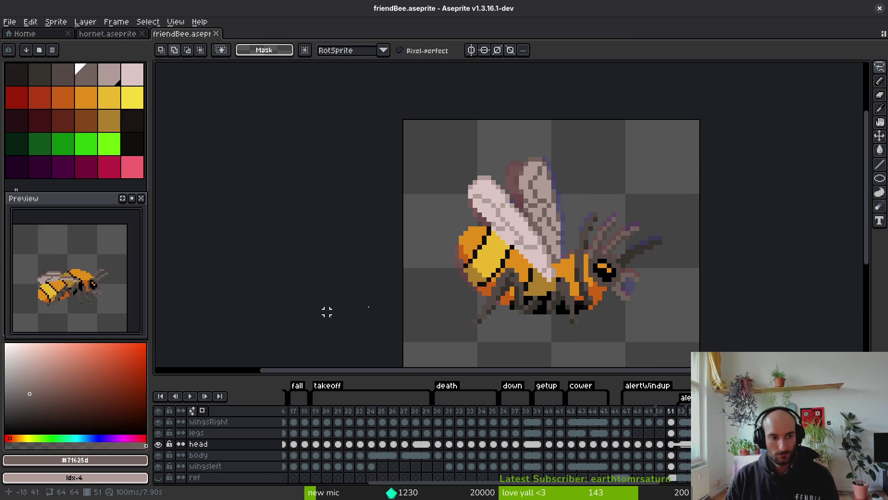
- Compare frames 50 through 52 and save friendBee.aseprite again
{"action": "left_click_drag", "start_coordinate": [655, 323], "coordinate": [660, 319]}
{"action": "key", "text": "Right"}
{"action": "key", "text": "i"}
{"action": "key", "text": "Left"}
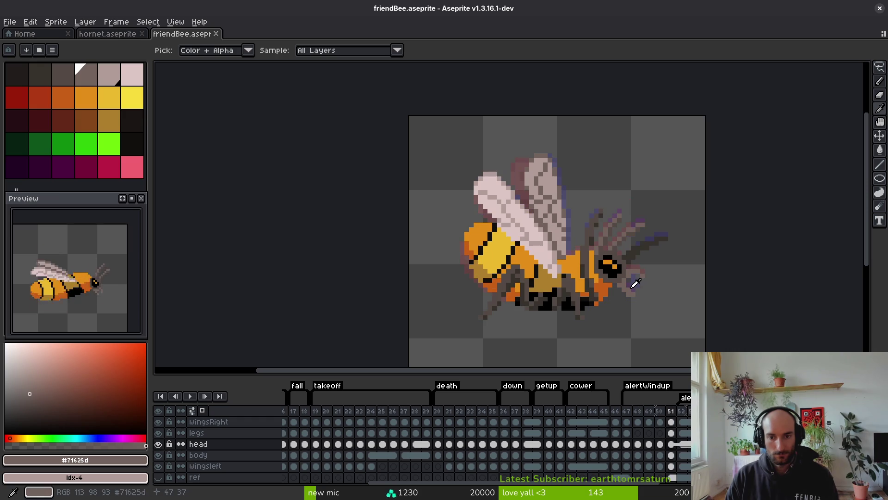
{"action": "key", "text": "Right"}
{"action": "key", "text": "Left"}
{"action": "key", "text": "Left"}
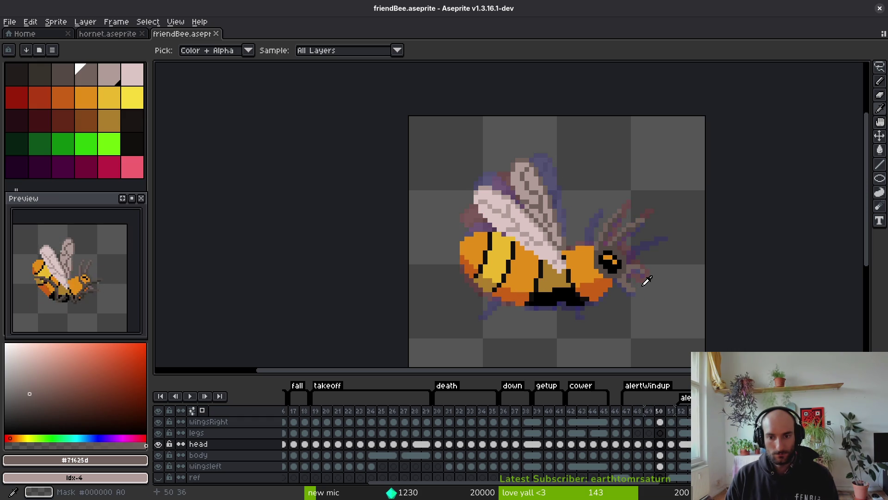
{"action": "key", "text": "Right"}
{"action": "key", "text": "m"}
{"action": "key", "text": "ctrl+s"}
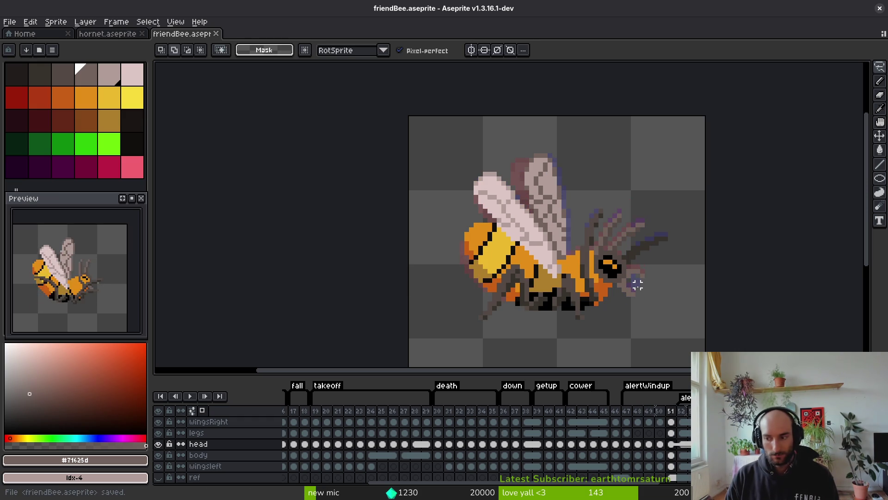
{"action": "scroll", "coordinate": [637, 285], "scroll_direction": "down", "scroll_amount": 2}
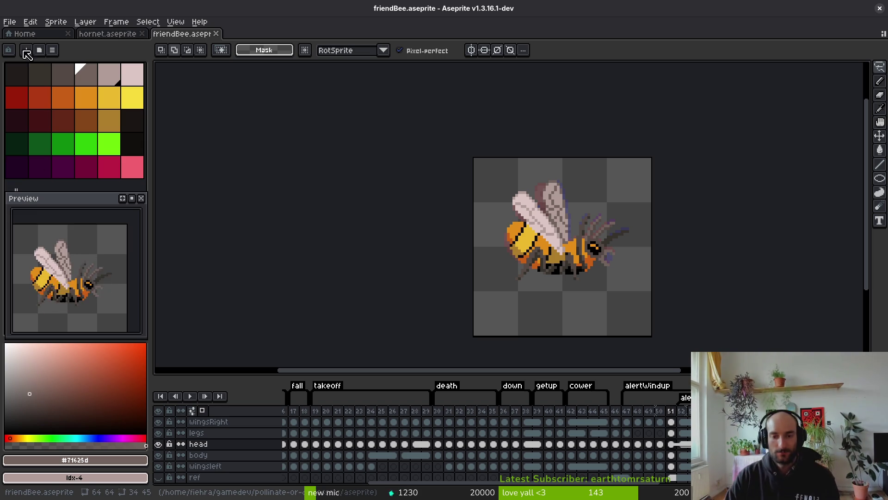
- Flip back and forth through alertWindup frames 47–52 to review the bee's poses
{"action": "key", "text": "i"}
{"action": "key", "text": "Left"}
{"action": "key", "text": "Left"}
{"action": "key", "text": "Left"}
{"action": "key", "text": "Right"}
{"action": "key", "text": "Right"}
{"action": "key", "text": "Right"}
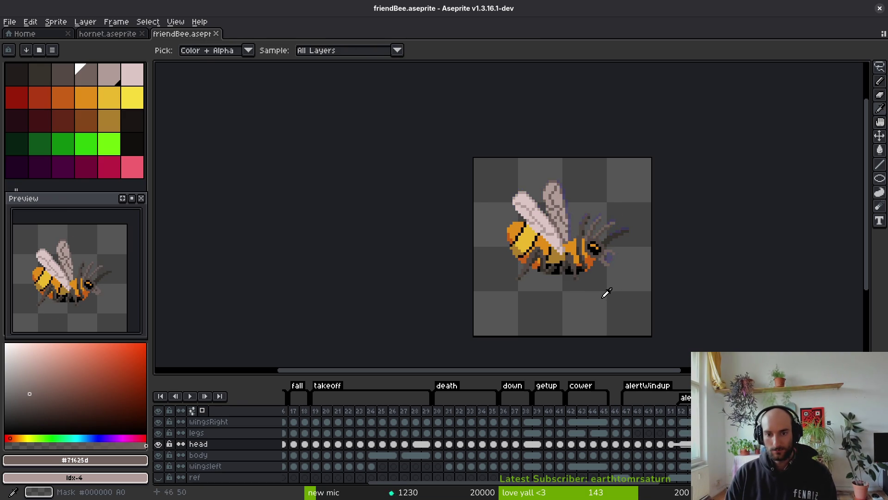
{"action": "key", "text": "Left"}
{"action": "key", "text": "Left"}
{"action": "key", "text": "Left"}
{"action": "key", "text": "Left"}
{"action": "key", "text": "Left"}
{"action": "key", "text": "Right"}
{"action": "key", "text": "Left"}
{"action": "key", "text": "Right"}
{"action": "key", "text": "Left"}
- Open frame 47 of the legs layer and compare the legs across frames 46–51
{"action": "key", "text": "m"}
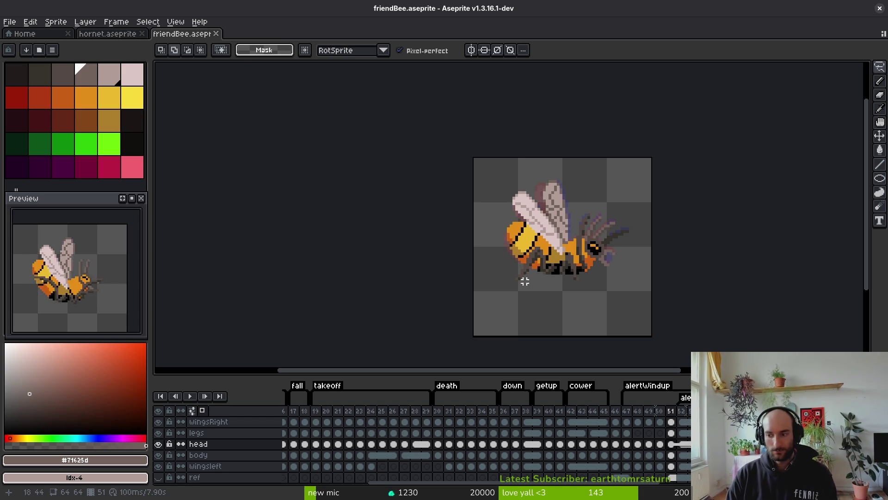
{"action": "key", "text": "i"}
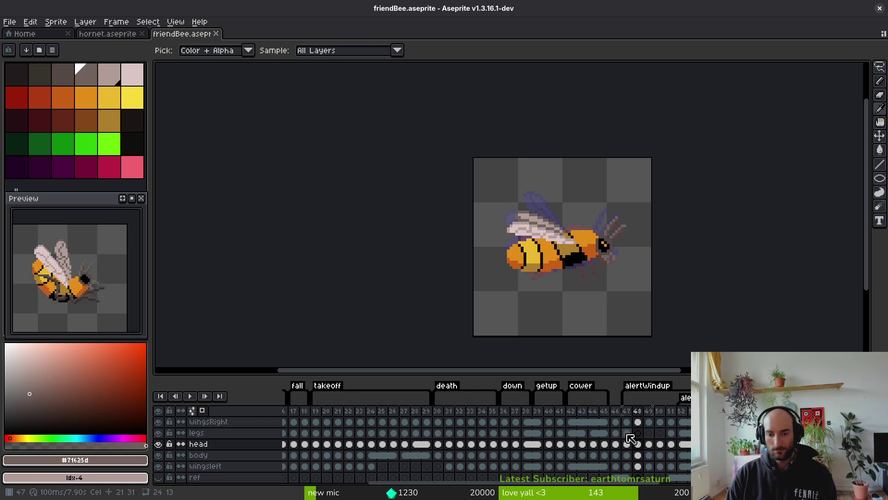
{"action": "left_click", "coordinate": [632, 437]}
{"action": "key", "text": "m"}
{"action": "scroll", "coordinate": [569, 280], "scroll_direction": "up", "scroll_amount": 2}
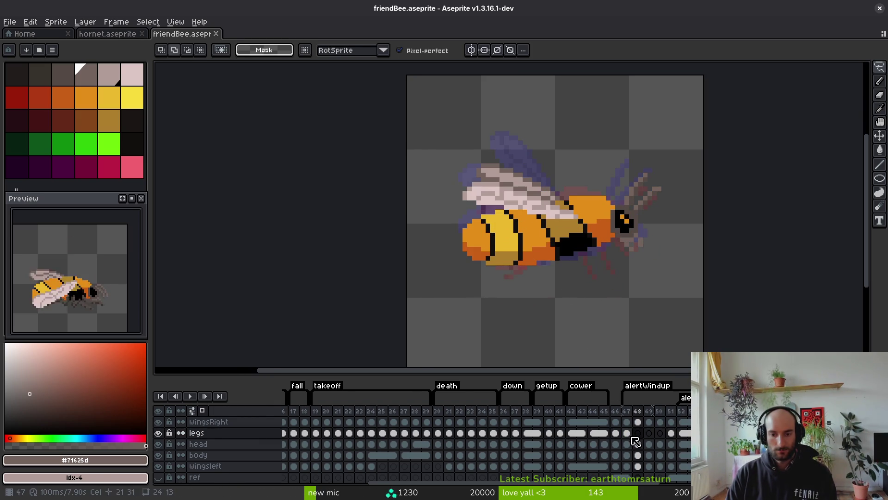
{"action": "key", "text": "Left"}
{"action": "key", "text": "i"}
{"action": "key", "text": "Right"}
{"action": "key", "text": "Right"}
{"action": "key", "text": "Left"}
{"action": "key", "text": "Left"}
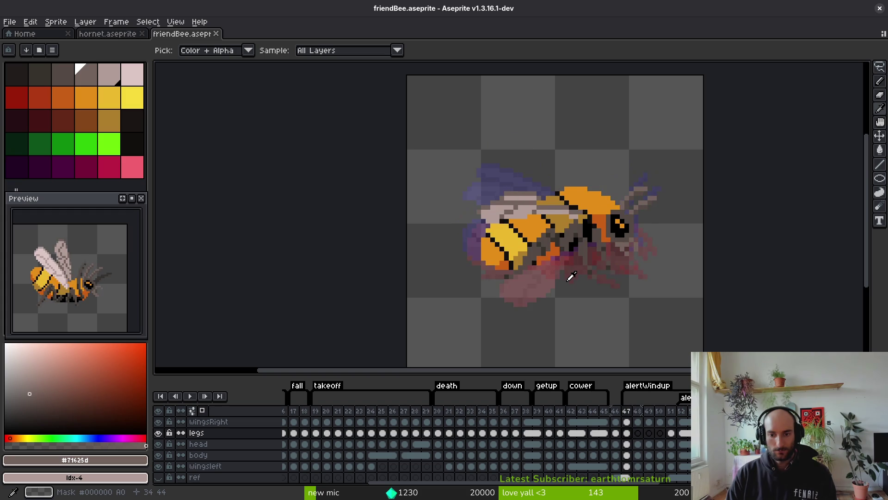
{"action": "key", "text": "Right"}
{"action": "key", "text": "Right"}
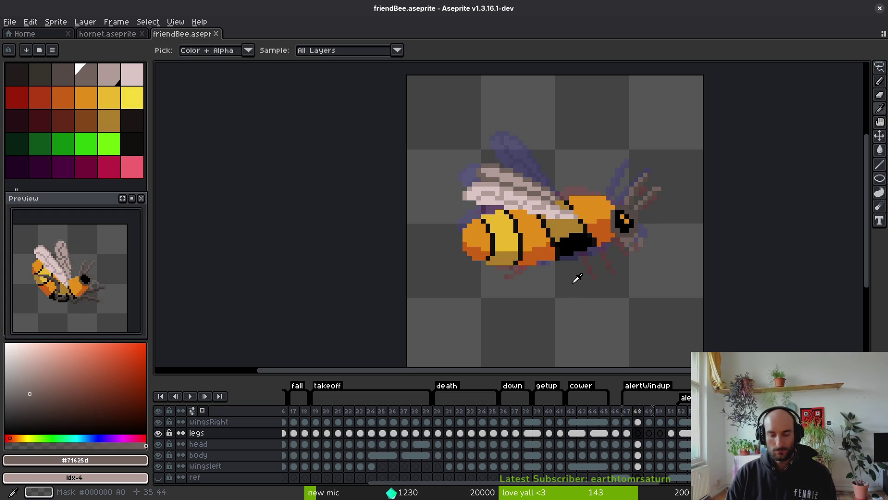
{"action": "key", "text": "Right"}
{"action": "key", "text": "Right"}
{"action": "key", "text": "Right"}
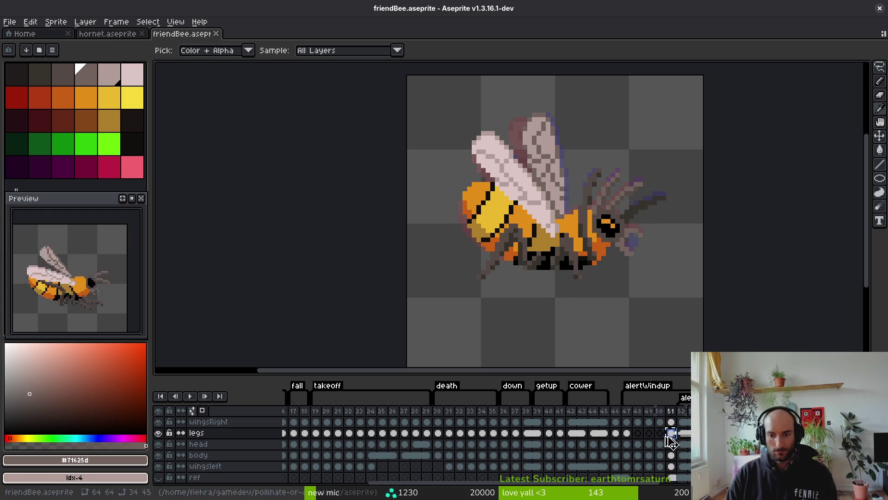
- Return to the frame 48 legs cel and save the sprite
{"action": "left_click", "coordinate": [660, 432]}
{"action": "left_click", "coordinate": [638, 432]}
{"action": "left_click", "coordinate": [627, 432]}
{"action": "left_click", "coordinate": [640, 435]}
{"action": "key", "text": "ctrl+s"}
- On frame 49, hide the body, sample the legs' dark grey #544d45, and switch to Pencil
{"action": "left_click", "coordinate": [649, 434]}
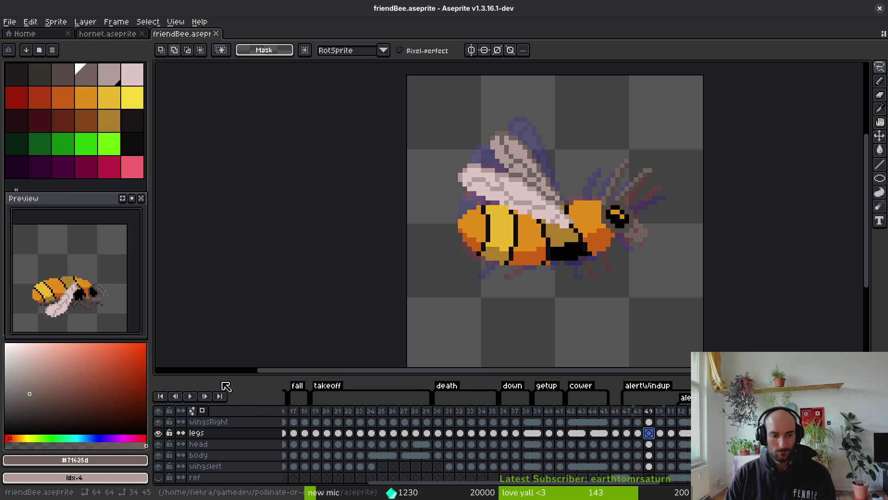
{"action": "left_click", "coordinate": [158, 455]}
{"action": "scroll", "coordinate": [557, 252], "scroll_direction": "up", "scroll_amount": 3}
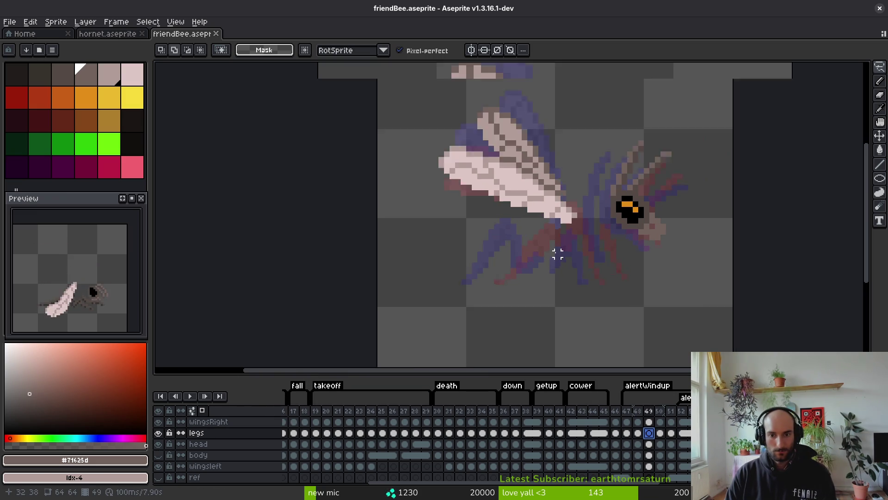
{"action": "scroll", "coordinate": [641, 284], "scroll_direction": "down", "scroll_amount": 1}
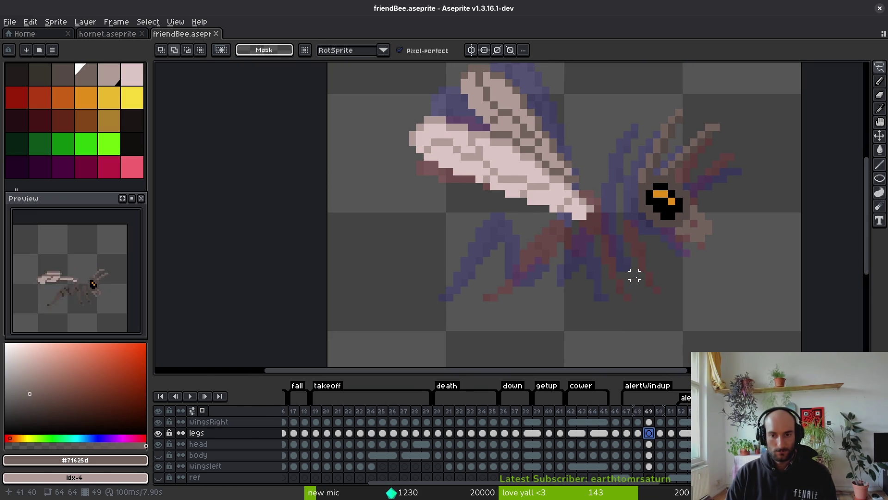
{"action": "key", "text": "i"}
{"action": "key", "text": "comma"}
{"action": "left_click", "coordinate": [647, 233]}
{"action": "key", "text": "period"}
{"action": "key", "text": "b"}
{"action": "left_click", "coordinate": [158, 455]}
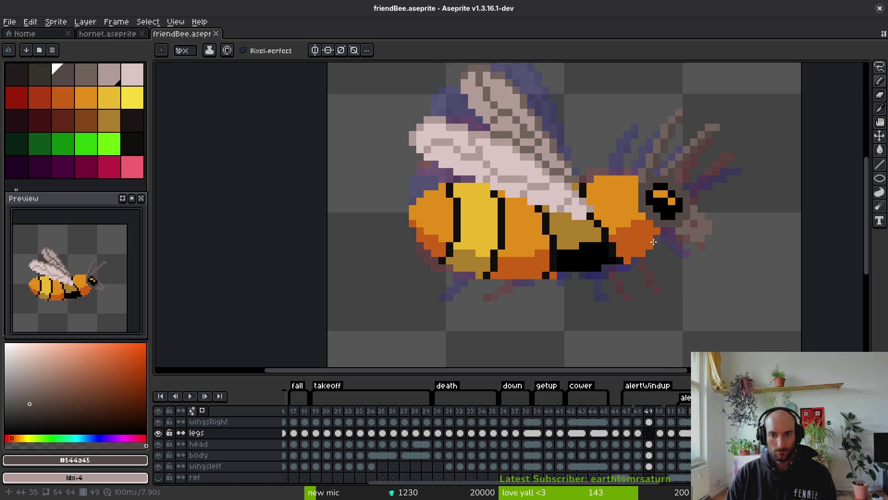
{"action": "scroll", "coordinate": [662, 239], "scroll_direction": "down", "scroll_amount": 1}
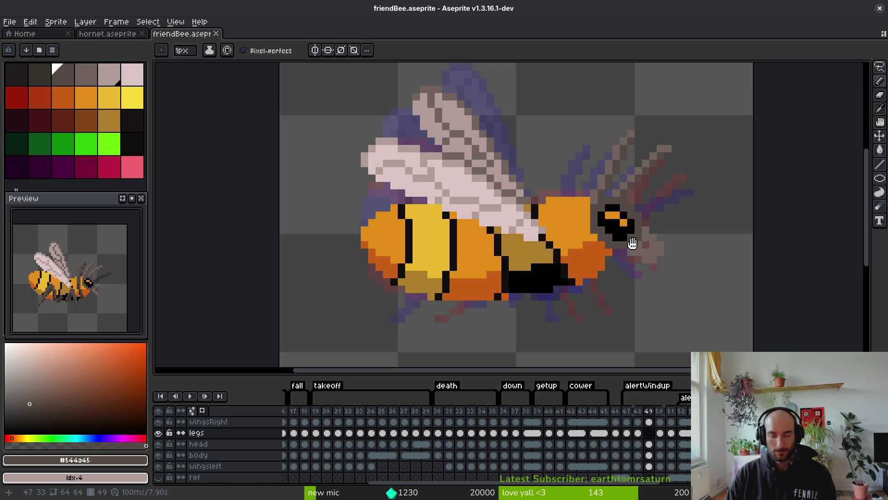
{"action": "scroll", "coordinate": [629, 263], "scroll_direction": "down", "scroll_amount": 1}
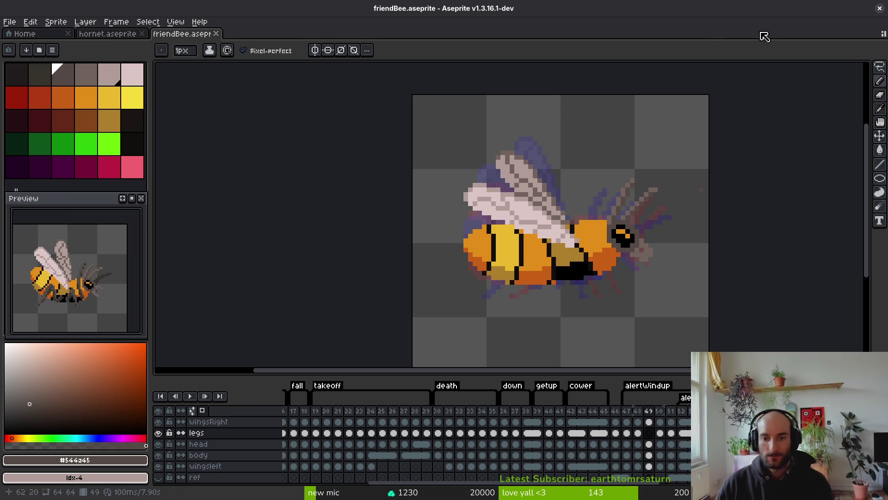
{"action": "scroll", "coordinate": [604, 265], "scroll_direction": "up", "scroll_amount": 4}
- On frame 49's head layer, recolour the antenna shade to dark brown, then brown-orange
{"action": "left_click", "coordinate": [64, 120]}
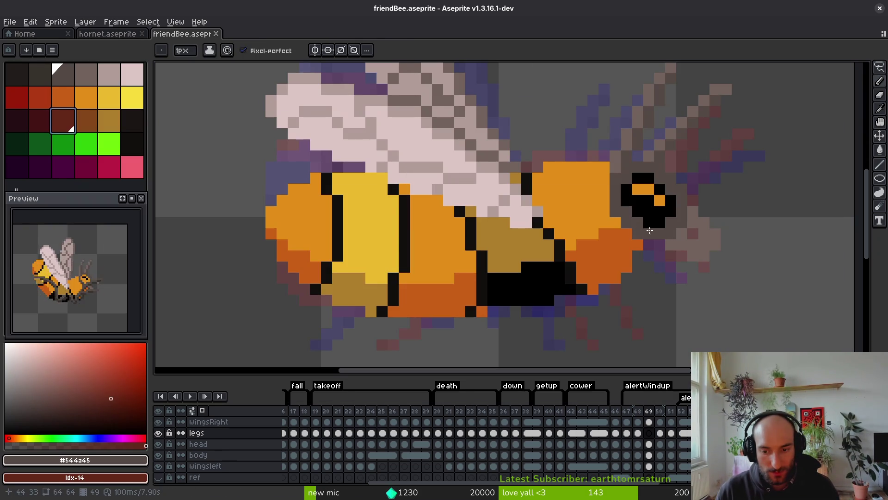
{"action": "left_click", "coordinate": [655, 227], "text": "ctrl+alt"}
{"action": "left_click", "coordinate": [657, 224], "text": "ctrl+alt"}
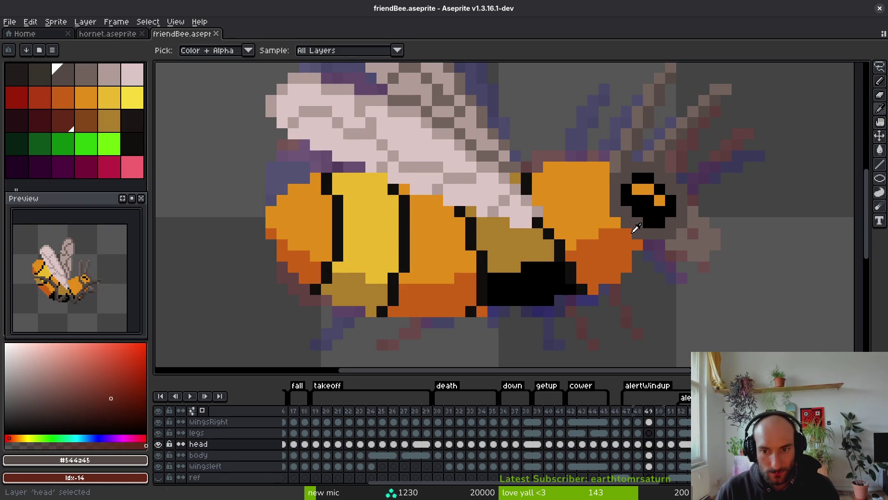
{"action": "key", "text": "Right"}
{"action": "key", "text": "Left"}
{"action": "key", "text": "shift+r"}
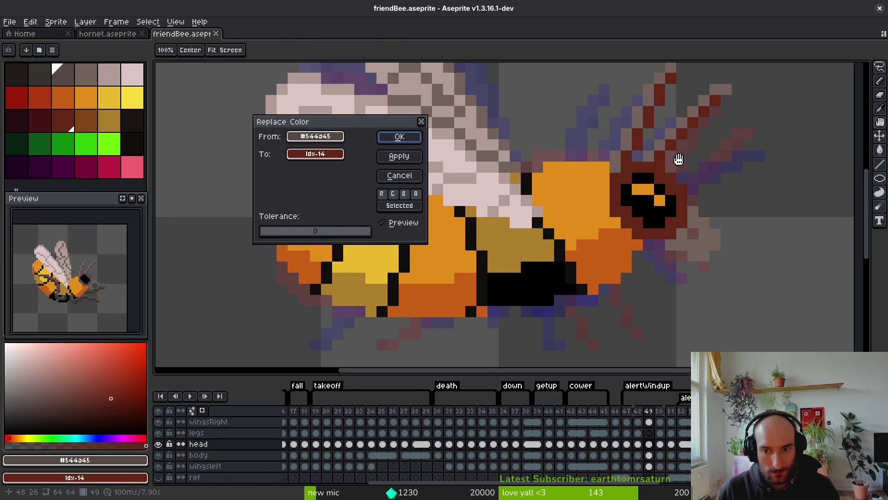
{"action": "left_click", "coordinate": [399, 136]}
{"action": "left_click", "coordinate": [98, 124]}
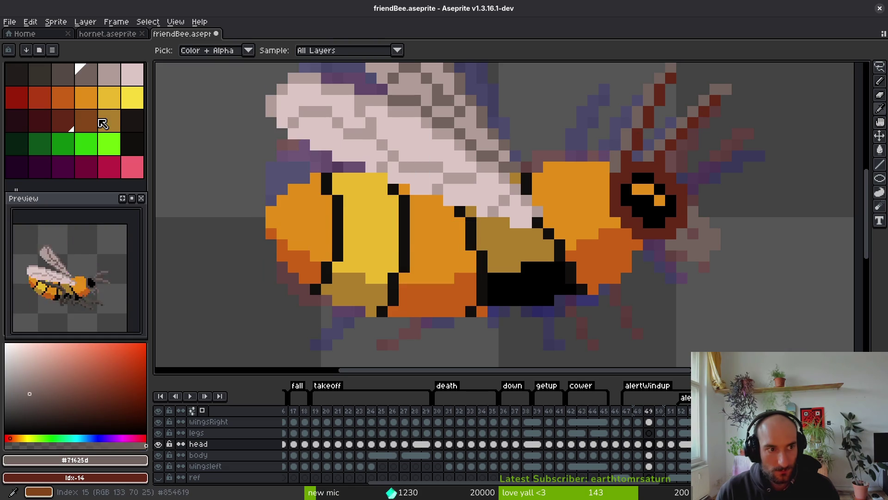
{"action": "key", "text": "shift+r"}
{"action": "left_click", "coordinate": [400, 136]}
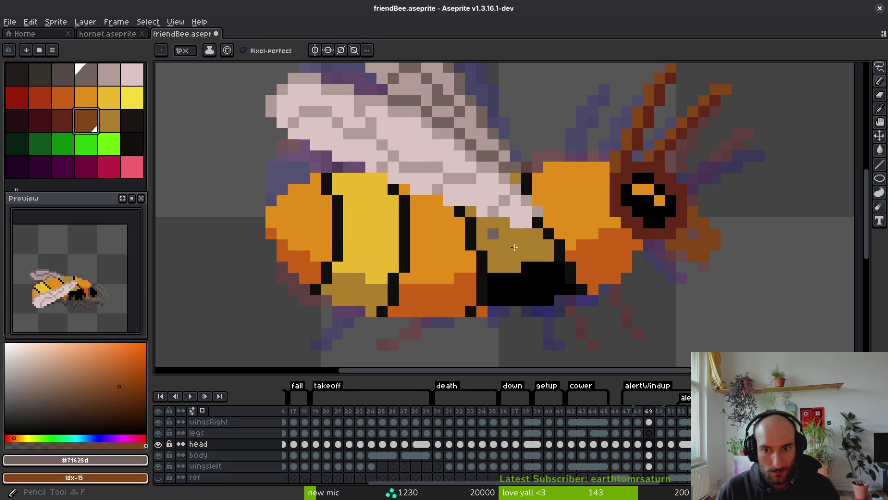
- Replace the antenna's #63271b and another brown shade with darker palette reds
{"action": "key", "text": "Left"}
{"action": "scroll", "coordinate": [671, 294], "scroll_direction": "down", "scroll_amount": 3}
{"action": "key", "text": "alt"}
{"action": "key", "text": "Right"}
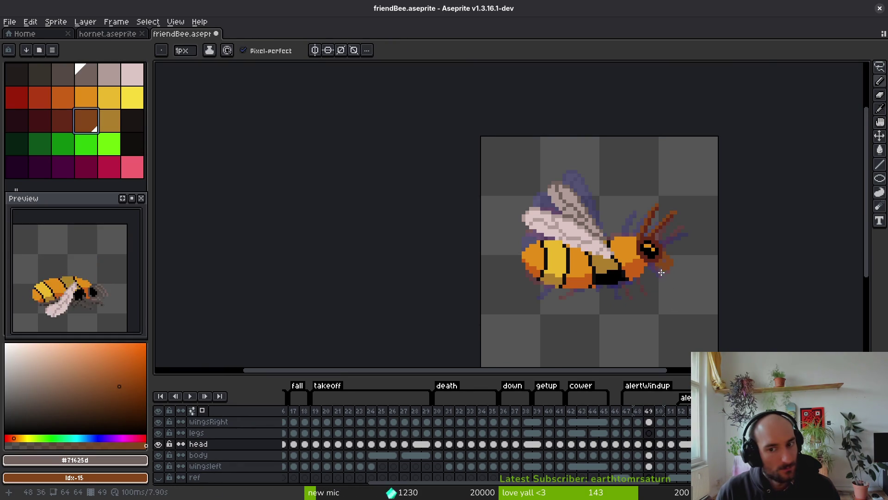
{"action": "scroll", "coordinate": [661, 273], "scroll_direction": "up", "scroll_amount": 3}
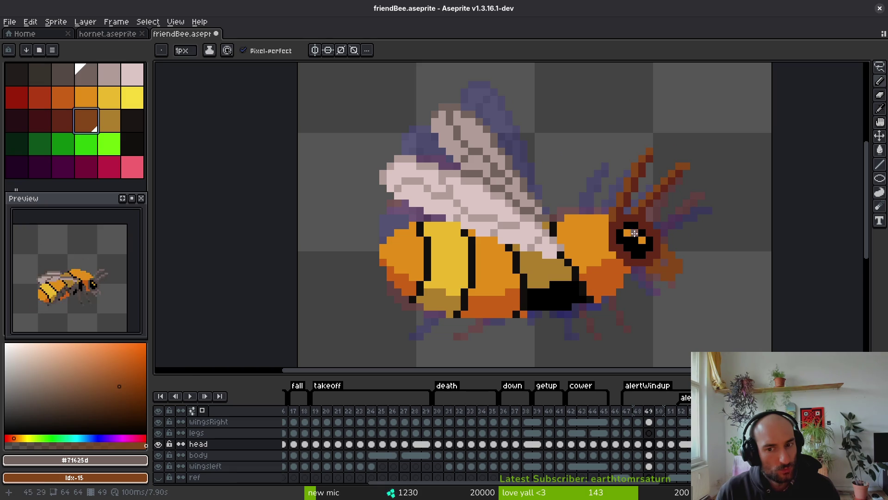
{"action": "scroll", "coordinate": [635, 233], "scroll_direction": "down", "scroll_amount": 7}
{"action": "scroll", "coordinate": [625, 277], "scroll_direction": "up", "scroll_amount": 8}
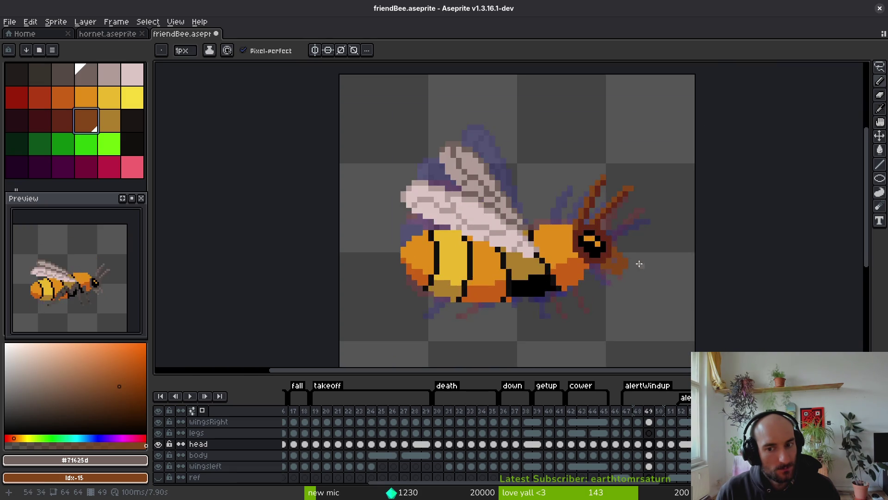
{"action": "left_click", "coordinate": [551, 210], "text": "alt"}
{"action": "right_click", "coordinate": [32, 114]}
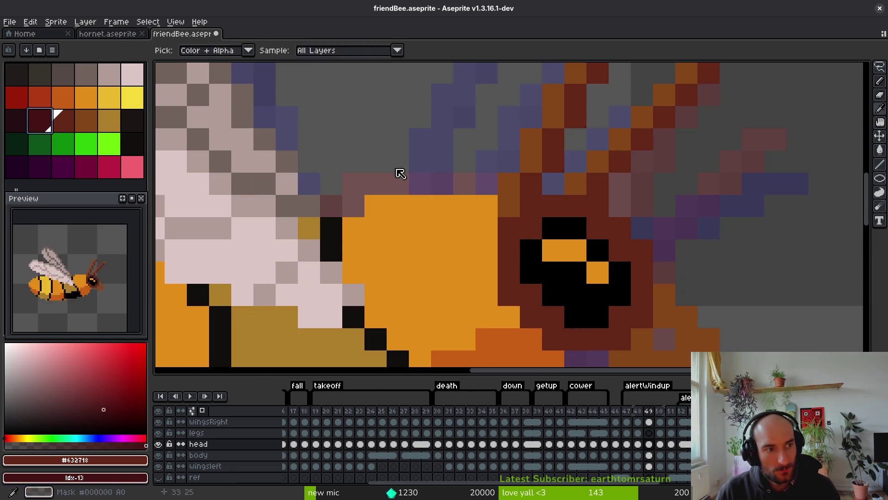
{"action": "key", "text": "shift+r"}
{"action": "left_click", "coordinate": [397, 135]}
{"action": "left_click", "coordinate": [514, 172]}
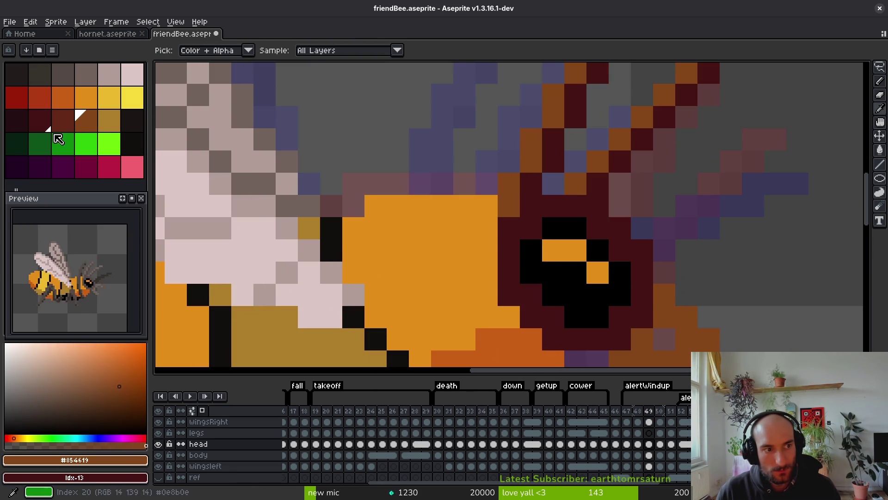
{"action": "right_click", "coordinate": [79, 119]}
{"action": "key", "text": "shift+r"}
{"action": "left_click", "coordinate": [392, 139]}
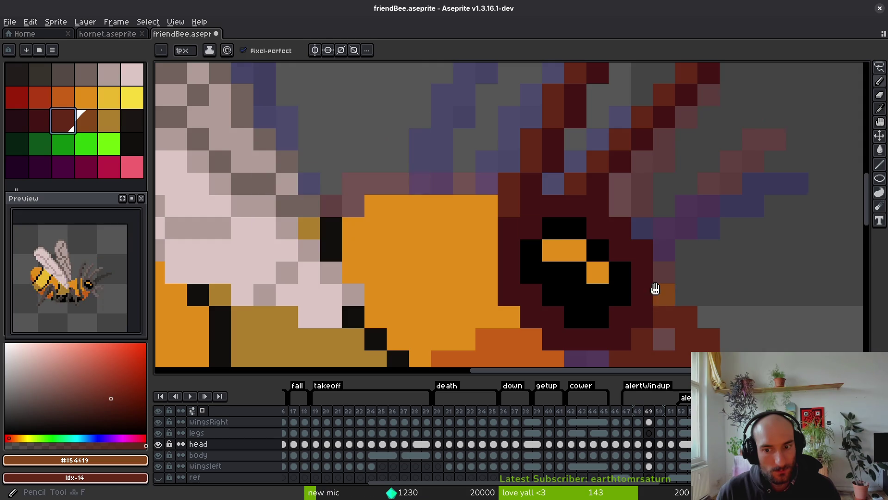
- Flood-fill the patch beside the bee's head with brown, then light pink, then a greyer pale
{"action": "left_click_drag", "start_coordinate": [654, 287], "coordinate": [525, 222]}
{"action": "key", "text": "g"}
{"action": "left_click", "coordinate": [569, 233]}
{"action": "scroll", "coordinate": [569, 233], "scroll_direction": "down", "scroll_amount": 8}
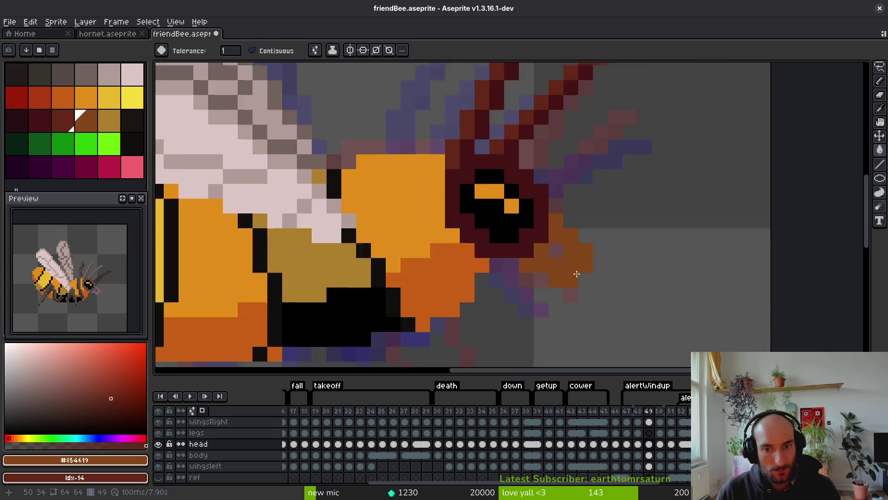
{"action": "scroll", "coordinate": [581, 283], "scroll_direction": "up", "scroll_amount": 3}
{"action": "left_click", "coordinate": [113, 84]}
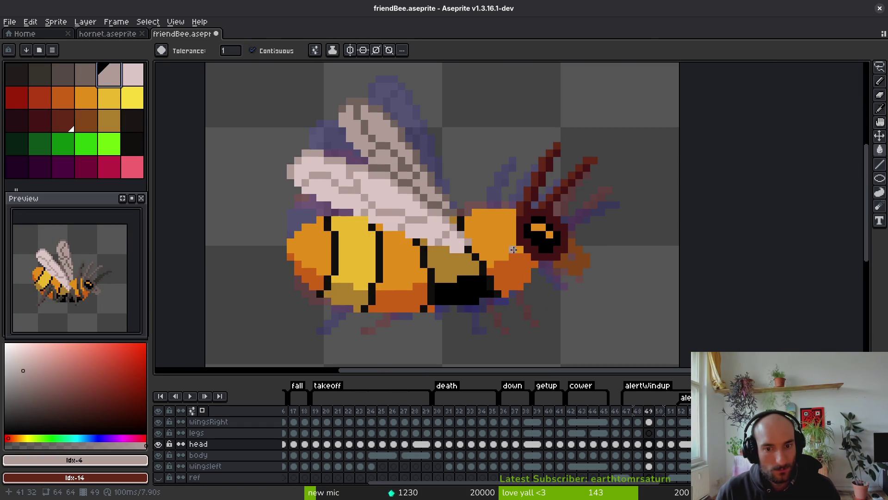
{"action": "left_click", "coordinate": [572, 271]}
{"action": "left_click", "coordinate": [86, 74]}
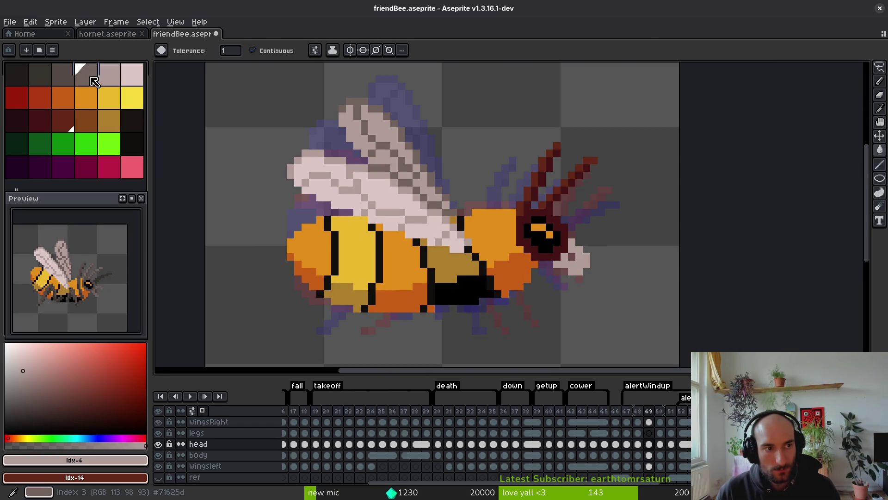
{"action": "left_click", "coordinate": [562, 264]}
{"action": "scroll", "coordinate": [587, 298], "scroll_direction": "down", "scroll_amount": 3}
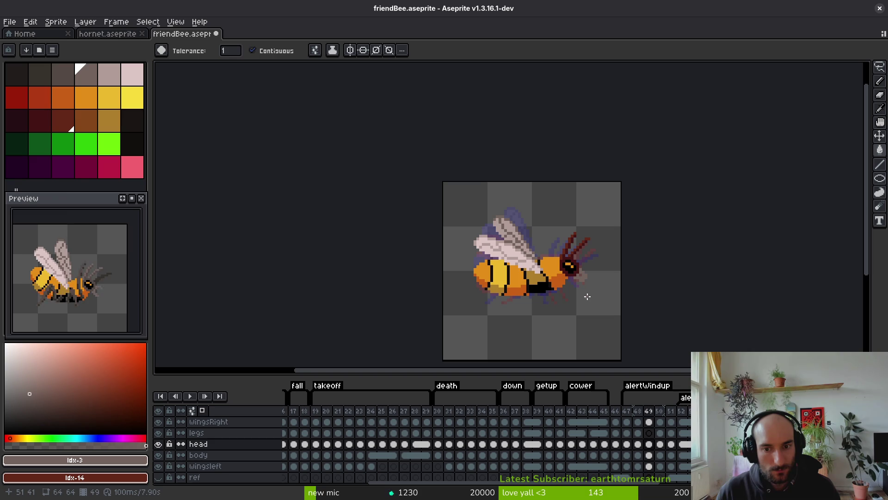
{"action": "scroll", "coordinate": [588, 296], "scroll_direction": "down", "scroll_amount": 1}
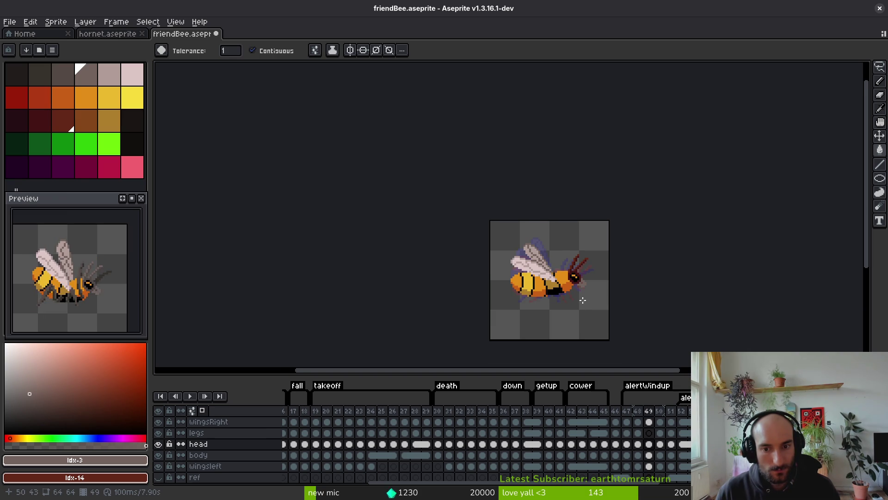
{"action": "scroll", "coordinate": [584, 301], "scroll_direction": "up", "scroll_amount": 5}
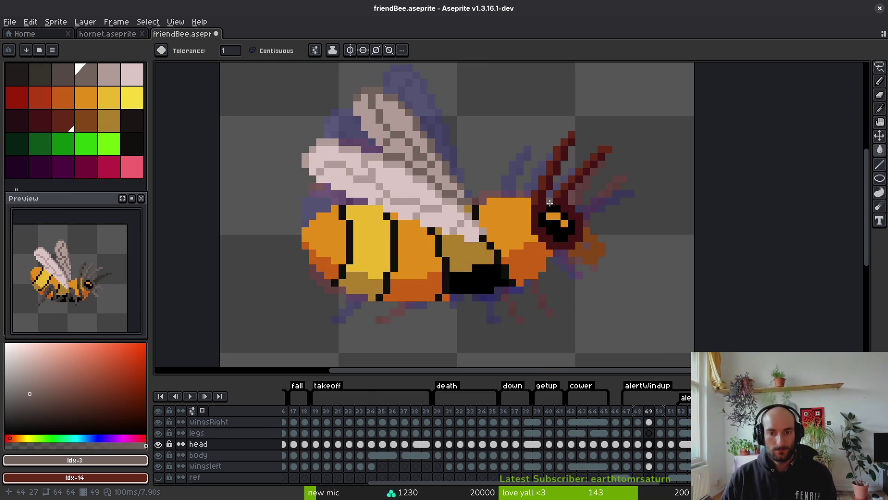
- Recolour both antenna and eye-rim reds yellow and the brown face parts pale pink
{"action": "left_click", "coordinate": [557, 233], "text": "alt"}
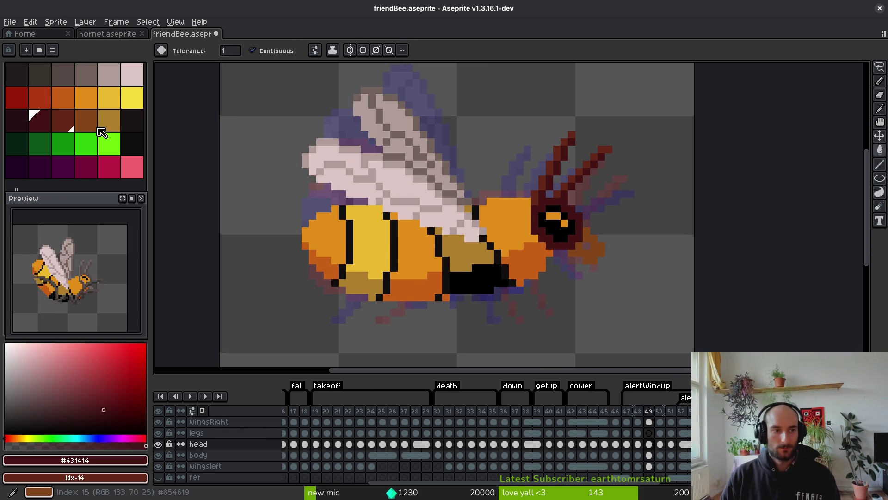
{"action": "right_click", "coordinate": [121, 99]}
{"action": "key", "text": "shift+r"}
{"action": "left_click", "coordinate": [399, 138]}
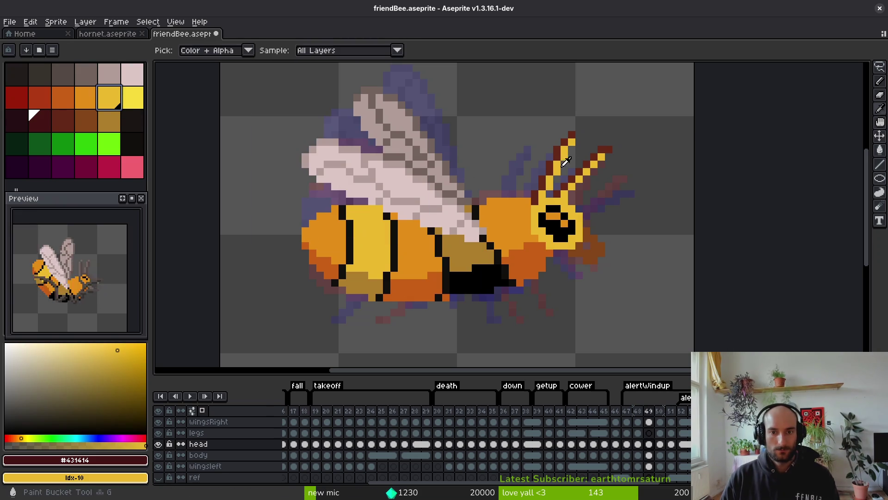
{"action": "left_click", "coordinate": [554, 161], "text": "alt"}
{"action": "right_click", "coordinate": [131, 96]}
{"action": "key", "text": "shift+r"}
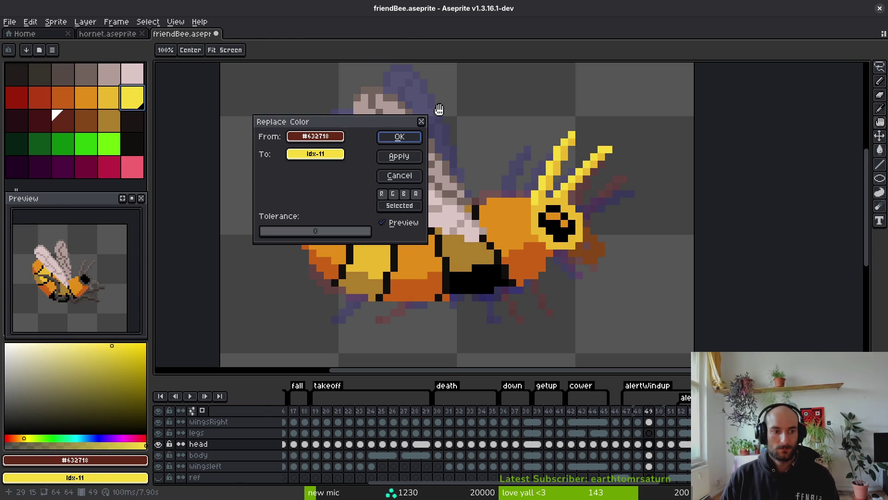
{"action": "left_click", "coordinate": [404, 137]}
{"action": "left_click", "coordinate": [597, 240], "text": "alt"}
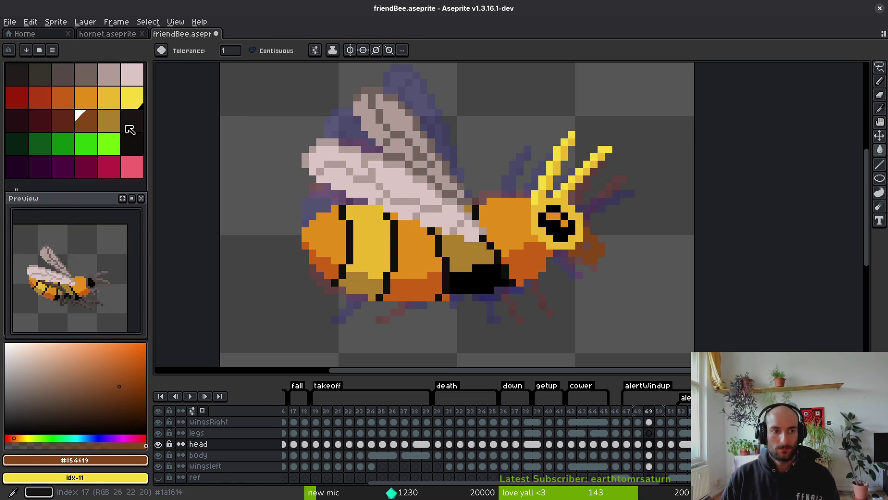
{"action": "right_click", "coordinate": [110, 75]}
{"action": "key", "text": "shift+r"}
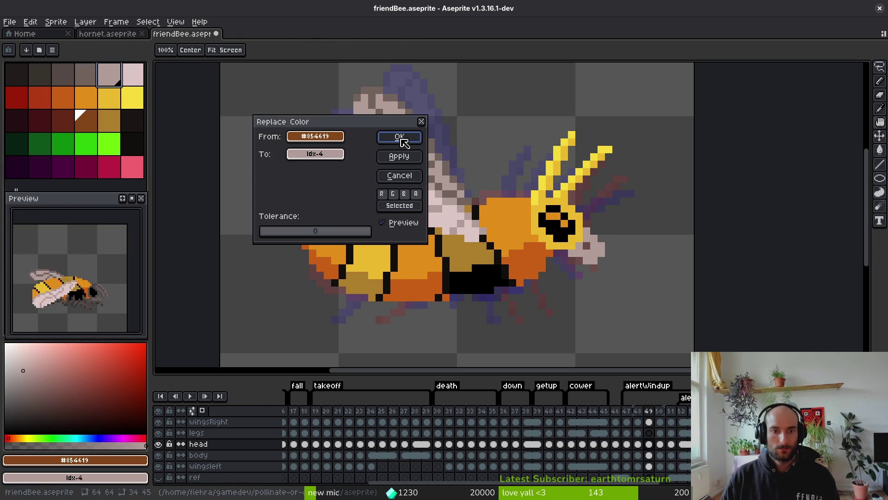
{"action": "left_click", "coordinate": [402, 138]}
- Undo the yellow and pale recolours, restoring the dark red antennae
{"action": "scroll", "coordinate": [558, 242], "scroll_direction": "down", "scroll_amount": 5}
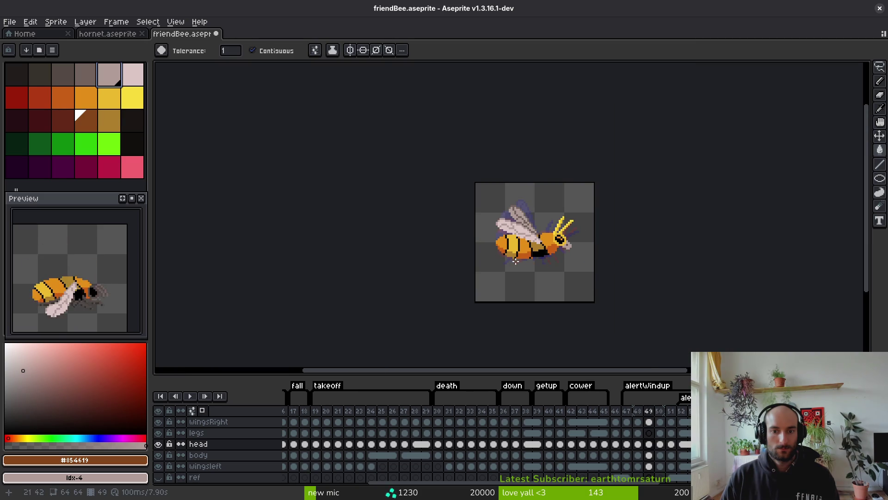
{"action": "scroll", "coordinate": [557, 271], "scroll_direction": "down", "scroll_amount": 2}
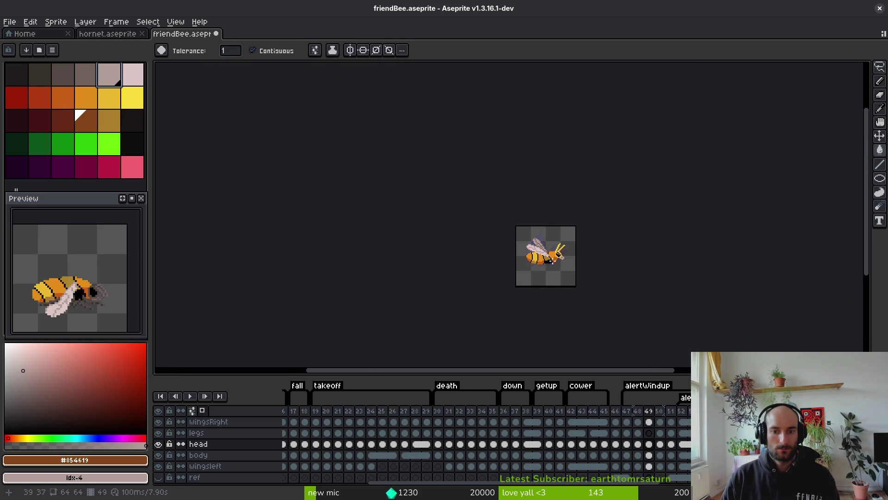
{"action": "scroll", "coordinate": [568, 271], "scroll_direction": "up", "scroll_amount": 6}
{"action": "key", "text": "ctrl+z"}
{"action": "scroll", "coordinate": [598, 243], "scroll_direction": "up", "scroll_amount": 5}
{"action": "left_click", "coordinate": [539, 174], "text": "alt"}
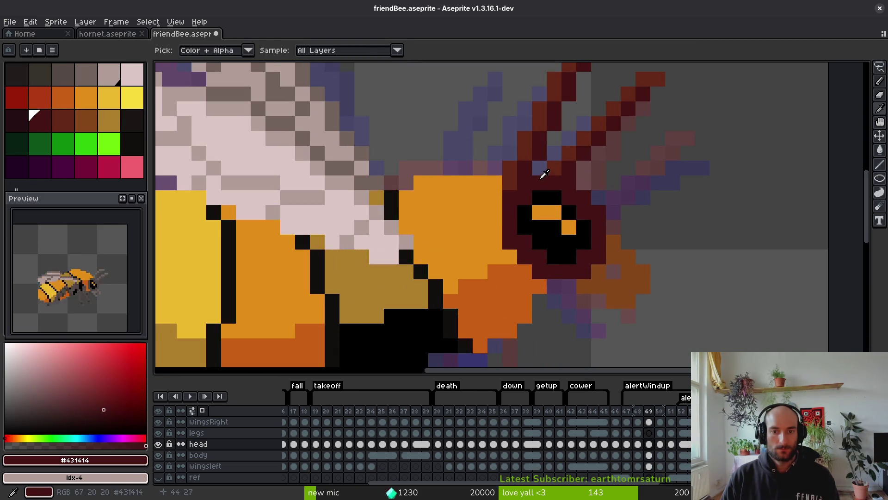
- Replace the two dark-red antenna shades and the head's brown with greys, and save friendBee.aseprite
{"action": "right_click", "coordinate": [44, 83]}
{"action": "key", "text": "shift+r"}
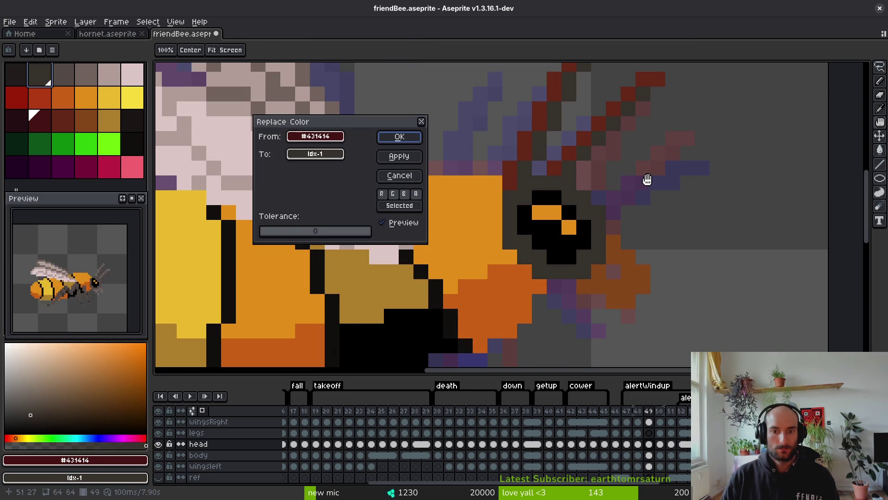
{"action": "left_click", "coordinate": [396, 135]}
{"action": "left_click", "coordinate": [571, 157], "text": "alt"}
{"action": "right_click", "coordinate": [63, 75]}
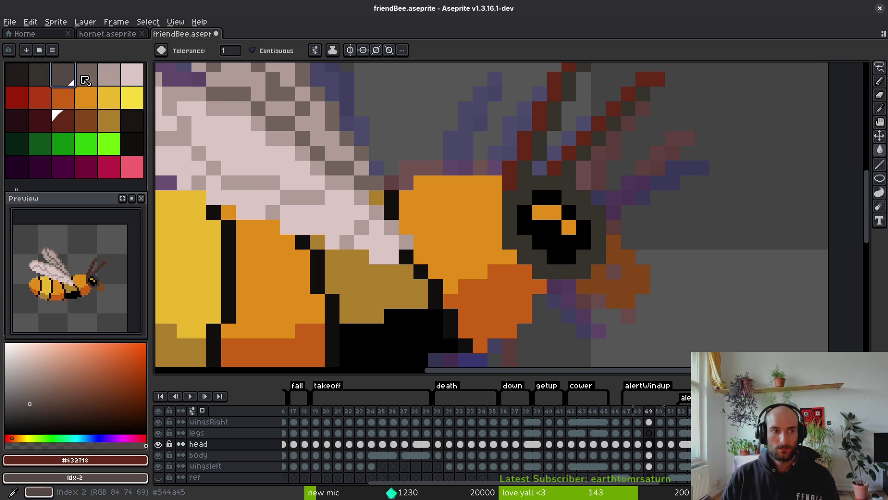
{"action": "key", "text": "shift+r"}
{"action": "left_click", "coordinate": [397, 137]}
{"action": "left_click", "coordinate": [620, 245], "text": "alt"}
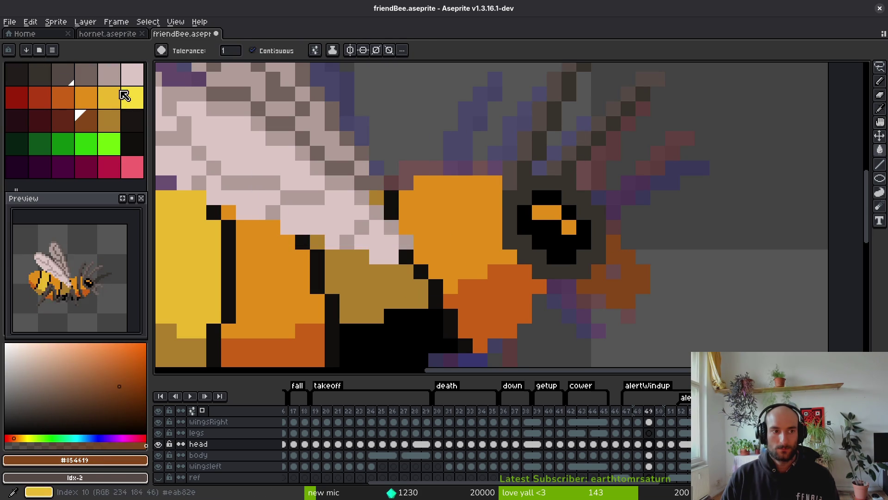
{"action": "right_click", "coordinate": [88, 76]}
{"action": "key", "text": "shift+r"}
{"action": "left_click", "coordinate": [399, 136]}
{"action": "key", "text": "ctrl+s"}
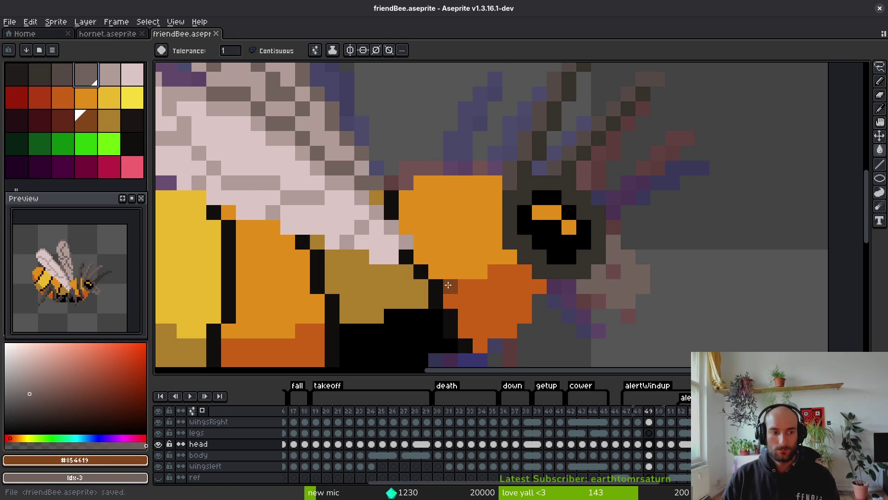
- Toggle undo and redo to compare the antennae before and after the grey recolour
{"action": "scroll", "coordinate": [449, 285], "scroll_direction": "down", "scroll_amount": 8}
{"action": "key", "text": "alt"}
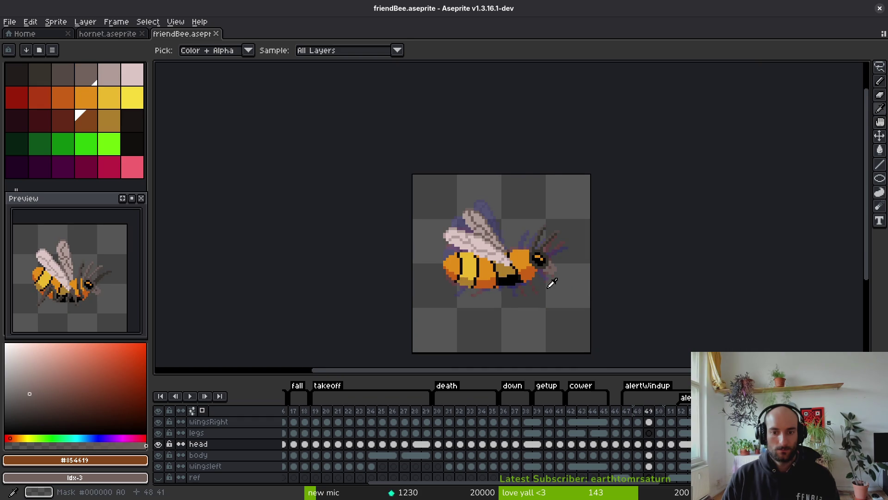
{"action": "key", "text": "ctrl+z"}
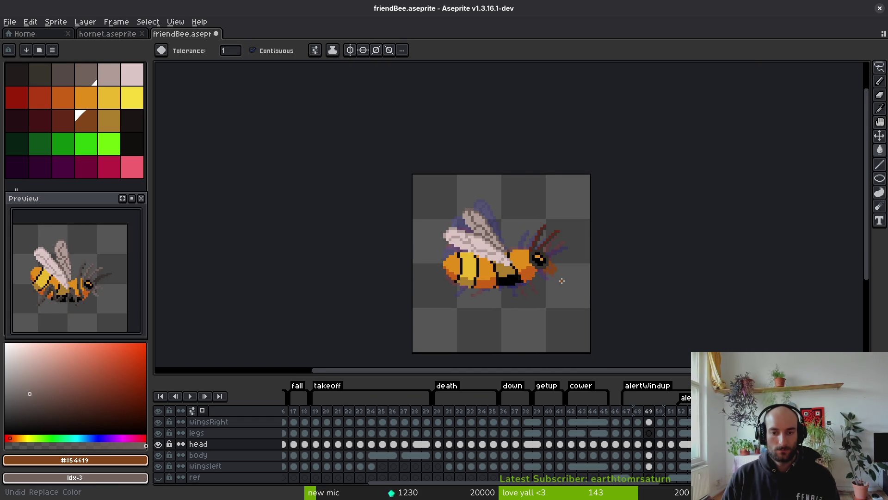
{"action": "key", "text": "ctrl+z"}
{"action": "key", "text": "ctrl+z"}
{"action": "key", "text": "ctrl+y"}
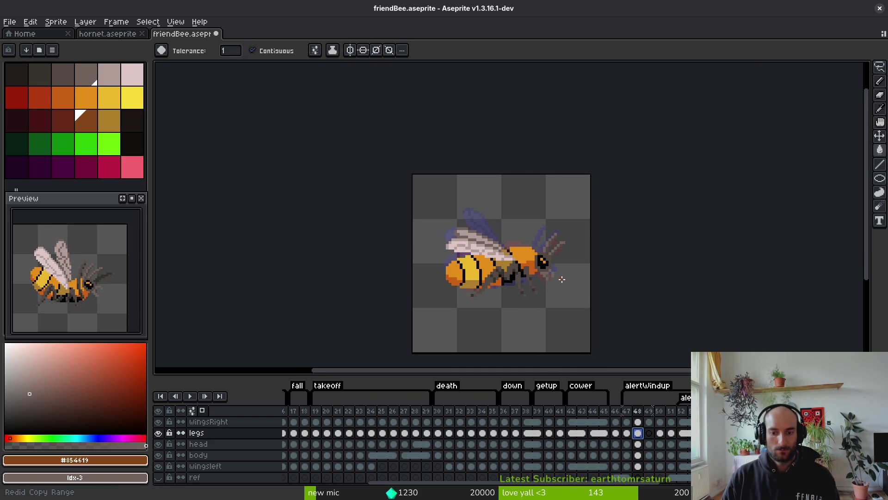
{"action": "key", "text": "ctrl+y"}
{"action": "key", "text": "ctrl+y"}
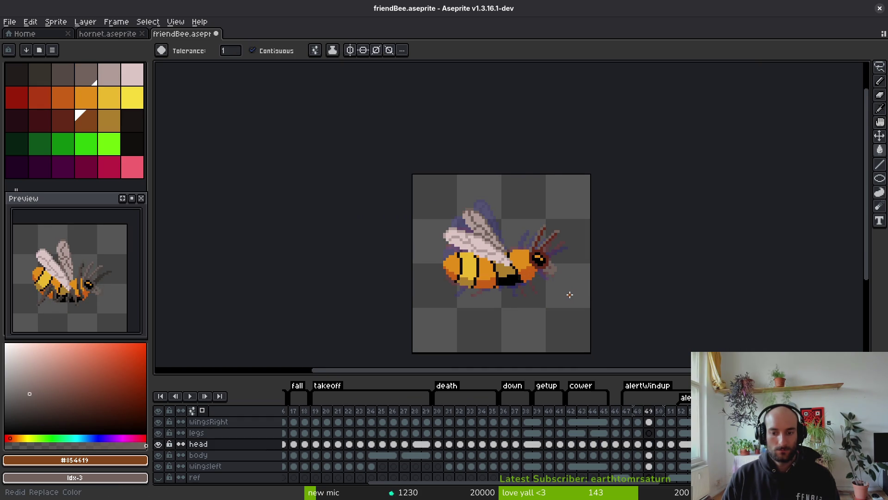
{"action": "key", "text": "ctrl+z"}
{"action": "key", "text": "ctrl+y"}
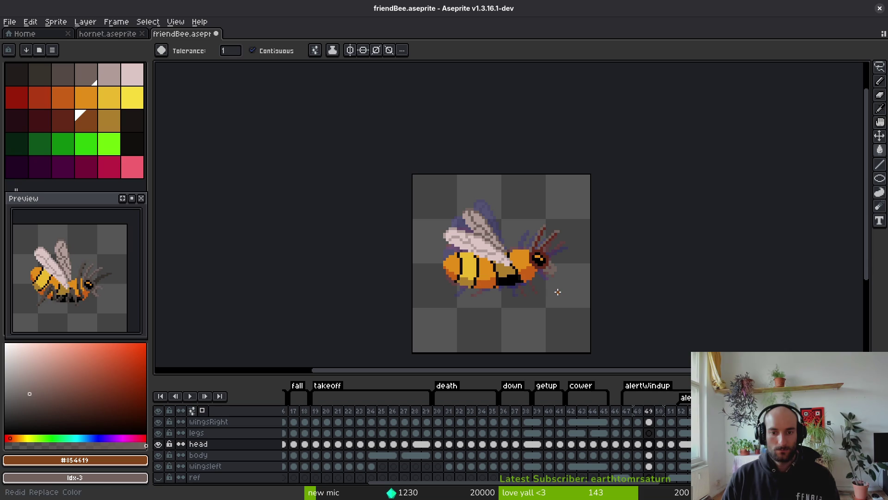
{"action": "key", "text": "ctrl+z"}
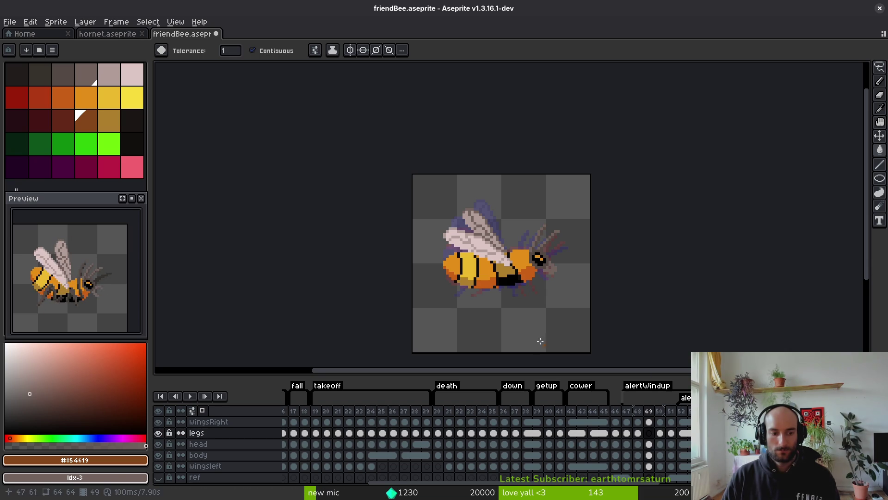
{"action": "scroll", "coordinate": [551, 294], "scroll_direction": "up", "scroll_amount": 2}
{"action": "key", "text": "Right"}
- On frame 50's legs layer, nudge a small block of leg pixels up one pixel
{"action": "left_click", "coordinate": [569, 216], "text": "alt"}
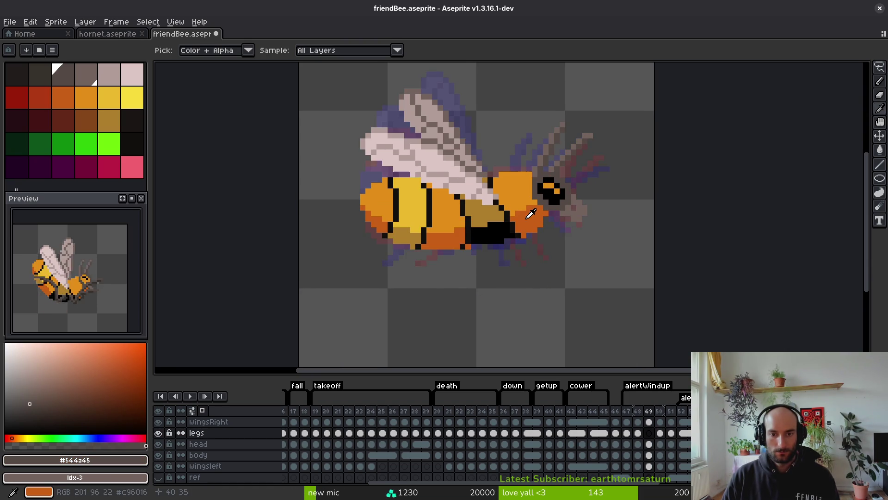
{"action": "key", "text": "Left"}
{"action": "key", "text": "Left"}
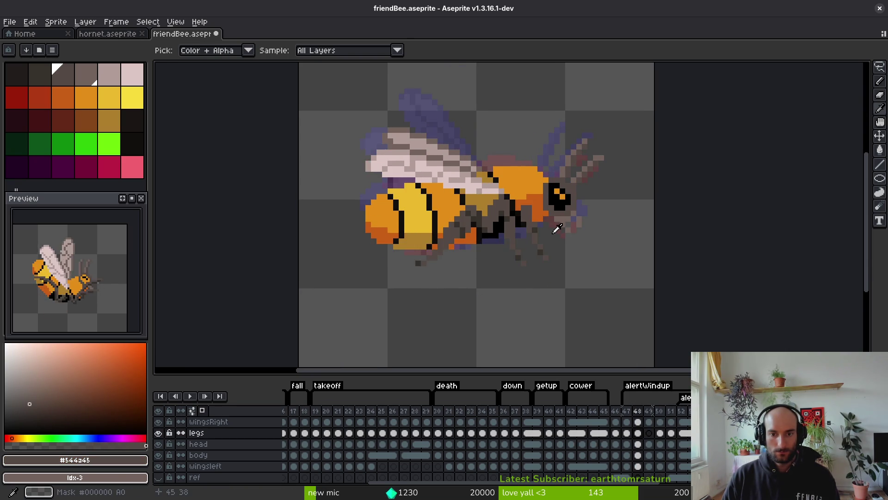
{"action": "key", "text": "Right"}
{"action": "key", "text": "Right"}
{"action": "key", "text": "Left"}
{"action": "key", "text": "Left"}
{"action": "key", "text": "Right"}
{"action": "key", "text": "Right"}
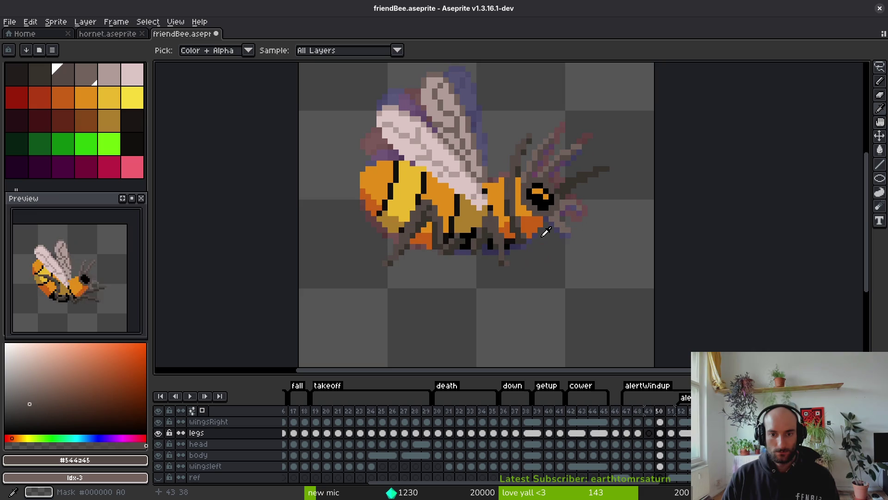
{"action": "key", "text": "g"}
{"action": "scroll", "coordinate": [546, 231], "scroll_direction": "up", "scroll_amount": 5}
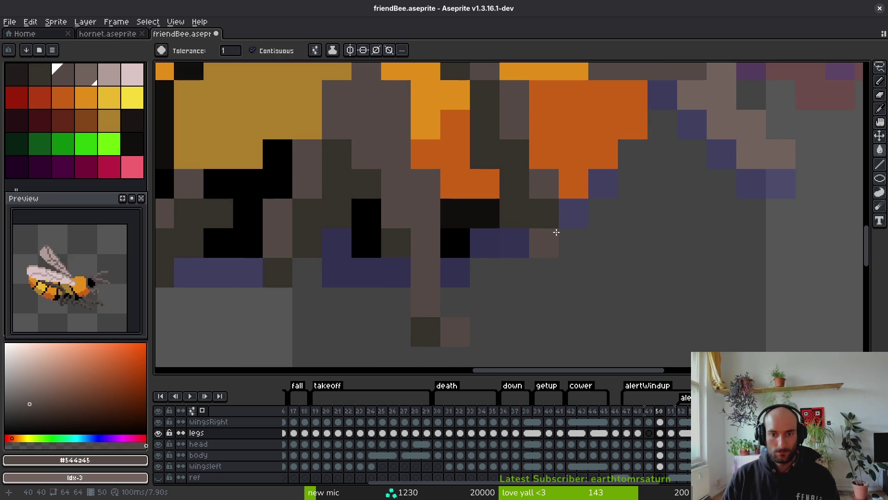
{"action": "scroll", "coordinate": [550, 213], "scroll_direction": "down", "scroll_amount": 3}
{"action": "key", "text": "m"}
{"action": "scroll", "coordinate": [539, 205], "scroll_direction": "up", "scroll_amount": 1}
{"action": "mouse_move", "coordinate": [514, 192]}
{"action": "left_mouse_down"}
{"action": "mouse_move", "coordinate": [545, 232]}
{"action": "mouse_move", "coordinate": [547, 221]}
{"action": "left_mouse_up"}
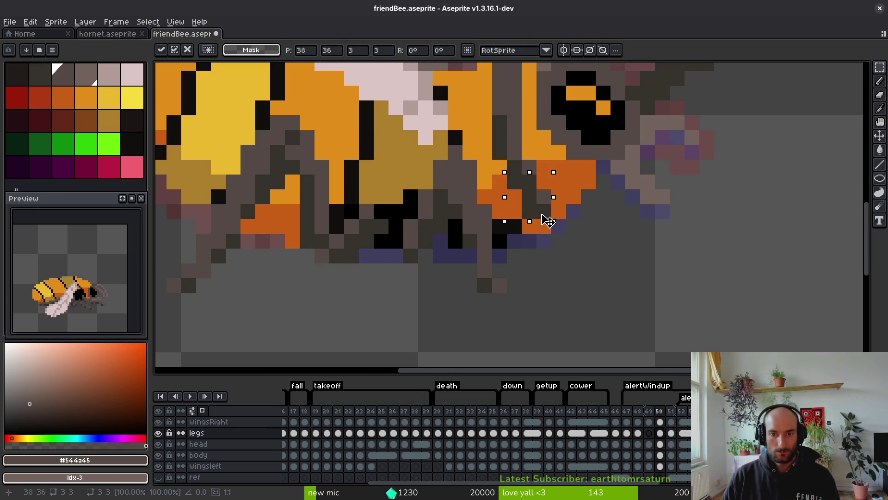
{"action": "key", "text": "Return"}
- Flip between frames 50 and 51 to compare the bee's pose, then return to frame 49
{"action": "scroll", "coordinate": [551, 236], "scroll_direction": "down", "scroll_amount": 4}
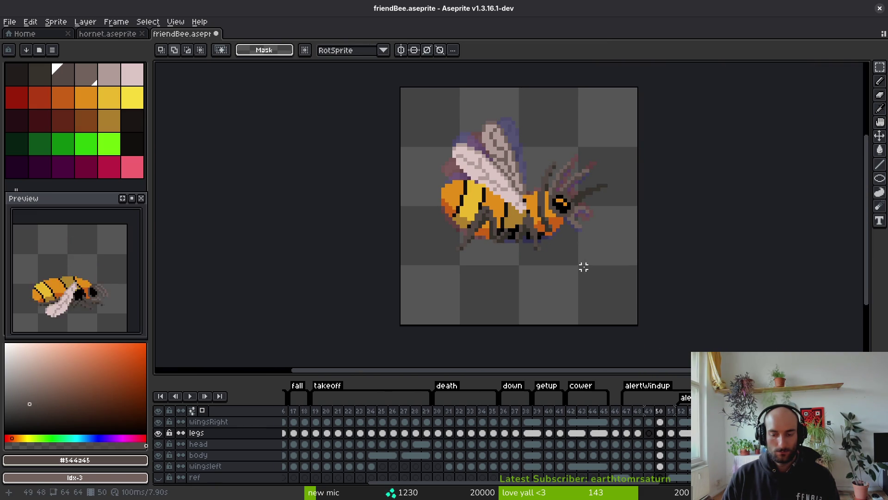
{"action": "key", "text": "alt"}
{"action": "scroll", "coordinate": [571, 231], "scroll_direction": "up", "scroll_amount": 3}
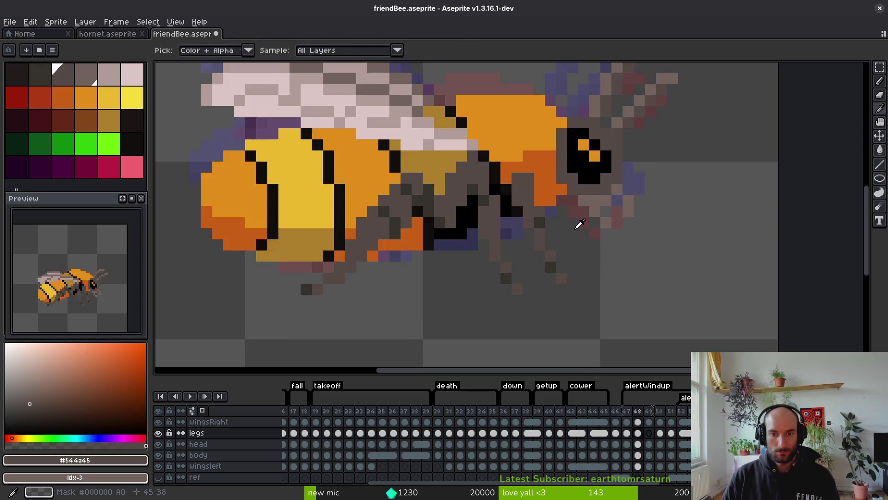
{"action": "key", "text": "Right"}
{"action": "key", "text": "Left"}
{"action": "scroll", "coordinate": [541, 245], "scroll_direction": "down", "scroll_amount": 3}
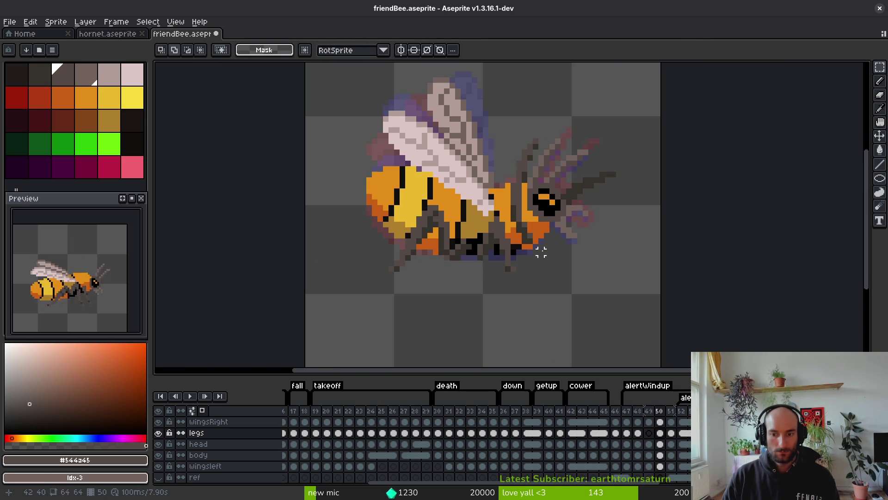
{"action": "key", "text": "Right"}
{"action": "key", "text": "Left"}
{"action": "key", "text": "Right"}
{"action": "key", "text": "Left"}
{"action": "key", "text": "Left"}
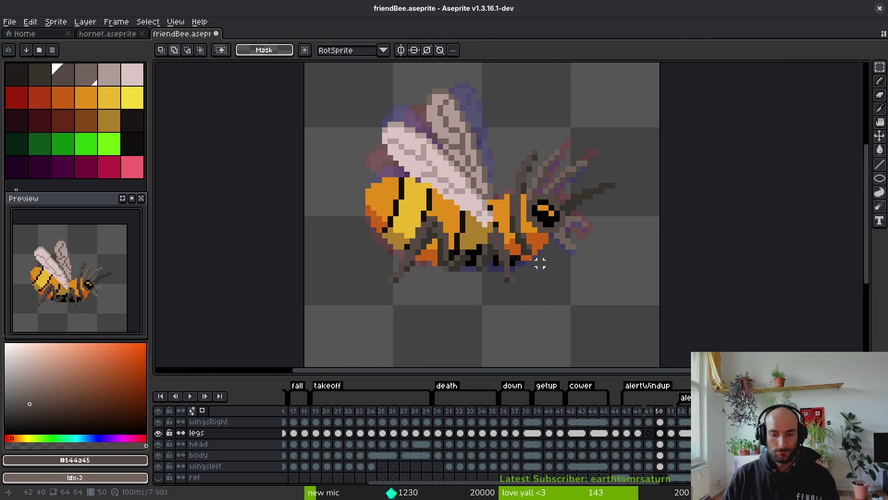
{"action": "key", "text": "b"}
{"action": "scroll", "coordinate": [541, 241], "scroll_direction": "up", "scroll_amount": 3}
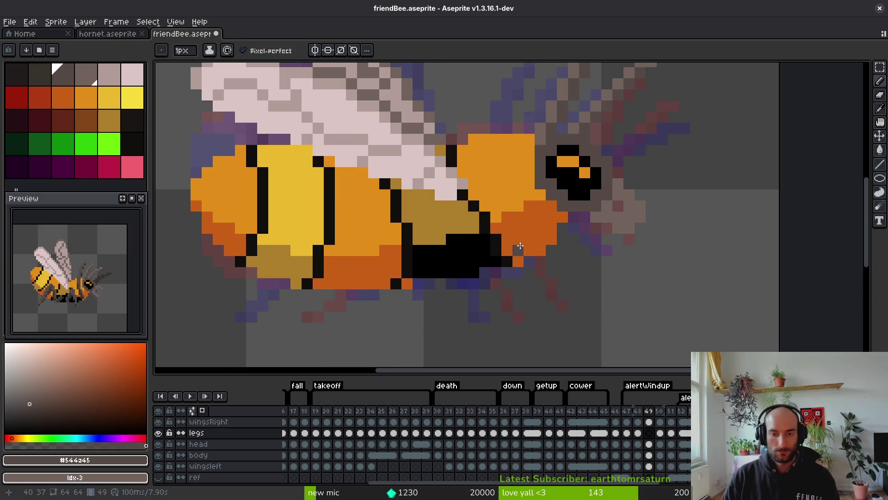
- Pick dark grey #36312c and draw antenna strokes beside the bee's head on frame 49
{"action": "key", "text": "alt"}
{"action": "key", "text": "Left"}
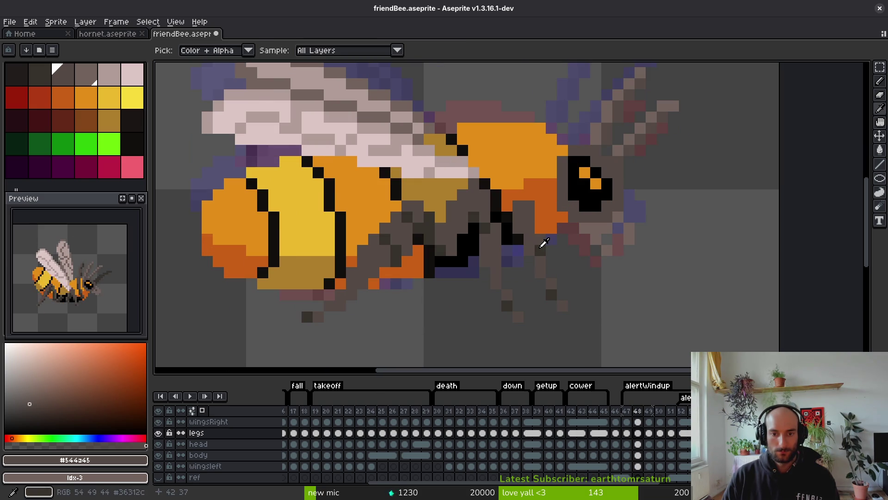
{"action": "left_click", "coordinate": [544, 242]}
{"action": "key", "text": "Right"}
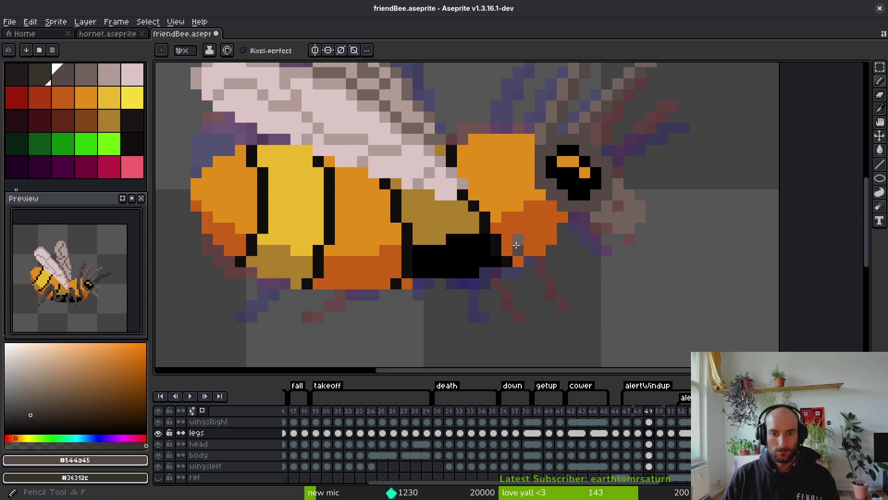
{"action": "left_click", "coordinate": [520, 239]}
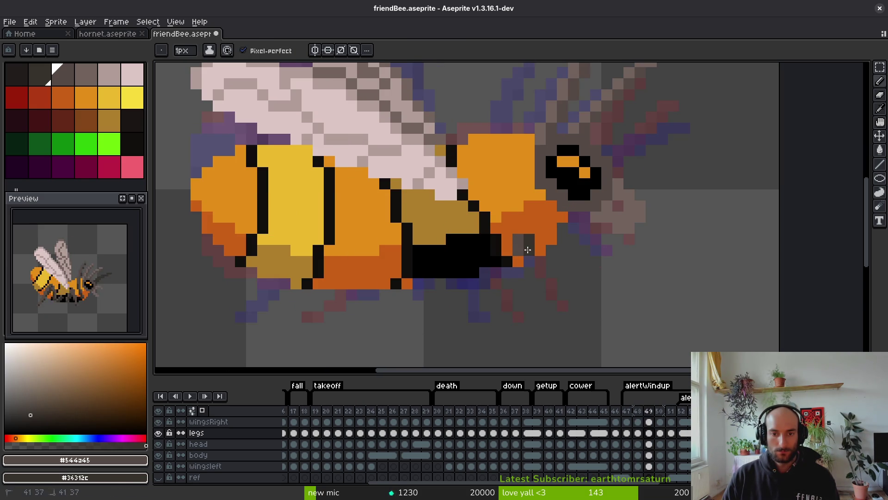
{"action": "mouse_move", "coordinate": [545, 218]}
{"action": "left_mouse_down"}
{"action": "mouse_move", "coordinate": [637, 190]}
{"action": "mouse_move", "coordinate": [528, 229]}
{"action": "mouse_move", "coordinate": [563, 219]}
{"action": "left_mouse_up"}
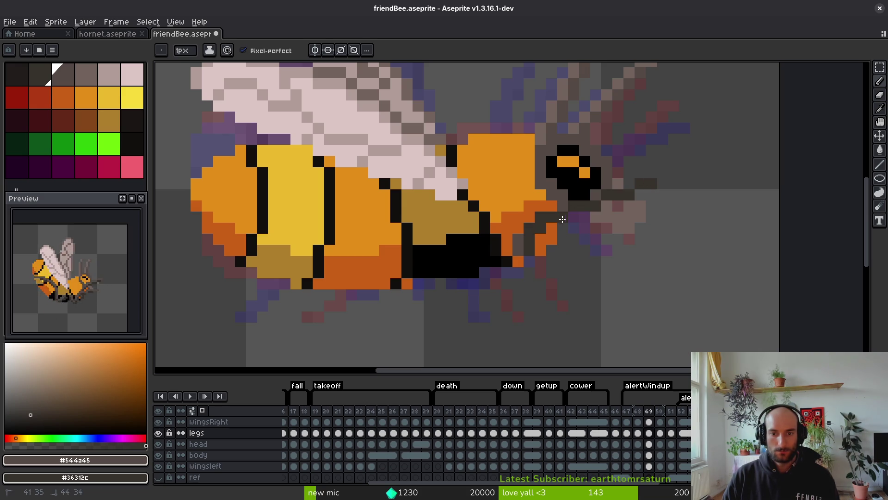
{"action": "left_click_drag", "start_coordinate": [626, 200], "coordinate": [613, 208]}
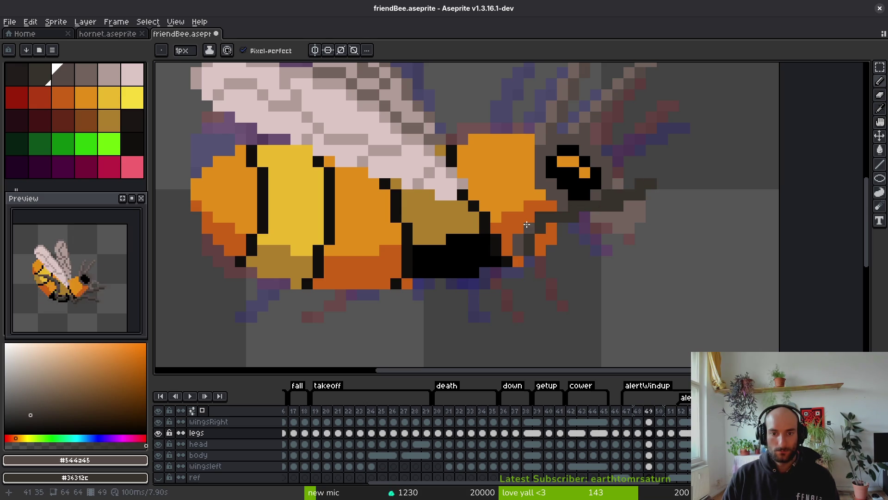
- Paint the dark grey antenna base stroke from the head toward the eye
{"action": "scroll", "coordinate": [527, 219], "scroll_direction": "down", "scroll_amount": 5}
{"action": "key", "text": "i"}
{"action": "key", "text": "."}
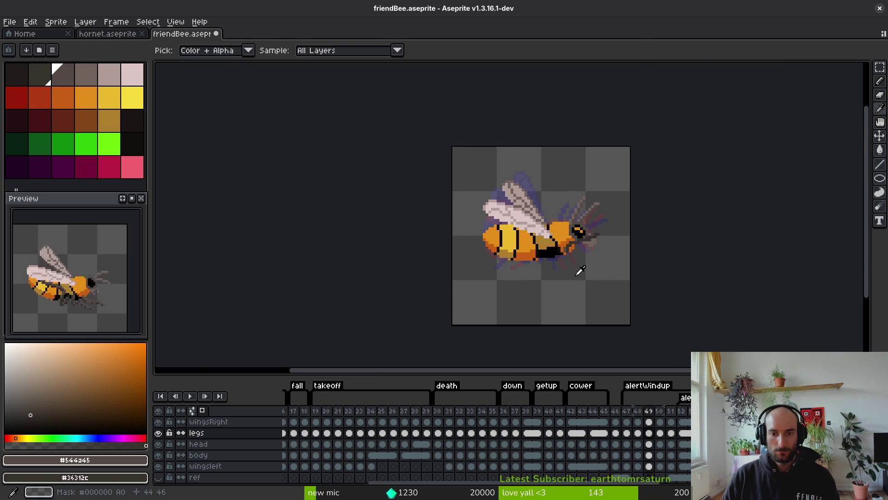
{"action": "key", "text": "comma"}
{"action": "key", "text": "b"}
{"action": "scroll", "coordinate": [578, 245], "scroll_direction": "up", "scroll_amount": 5}
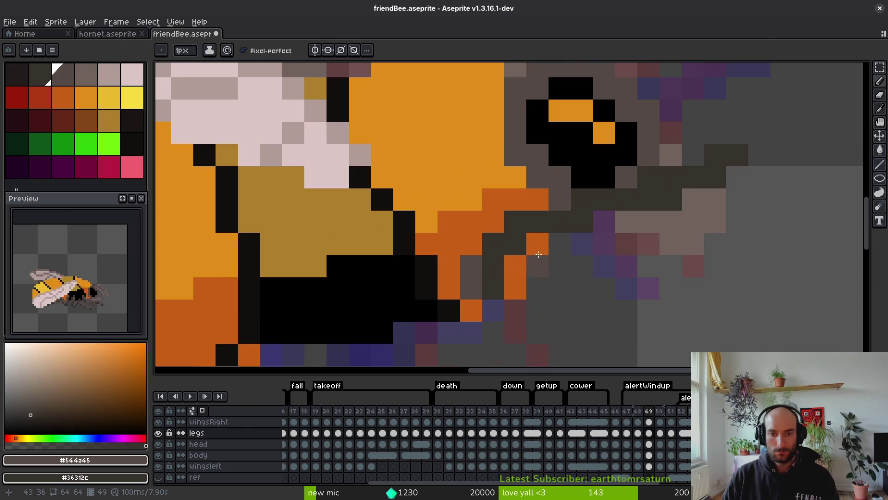
{"action": "mouse_move", "coordinate": [477, 244]}
{"action": "left_mouse_down"}
{"action": "mouse_move", "coordinate": [509, 206]}
{"action": "mouse_move", "coordinate": [557, 198]}
{"action": "mouse_move", "coordinate": [522, 200]}
{"action": "mouse_move", "coordinate": [595, 199]}
{"action": "mouse_move", "coordinate": [694, 159]}
{"action": "left_mouse_up"}
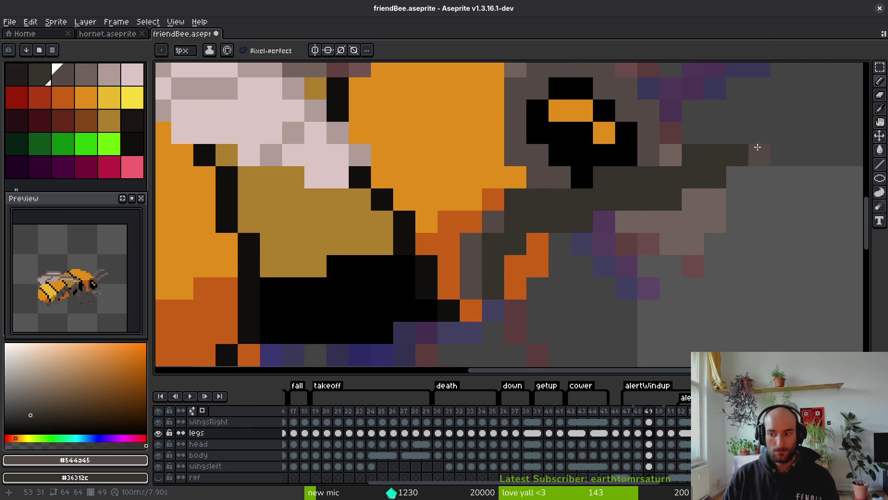
- Redraw the front leg below the head in dark grey after comparing with frame 48
{"action": "scroll", "coordinate": [720, 222], "scroll_direction": "down", "scroll_amount": 5}
{"action": "left_click_drag", "start_coordinate": [713, 246], "coordinate": [697, 258]}
{"action": "key", "text": "Left"}
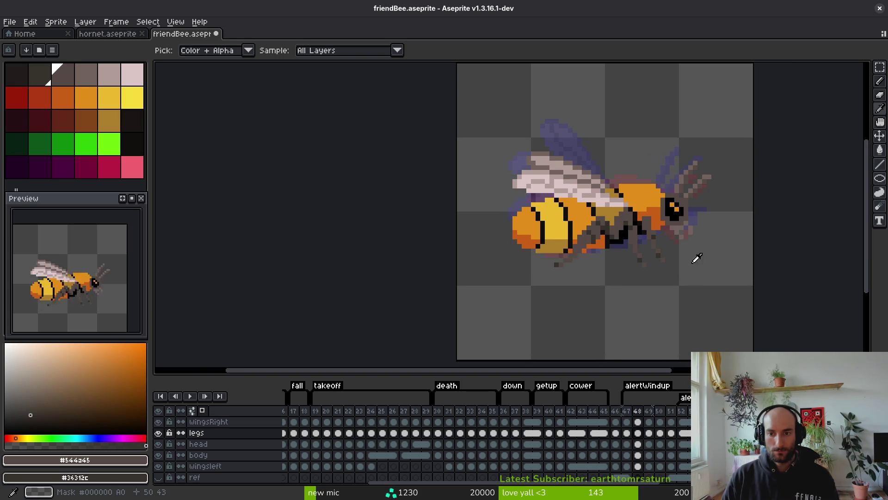
{"action": "key", "text": "Right"}
{"action": "key", "text": "Left"}
{"action": "key", "text": "b"}
{"action": "key", "text": "Right"}
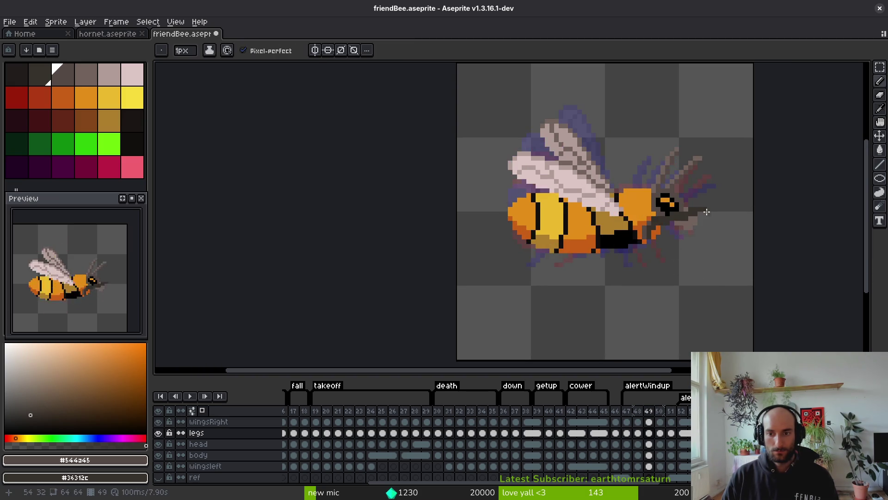
{"action": "scroll", "coordinate": [673, 250], "scroll_direction": "up", "scroll_amount": 5}
{"action": "left_click_drag", "start_coordinate": [589, 277], "coordinate": [576, 273]}
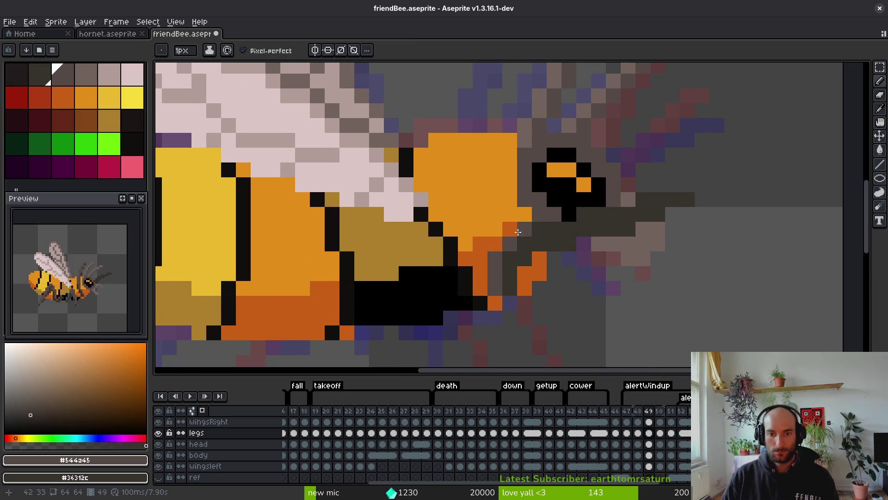
{"action": "mouse_move", "coordinate": [504, 244]}
{"action": "left_mouse_down"}
{"action": "mouse_move", "coordinate": [497, 272]}
{"action": "mouse_move", "coordinate": [509, 243]}
{"action": "mouse_move", "coordinate": [539, 227]}
{"action": "mouse_move", "coordinate": [641, 199]}
{"action": "mouse_move", "coordinate": [684, 205]}
{"action": "left_mouse_up"}
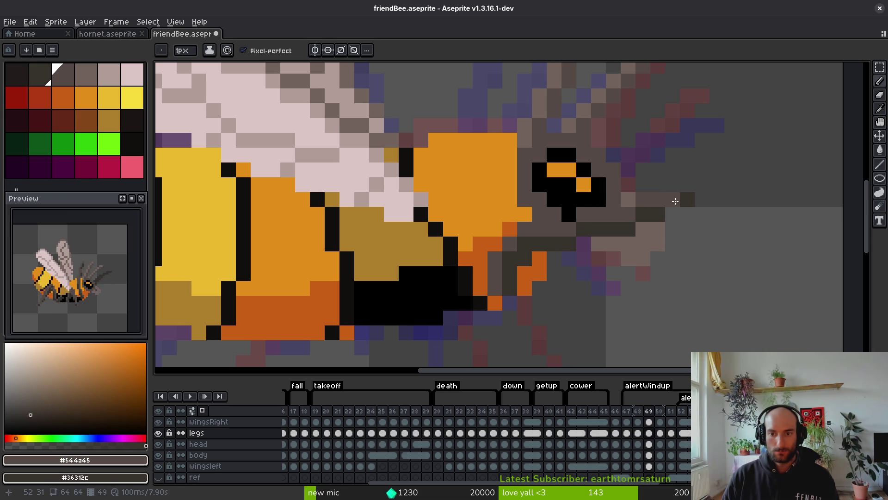
{"action": "scroll", "coordinate": [630, 283], "scroll_direction": "down", "scroll_amount": 5}
{"action": "scroll", "coordinate": [632, 278], "scroll_direction": "up", "scroll_amount": 2}
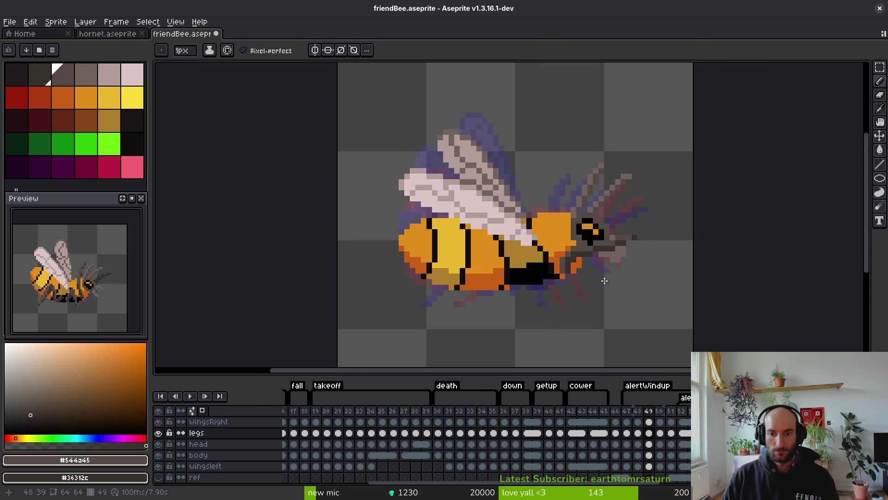
{"action": "scroll", "coordinate": [587, 294], "scroll_direction": "down", "scroll_amount": 1}
{"action": "scroll", "coordinate": [591, 290], "scroll_direction": "down", "scroll_amount": 1}
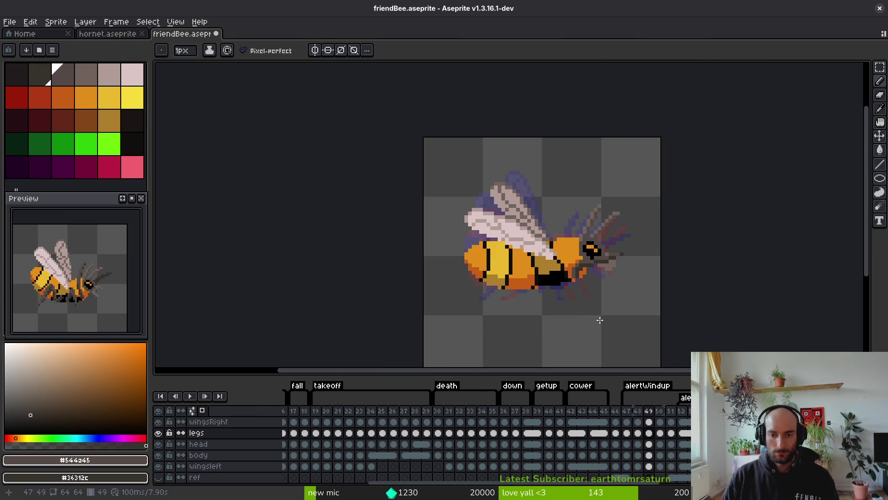
{"action": "left_click", "coordinate": [661, 434]}
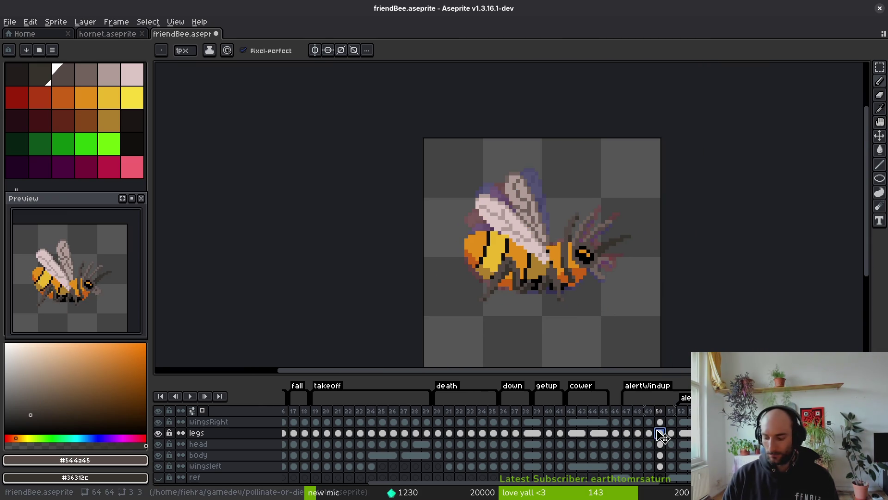
- Undo the last edit, compare frames 48–50, and place a dark pixel under the bee's head on frame 50
{"action": "key", "text": "ctrl+z"}
{"action": "key", "text": "Left"}
{"action": "key", "text": "Left"}
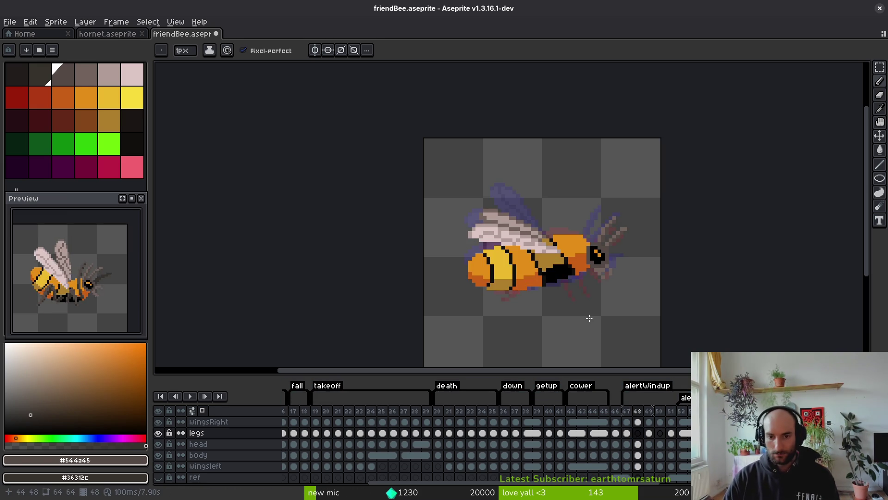
{"action": "key", "text": "Right"}
{"action": "key", "text": "Right"}
{"action": "key", "text": "i"}
{"action": "scroll", "coordinate": [543, 253], "scroll_direction": "up", "scroll_amount": 3}
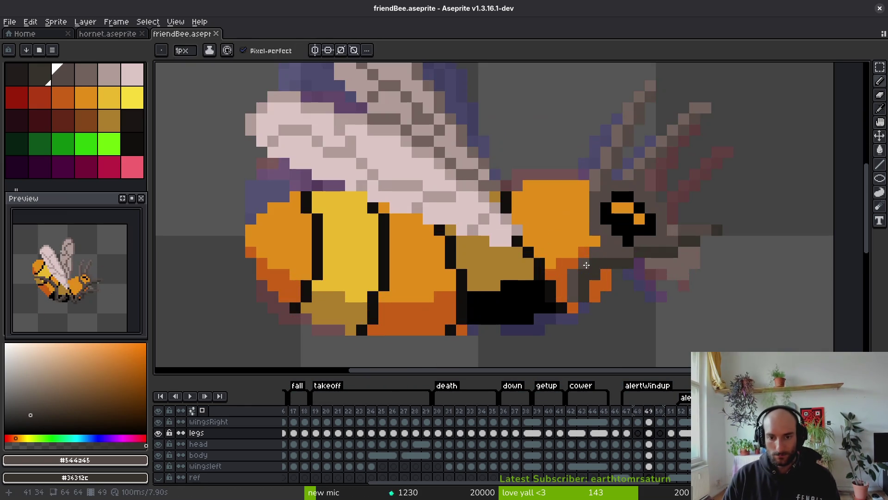
{"action": "key", "text": "Left"}
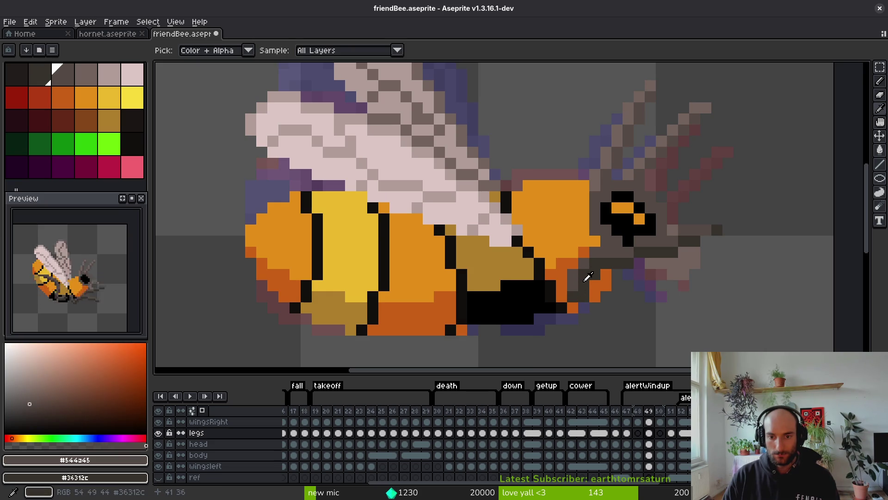
{"action": "key", "text": "Left"}
{"action": "key", "text": "Right"}
{"action": "key", "text": "Right"}
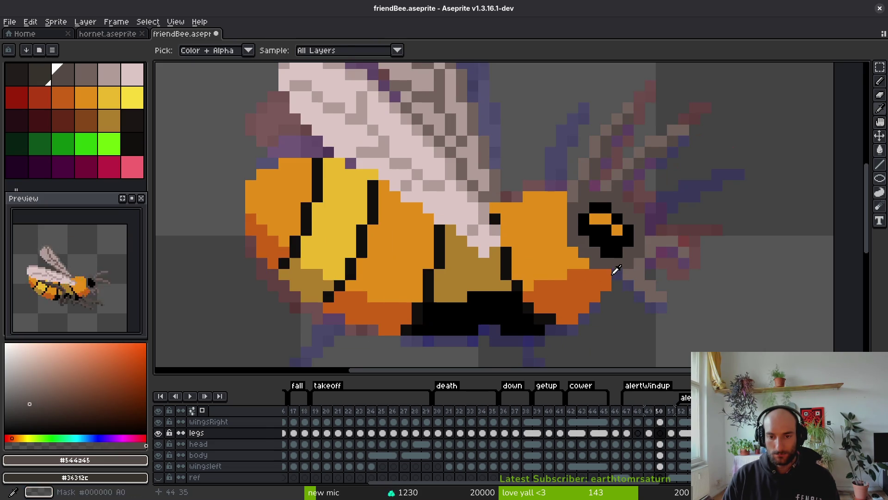
{"action": "left_click", "coordinate": [562, 308]}
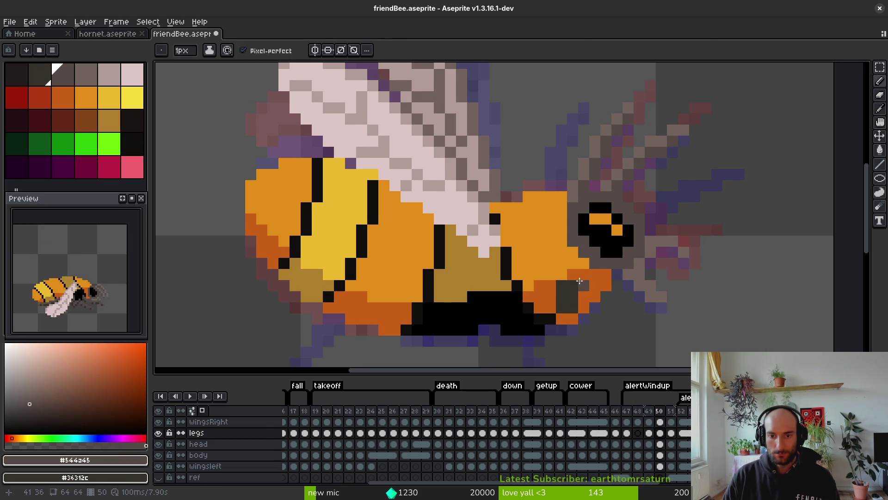
- With the head layer hidden, paint dark leg pixels beside the body and a dark antenna diagonal
{"action": "scroll", "coordinate": [580, 281], "scroll_direction": "up", "scroll_amount": 2}
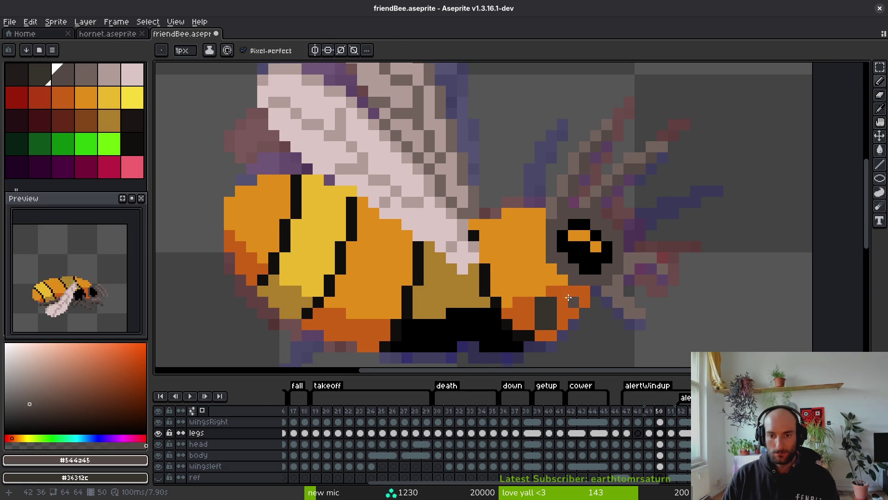
{"action": "left_click", "coordinate": [158, 443]}
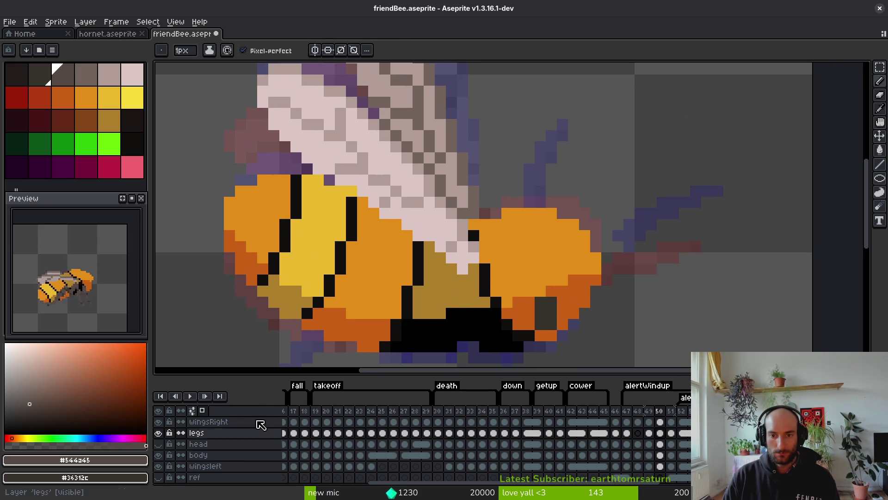
{"action": "left_click_drag", "start_coordinate": [542, 300], "coordinate": [547, 289]}
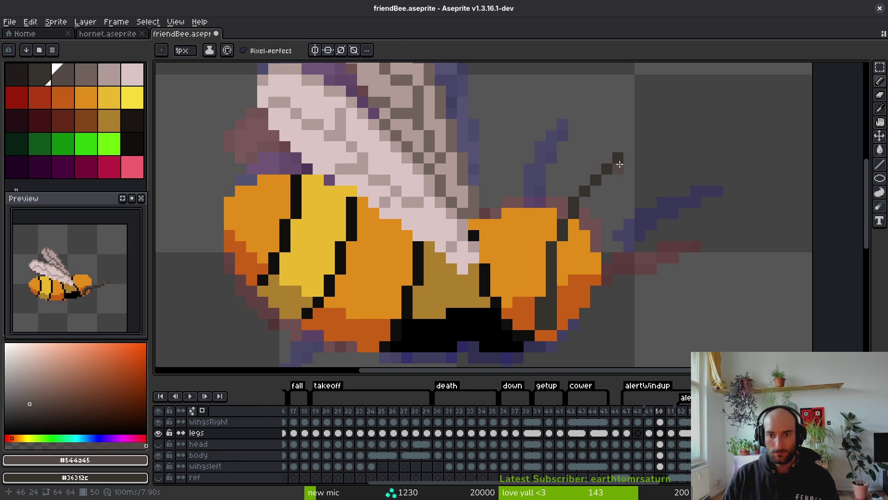
{"action": "left_click_drag", "start_coordinate": [619, 164], "coordinate": [592, 200]}
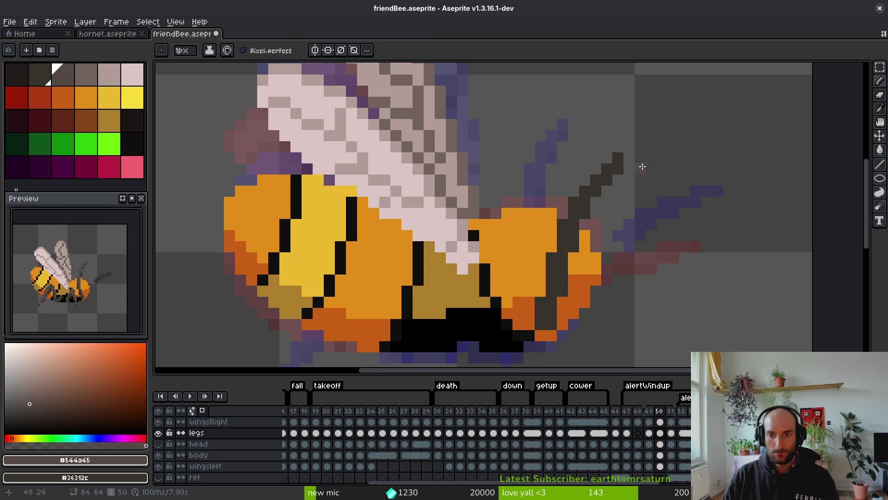
{"action": "scroll", "coordinate": [629, 159], "scroll_direction": "down", "scroll_amount": 2}
- Marquee-select a rectangle near the wing, then clear the selection
{"action": "key", "text": "m"}
{"action": "left_click_drag", "start_coordinate": [641, 124], "coordinate": [569, 208]}
{"action": "left_click", "coordinate": [610, 212]}
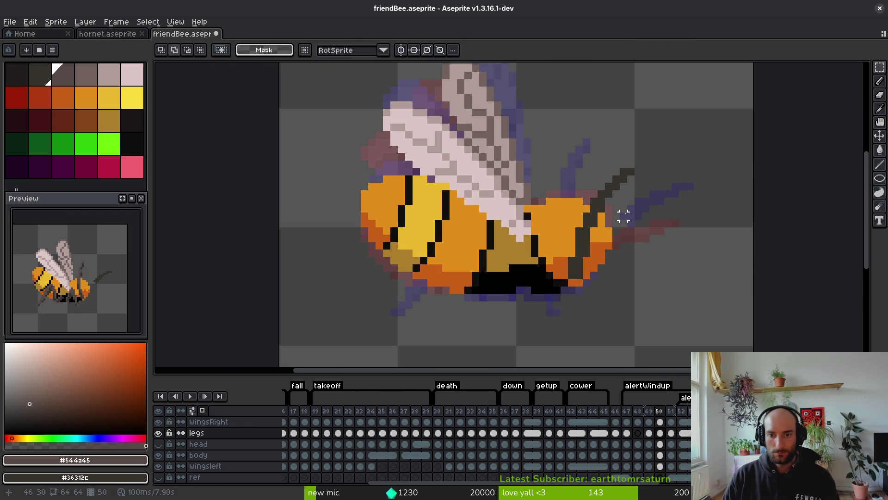
{"action": "scroll", "coordinate": [629, 221], "scroll_direction": "down", "scroll_amount": 1}
{"action": "scroll", "coordinate": [629, 222], "scroll_direction": "up", "scroll_amount": 2}
- Recolour the antenna tip and a column of antenna pixels in lighter grey
{"action": "key", "text": "b"}
{"action": "left_click", "coordinate": [566, 278]}
{"action": "mouse_move", "coordinate": [577, 264]}
{"action": "left_mouse_down"}
{"action": "mouse_move", "coordinate": [599, 182]}
{"action": "mouse_move", "coordinate": [653, 138]}
{"action": "left_mouse_up"}
{"action": "scroll", "coordinate": [652, 138], "scroll_direction": "down", "scroll_amount": 5}
- Paint a few dark pixels on frame 50 and darken one pixel under the bee's front
{"action": "key", "text": "i"}
{"action": "key", "text": "Right"}
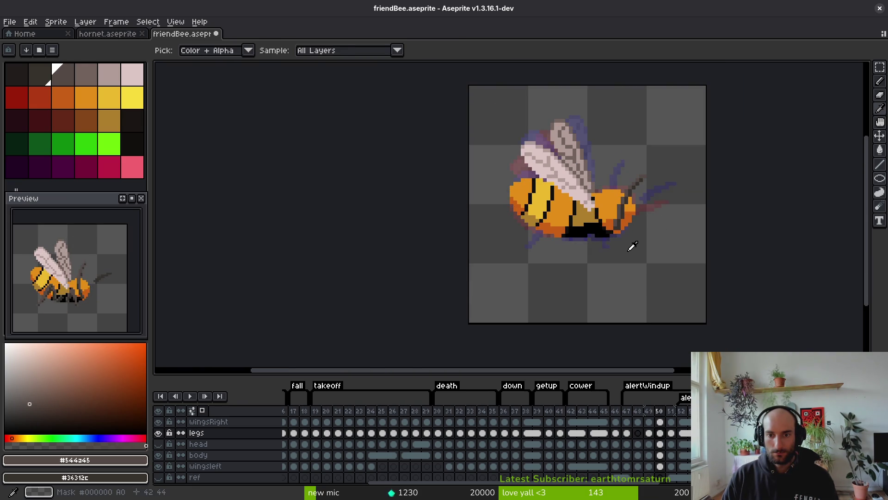
{"action": "key", "text": "b"}
{"action": "scroll", "coordinate": [634, 210], "scroll_direction": "up", "scroll_amount": 4}
{"action": "mouse_move", "coordinate": [590, 241]}
{"action": "left_mouse_down"}
{"action": "mouse_move", "coordinate": [577, 223]}
{"action": "mouse_move", "coordinate": [616, 228]}
{"action": "left_mouse_up"}
{"action": "scroll", "coordinate": [616, 229], "scroll_direction": "down", "scroll_amount": 4}
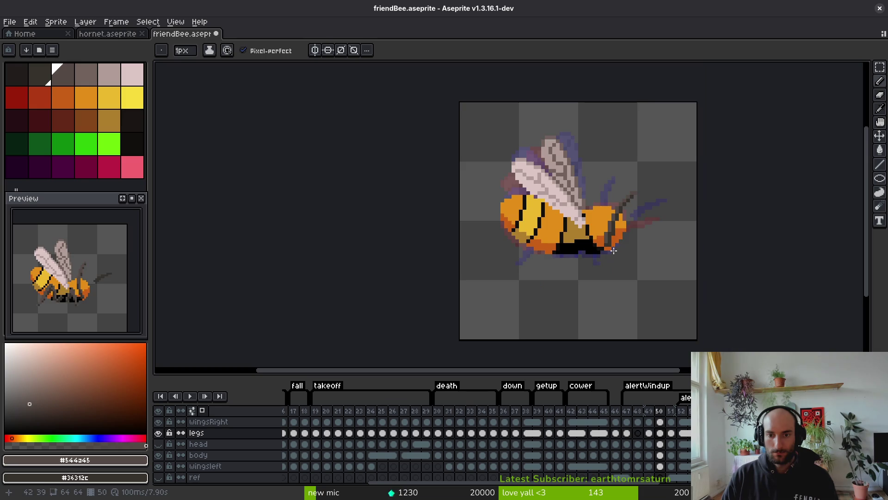
{"action": "scroll", "coordinate": [616, 229], "scroll_direction": "up", "scroll_amount": 3}
{"action": "key", "text": "e"}
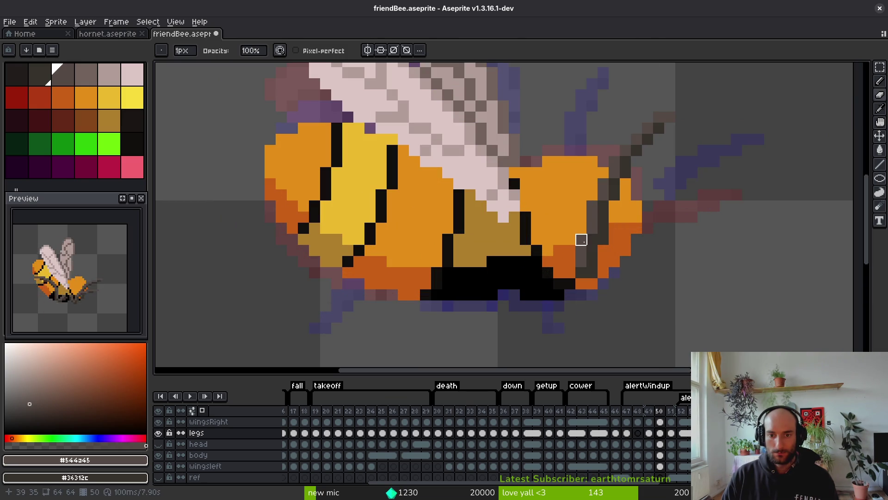
{"action": "key", "text": "b"}
{"action": "left_click", "coordinate": [582, 244]}
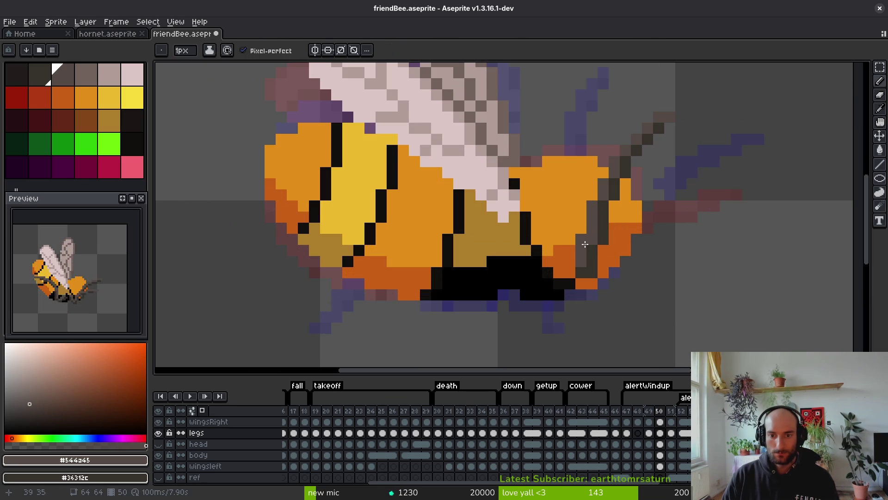
{"action": "scroll", "coordinate": [585, 243], "scroll_direction": "down", "scroll_amount": 5}
- Flip between frames 49, 50 and 51 to compare the leg pixels
{"action": "key", "text": "i"}
{"action": "key", "text": "Right"}
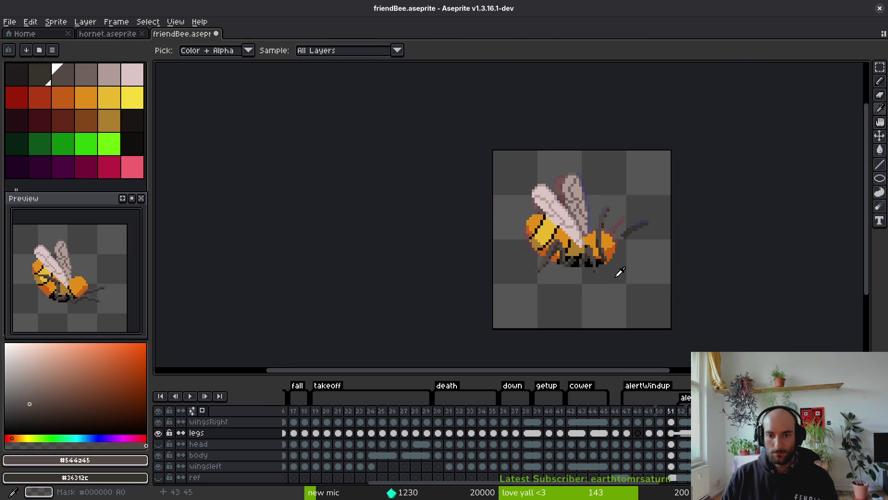
{"action": "key", "text": "Left"}
{"action": "key", "text": "b"}
{"action": "scroll", "coordinate": [587, 217], "scroll_direction": "up", "scroll_amount": 4}
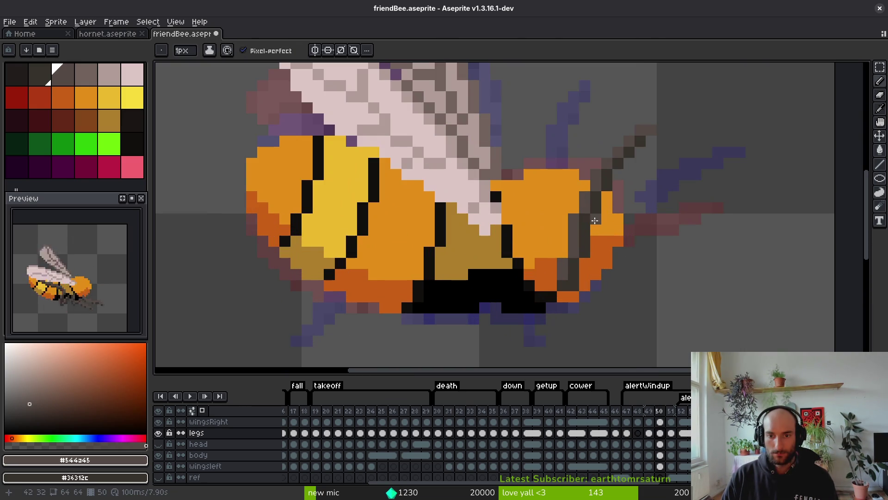
{"action": "scroll", "coordinate": [644, 208], "scroll_direction": "down", "scroll_amount": 4}
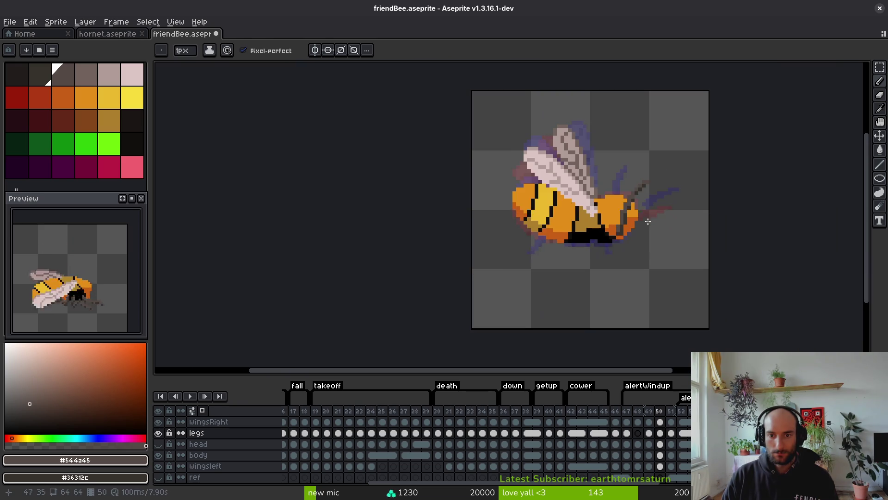
{"action": "key", "text": "i"}
{"action": "key", "text": "Left"}
{"action": "key", "text": "Right"}
{"action": "key", "text": "b"}
- Show the head layer, undo the last pencil stroke, toggle the legs layer, then hide the head layer
{"action": "left_click", "coordinate": [158, 444]}
{"action": "key", "text": "ctrl+z"}
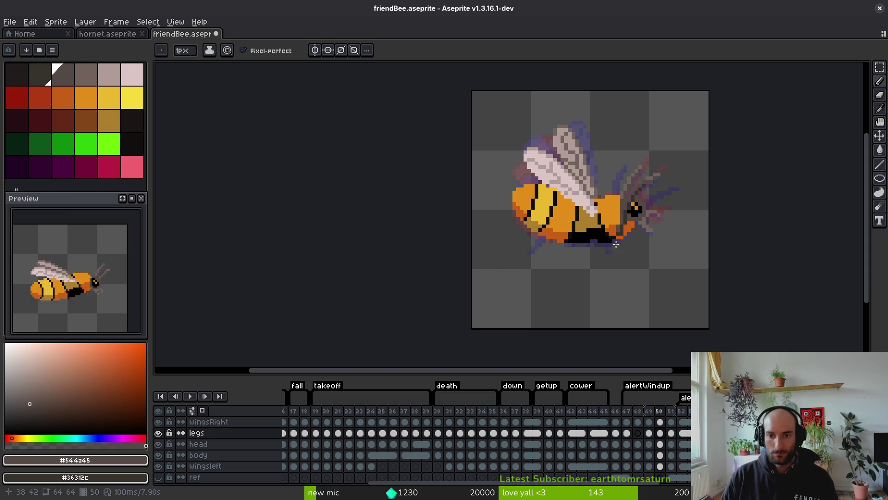
{"action": "scroll", "coordinate": [616, 244], "scroll_direction": "up", "scroll_amount": 2}
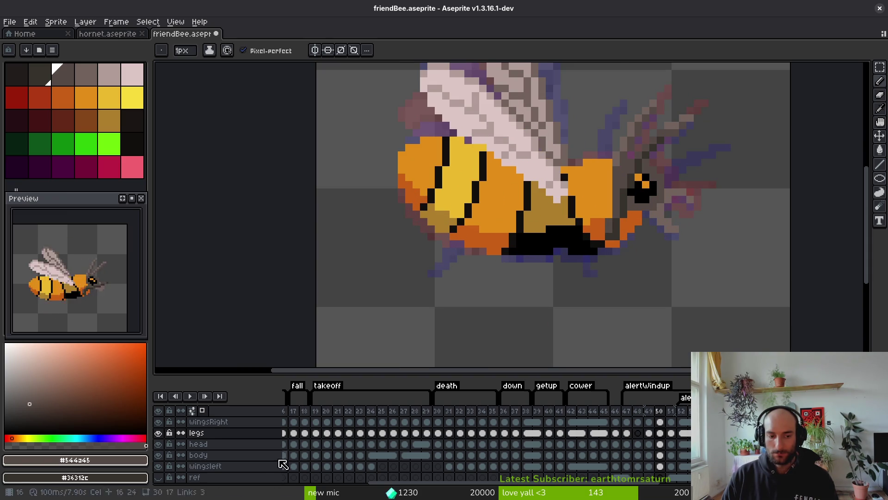
{"action": "left_click", "coordinate": [158, 433]}
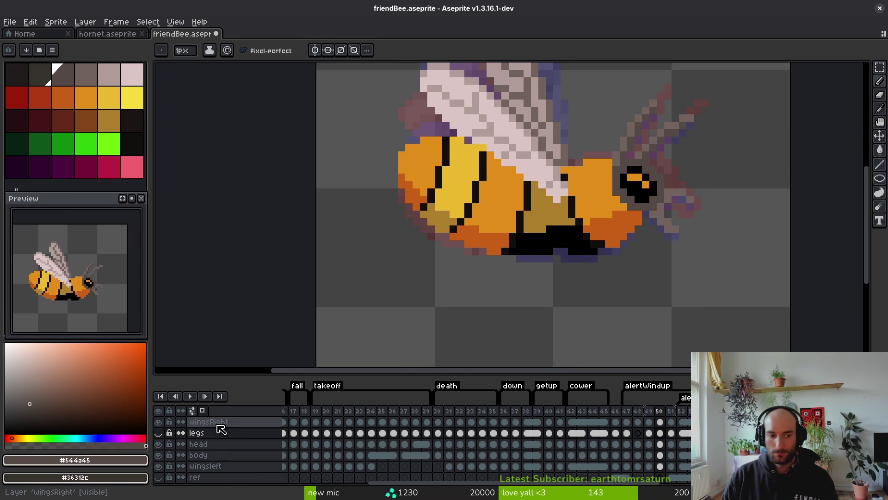
{"action": "left_click", "coordinate": [158, 432]}
{"action": "left_click", "coordinate": [158, 443]}
{"action": "scroll", "coordinate": [631, 238], "scroll_direction": "down", "scroll_amount": 2}
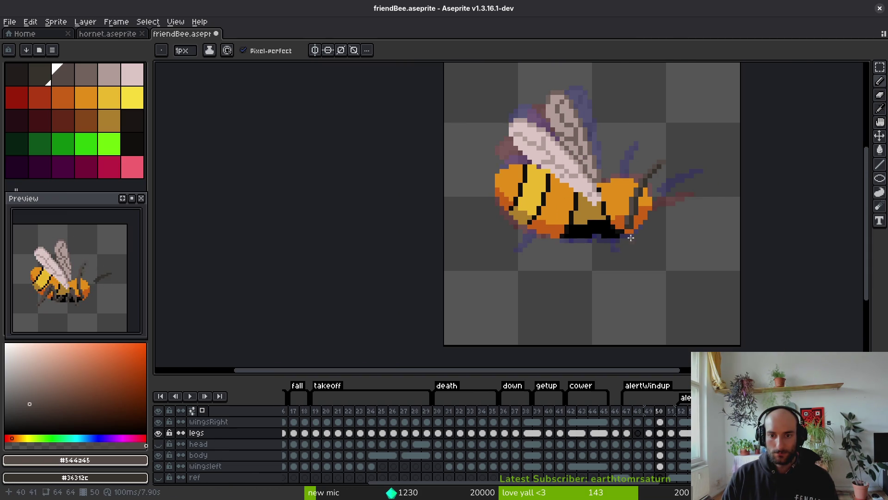
- Go to frame 48, bring the bee's front into view, and compare it with frame 47
{"action": "scroll", "coordinate": [631, 237], "scroll_direction": "up", "scroll_amount": 2}
{"action": "key", "text": "i"}
{"action": "key", "text": "Left"}
{"action": "key", "text": "Left"}
{"action": "mouse_move", "coordinate": [669, 213]}
{"action": "left_mouse_down"}
{"action": "mouse_move", "coordinate": [647, 234]}
{"action": "mouse_move", "coordinate": [628, 224]}
{"action": "left_mouse_up"}
{"action": "key", "text": "Left"}
{"action": "key", "text": "Right"}
{"action": "key", "text": "Right"}
{"action": "key", "text": "Left"}
{"action": "key", "text": "Left"}
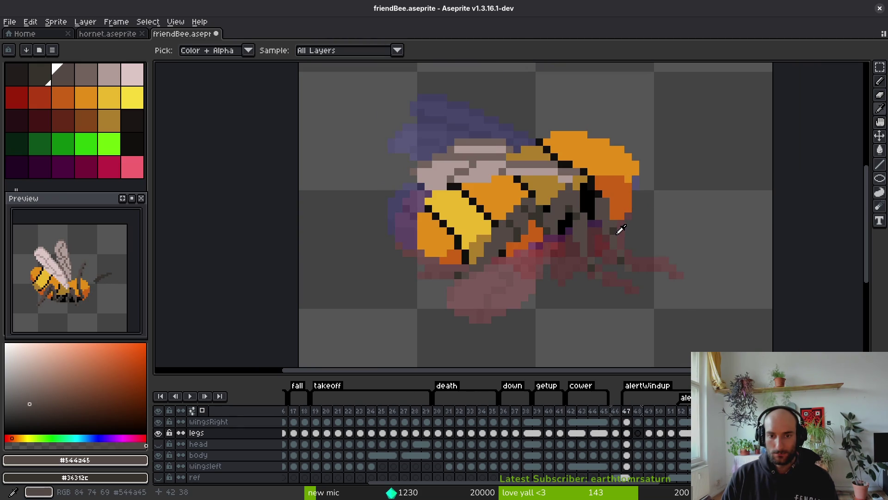
{"action": "key", "text": "Right"}
{"action": "key", "text": "f"}
{"action": "scroll", "coordinate": [582, 225], "scroll_direction": "up", "scroll_amount": 4}
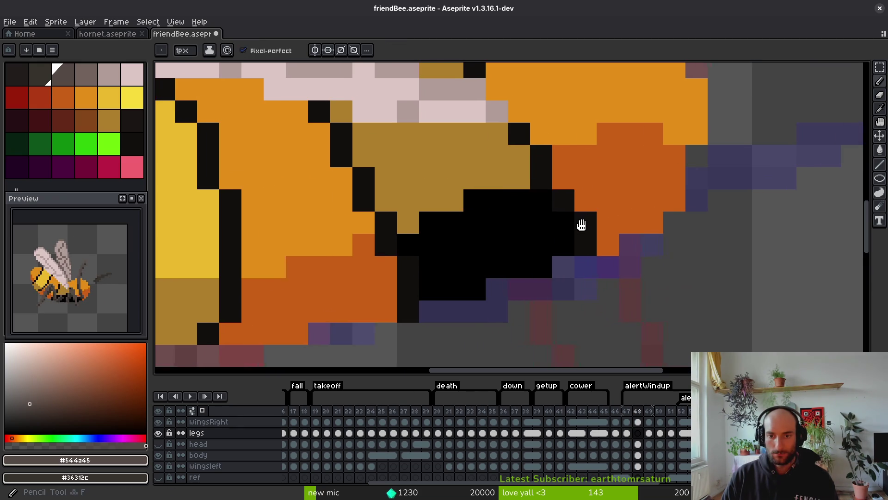
{"action": "scroll", "coordinate": [582, 224], "scroll_direction": "down", "scroll_amount": 2}
- Paint dark grey strokes at the bee's front and fix individual pixels there
{"action": "mouse_move", "coordinate": [577, 231]}
{"action": "left_mouse_down"}
{"action": "mouse_move", "coordinate": [570, 216]}
{"action": "mouse_move", "coordinate": [584, 198]}
{"action": "mouse_move", "coordinate": [630, 231]}
{"action": "mouse_move", "coordinate": [678, 242]}
{"action": "left_mouse_up"}
{"action": "mouse_move", "coordinate": [600, 209]}
{"action": "left_mouse_down"}
{"action": "mouse_move", "coordinate": [574, 189]}
{"action": "mouse_move", "coordinate": [579, 203]}
{"action": "mouse_move", "coordinate": [615, 223]}
{"action": "mouse_move", "coordinate": [600, 222]}
{"action": "mouse_move", "coordinate": [618, 233]}
{"action": "mouse_move", "coordinate": [595, 211]}
{"action": "mouse_move", "coordinate": [624, 234]}
{"action": "mouse_move", "coordinate": [684, 252]}
{"action": "mouse_move", "coordinate": [683, 264]}
{"action": "mouse_move", "coordinate": [670, 258]}
{"action": "left_mouse_up"}
{"action": "left_click", "coordinate": [595, 226]}
{"action": "left_click", "coordinate": [595, 221]}
{"action": "left_click", "coordinate": [622, 234]}
- Add a dark grey line right of the orange body, with one pixel in the darker secondary grey
{"action": "key", "text": "e"}
{"action": "scroll", "coordinate": [669, 258], "scroll_direction": "down", "scroll_amount": 1}
{"action": "scroll", "coordinate": [595, 200], "scroll_direction": "up", "scroll_amount": 2}
{"action": "key", "text": "b"}
{"action": "left_click", "coordinate": [590, 197]}
{"action": "left_click", "coordinate": [605, 181]}
{"action": "left_click", "coordinate": [591, 167]}
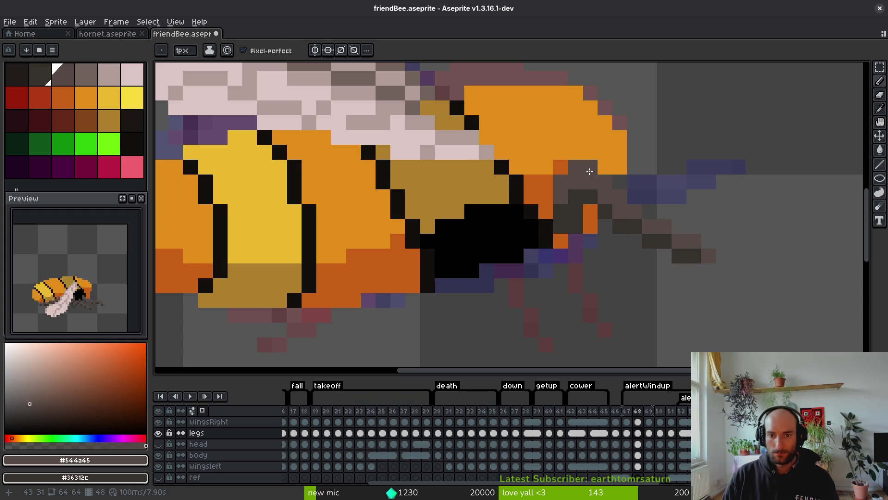
{"action": "right_click", "coordinate": [575, 181]}
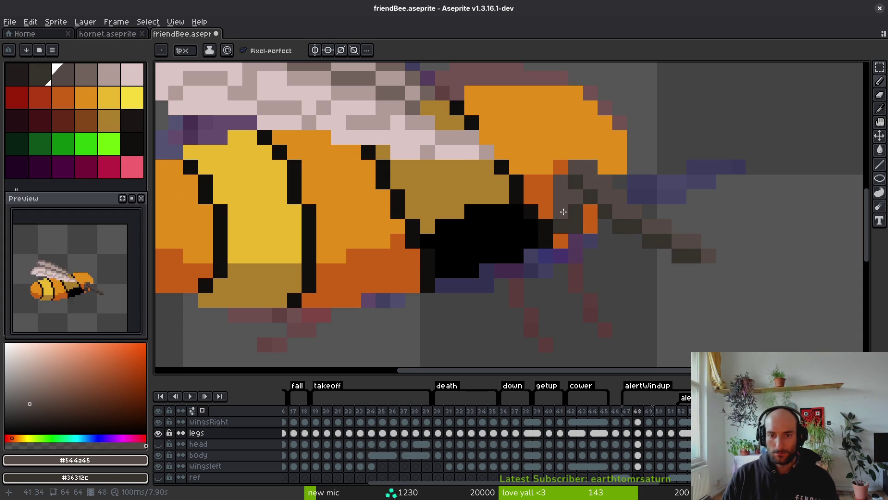
- Step back to frame 47 to check the pose
{"action": "scroll", "coordinate": [619, 246], "scroll_direction": "down", "scroll_amount": 3}
{"action": "scroll", "coordinate": [625, 247], "scroll_direction": "up", "scroll_amount": 3}
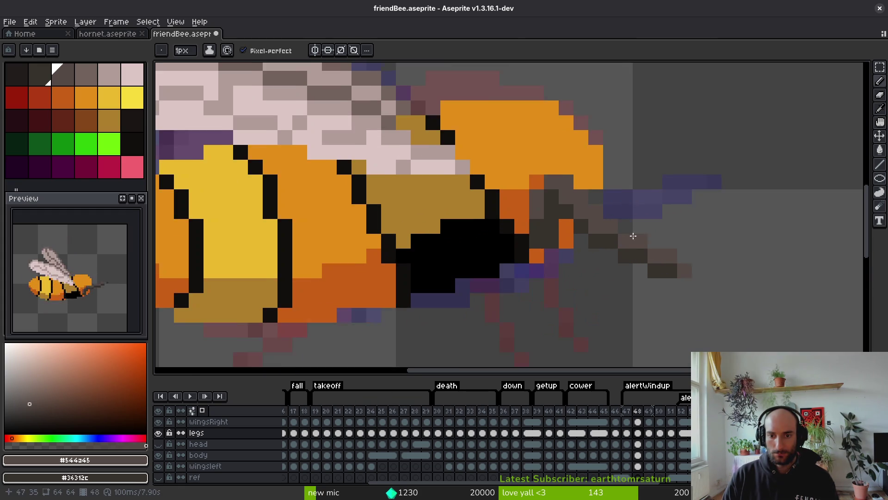
{"action": "key", "text": "comma"}
{"action": "scroll", "coordinate": [602, 250], "scroll_direction": "down", "scroll_amount": 3}
{"action": "key", "text": "alt"}
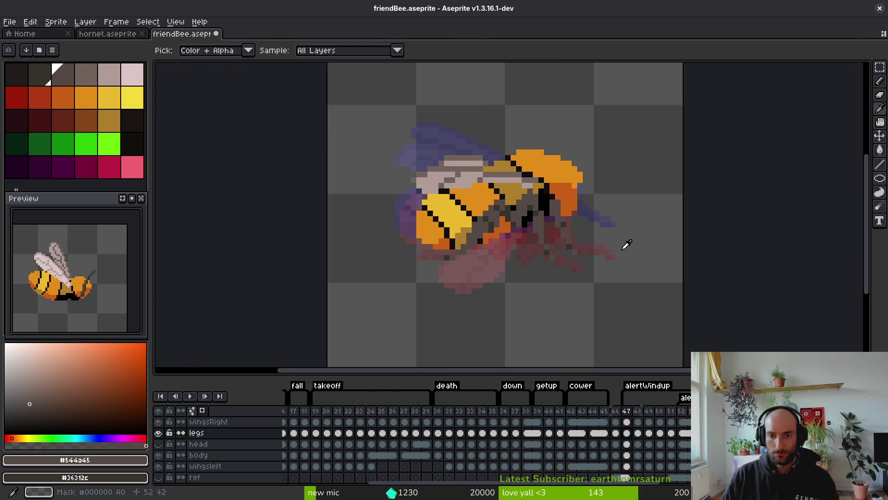
- On frame 48, move the small 3×2 leg-pixel cluster at the front and save the file
{"action": "key", "text": "period"}
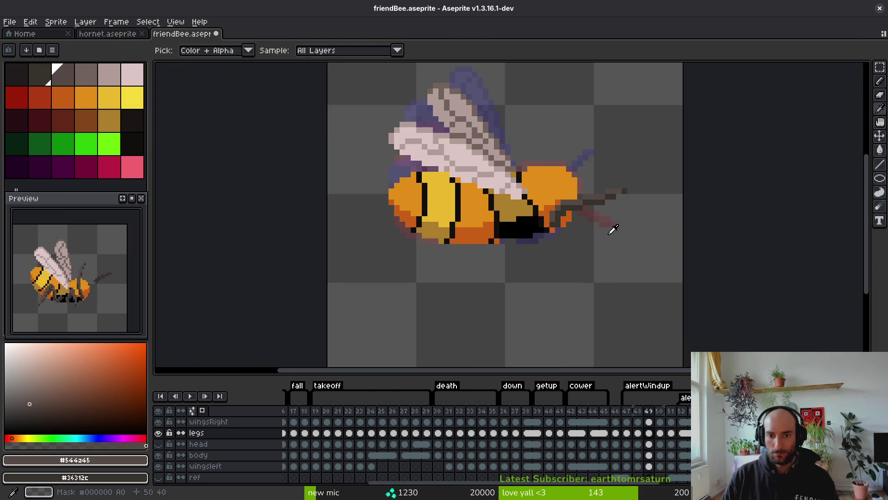
{"action": "scroll", "coordinate": [620, 222], "scroll_direction": "up", "scroll_amount": 3}
{"action": "key", "text": "m"}
{"action": "mouse_move", "coordinate": [546, 222]}
{"action": "left_mouse_down"}
{"action": "mouse_move", "coordinate": [597, 254]}
{"action": "mouse_move", "coordinate": [554, 254]}
{"action": "left_mouse_up"}
{"action": "key", "text": "ctrl+s"}
{"action": "scroll", "coordinate": [594, 277], "scroll_direction": "down", "scroll_amount": 3}
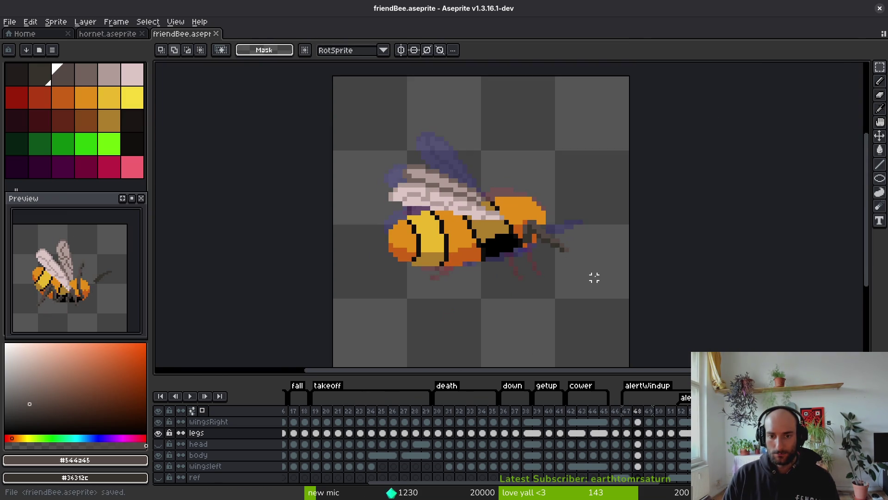
- Step through frames 47 to 50 to compare the leg poses
{"action": "key", "text": "period"}
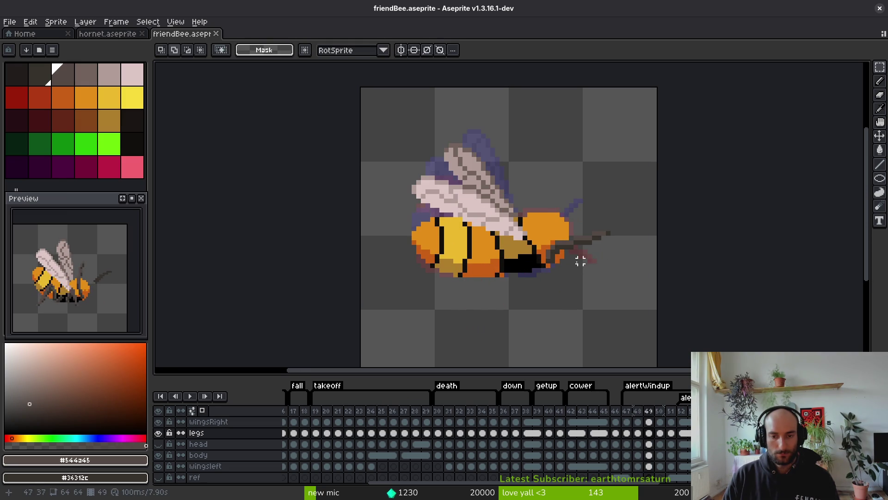
{"action": "key", "text": "comma"}
{"action": "key", "text": "comma"}
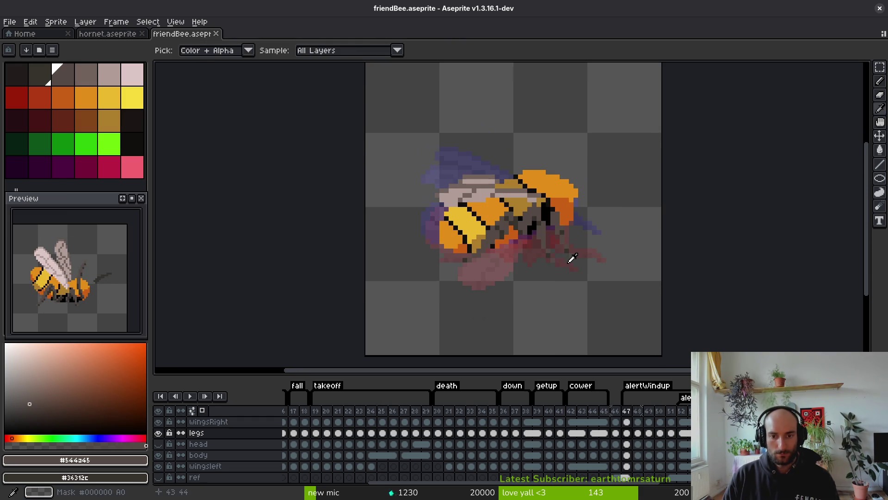
{"action": "key", "text": "period"}
{"action": "key", "text": "period"}
{"action": "scroll", "coordinate": [559, 253], "scroll_direction": "up", "scroll_amount": 1}
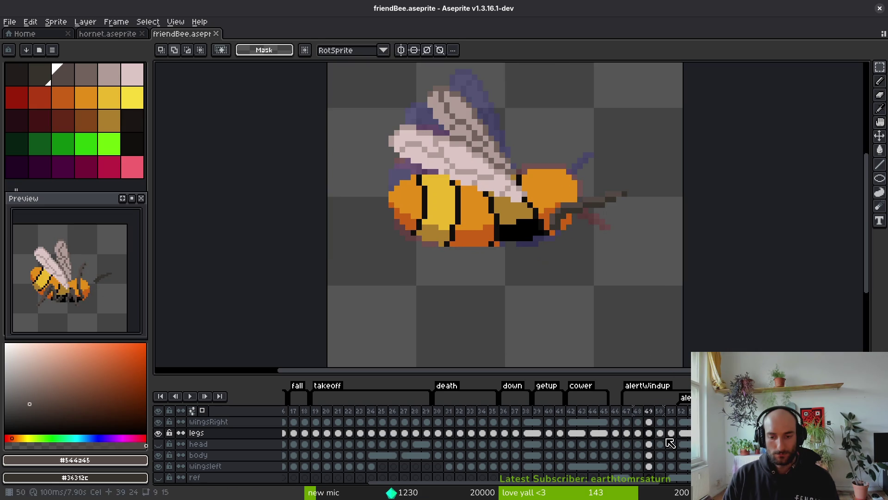
{"action": "key", "text": "period"}
{"action": "key", "text": "comma"}
{"action": "key", "text": "period"}
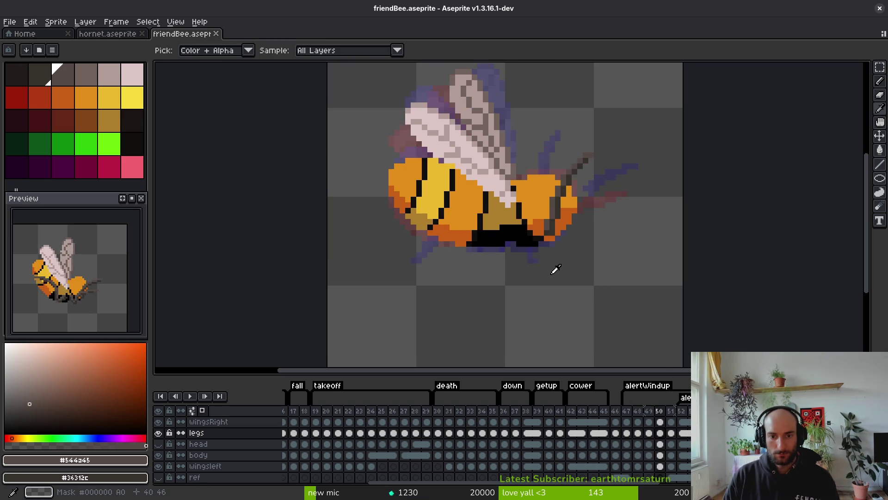
{"action": "key", "text": "comma"}
{"action": "key", "text": "comma"}
{"action": "key", "text": "comma"}
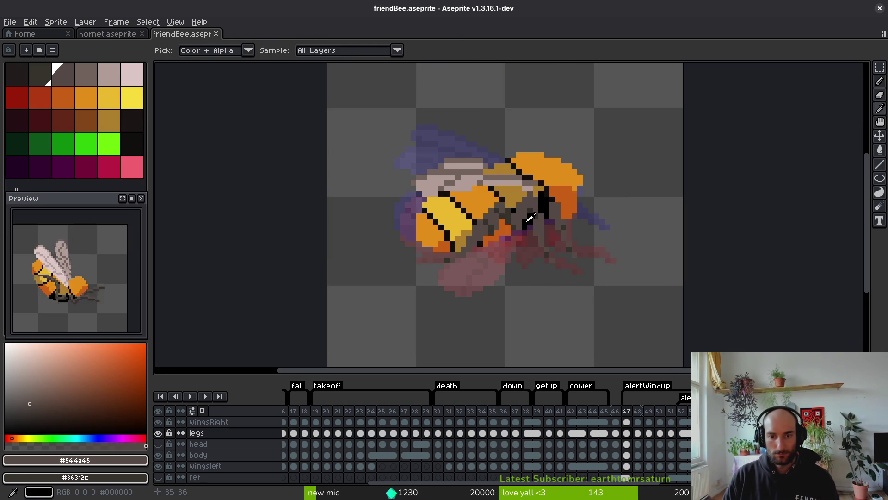
{"action": "scroll", "coordinate": [527, 220], "scroll_direction": "up", "scroll_amount": 4}
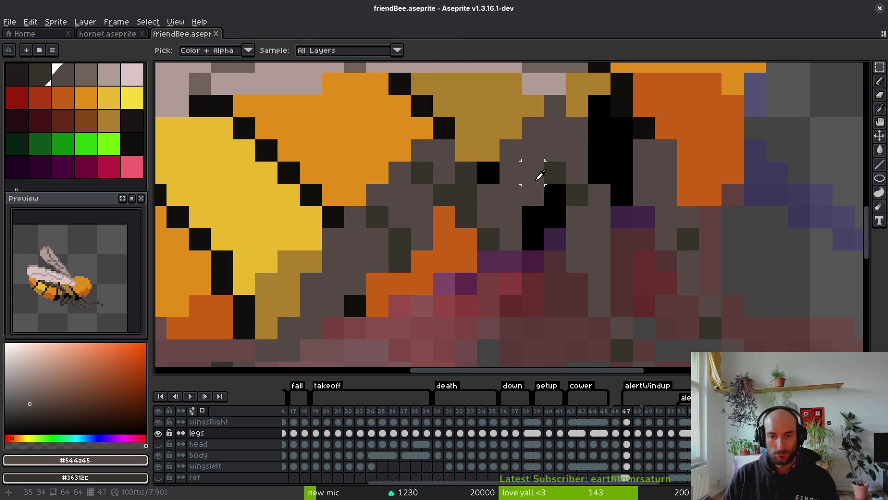
{"action": "key", "text": "period"}
{"action": "key", "text": "period"}
{"action": "scroll", "coordinate": [542, 176], "scroll_direction": "down", "scroll_amount": 3}
- Flip between frames 48 and 51 to check the legs match the neighbouring poses
{"action": "key", "text": "i"}
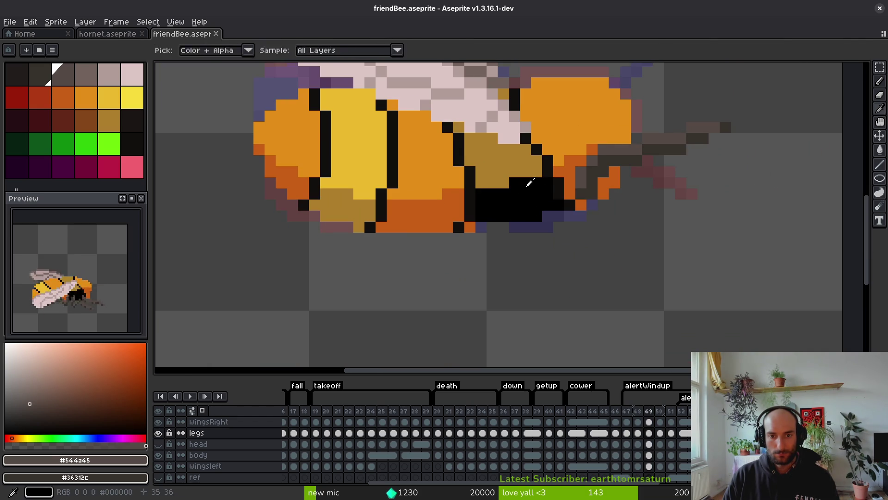
{"action": "key", "text": "period"}
{"action": "key", "text": "period"}
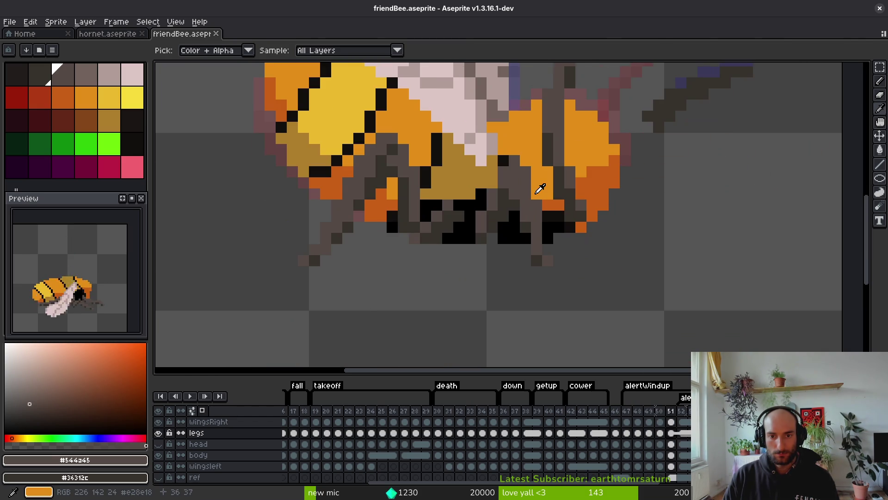
{"action": "key", "text": "comma"}
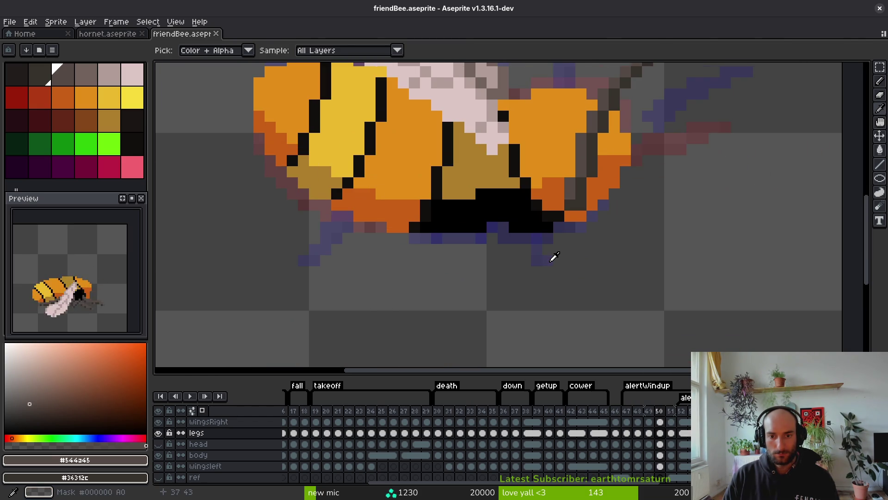
{"action": "key", "text": "b"}
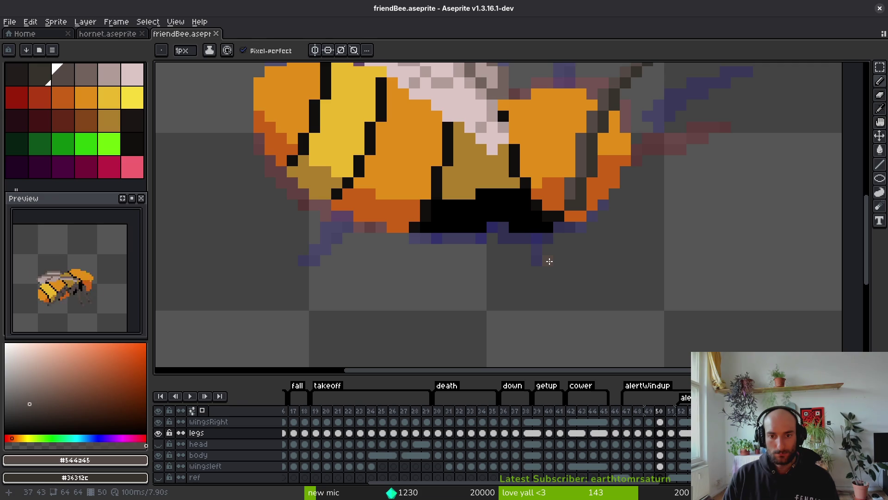
{"action": "key", "text": "i"}
{"action": "key", "text": "comma"}
{"action": "key", "text": "comma"}
{"action": "key", "text": "period"}
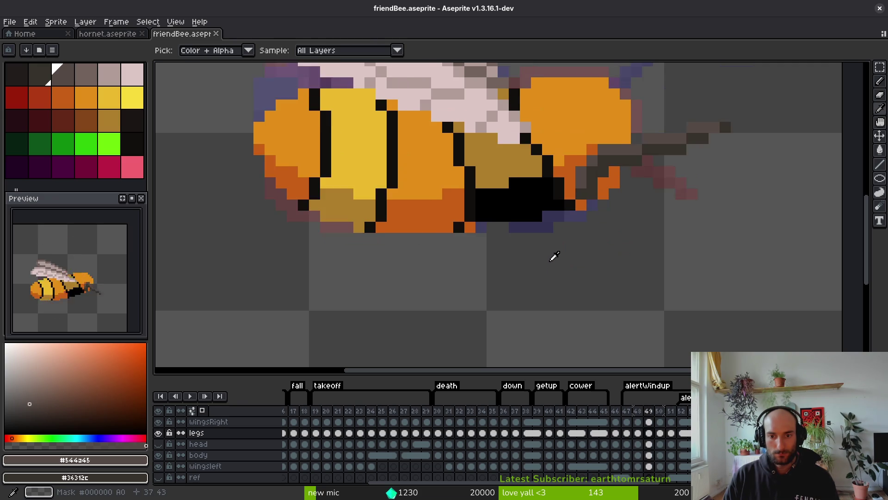
{"action": "key", "text": "period"}
{"action": "key", "text": "comma"}
{"action": "key", "text": "b"}
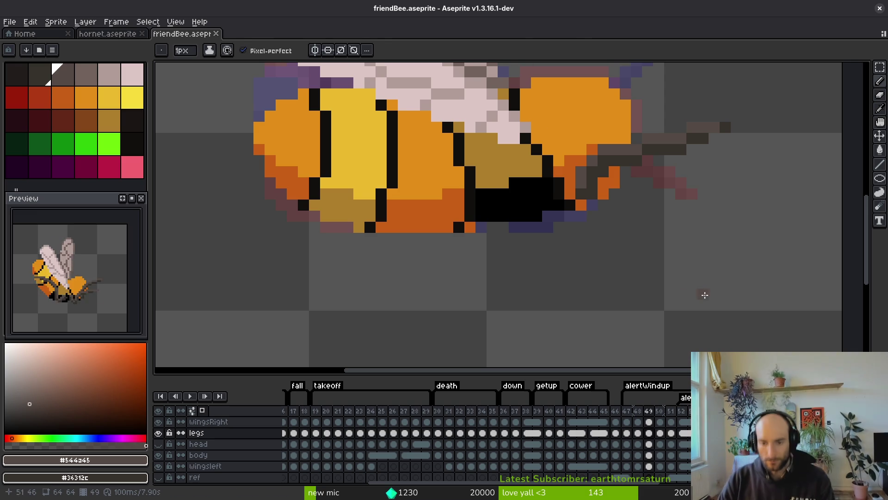
{"action": "key", "text": "i"}
{"action": "key", "text": "Right"}
{"action": "key", "text": "Left"}
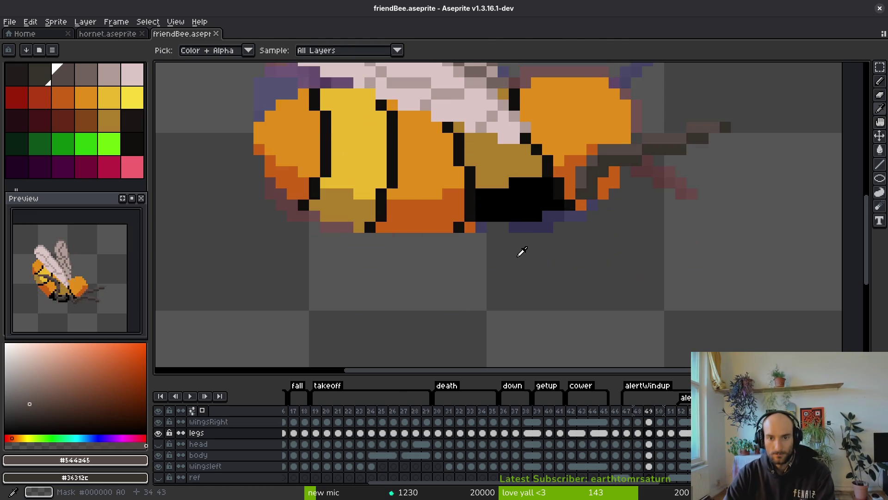
{"action": "key", "text": "Right"}
{"action": "key", "text": "b"}
{"action": "scroll", "coordinate": [543, 238], "scroll_direction": "down", "scroll_amount": 2}
{"action": "key", "text": "i"}
{"action": "key", "text": "Left"}
{"action": "key", "text": "Left"}
{"action": "key", "text": "Right"}
{"action": "key", "text": "Right"}
{"action": "key", "text": "Left"}
{"action": "scroll", "coordinate": [509, 254], "scroll_direction": "left", "scroll_amount": 5}
{"action": "key", "text": "b"}
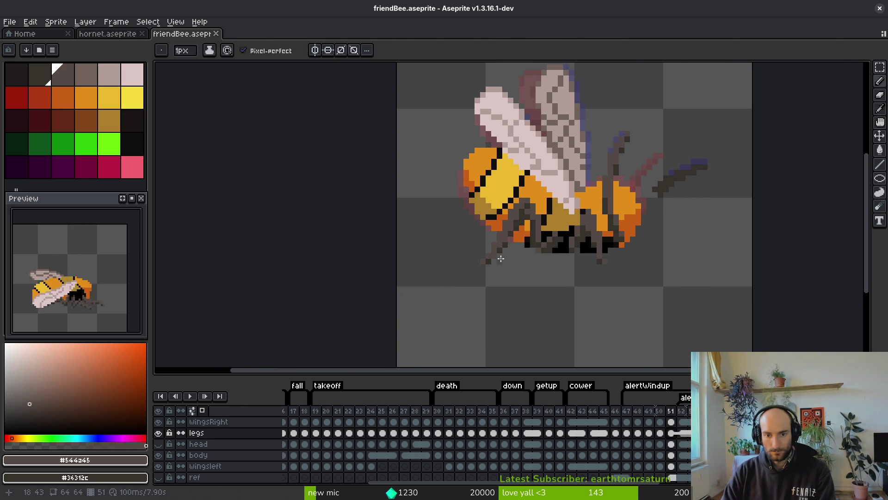
{"action": "key", "text": "Right"}
{"action": "key", "text": "i"}
{"action": "key", "text": "Left"}
{"action": "key", "text": "Left"}
{"action": "key", "text": "Left"}
{"action": "key", "text": "Right"}
{"action": "key", "text": "Right"}
{"action": "key", "text": "Right"}
{"action": "key", "text": "b"}
{"action": "scroll", "coordinate": [575, 228], "scroll_direction": "up", "scroll_amount": 2}
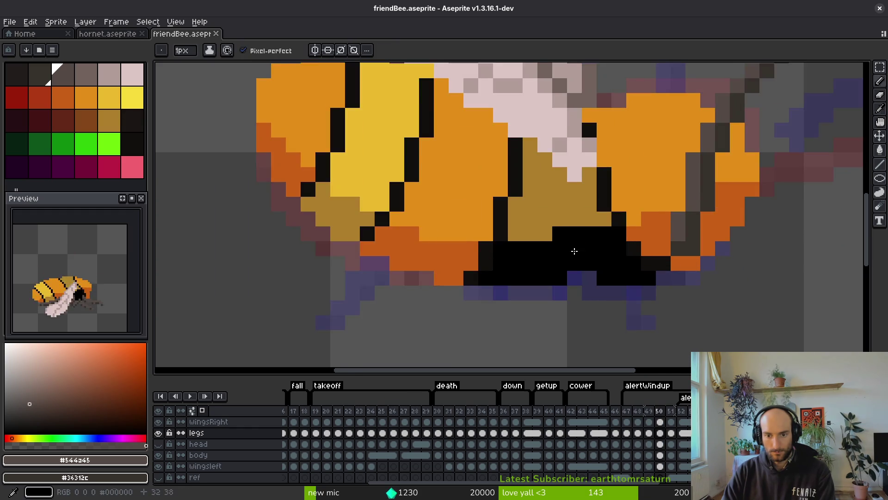
{"action": "scroll", "coordinate": [573, 255], "scroll_direction": "down", "scroll_amount": 1}
{"action": "scroll", "coordinate": [573, 255], "scroll_direction": "up", "scroll_amount": 1}
{"action": "scroll", "coordinate": [573, 240], "scroll_direction": "up", "scroll_amount": 1}
{"action": "key", "text": "i"}
{"action": "key", "text": "b"}
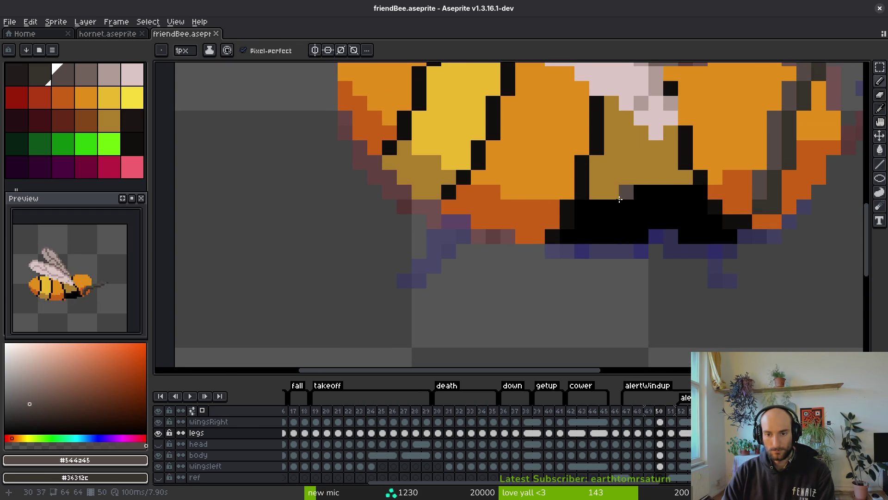
{"action": "scroll", "coordinate": [620, 199], "scroll_direction": "down", "scroll_amount": 2}
{"action": "scroll", "coordinate": [601, 224], "scroll_direction": "up", "scroll_amount": 1}
{"action": "key", "text": "i"}
{"action": "key", "text": "Left"}
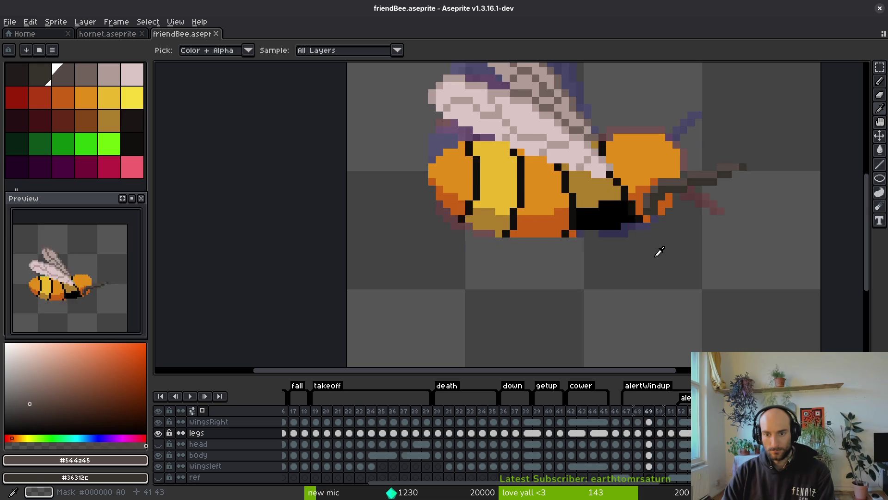
{"action": "key", "text": "Right"}
{"action": "key", "text": "Right"}
{"action": "key", "text": "b"}
{"action": "scroll", "coordinate": [632, 241], "scroll_direction": "down", "scroll_amount": 2}
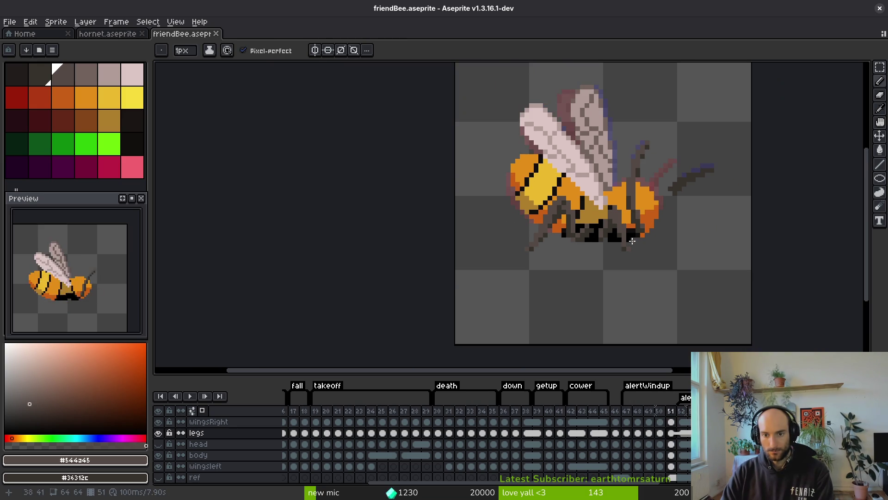
{"action": "scroll", "coordinate": [619, 243], "scroll_direction": "up", "scroll_amount": 3}
{"action": "scroll", "coordinate": [623, 247], "scroll_direction": "down", "scroll_amount": 3}
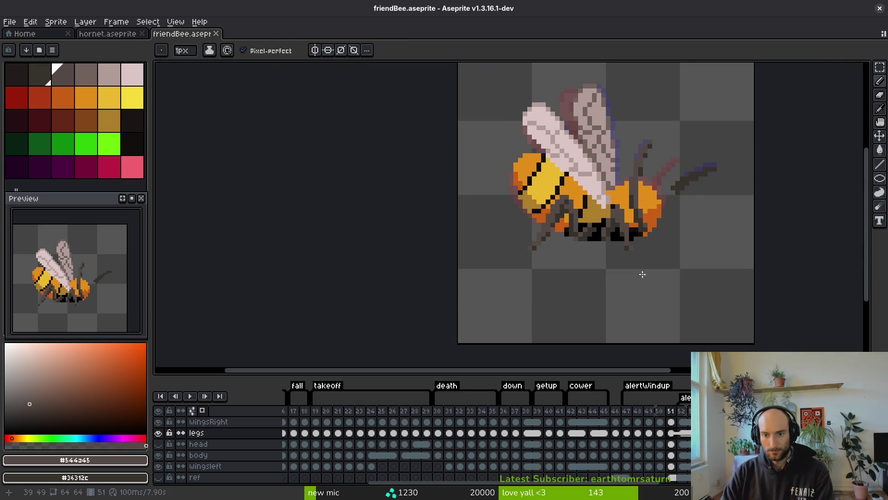
{"action": "key", "text": "i"}
{"action": "key", "text": "Left"}
{"action": "key", "text": "Right"}
{"action": "key", "text": "Right"}
{"action": "key", "text": "Left"}
{"action": "key", "text": "Right"}
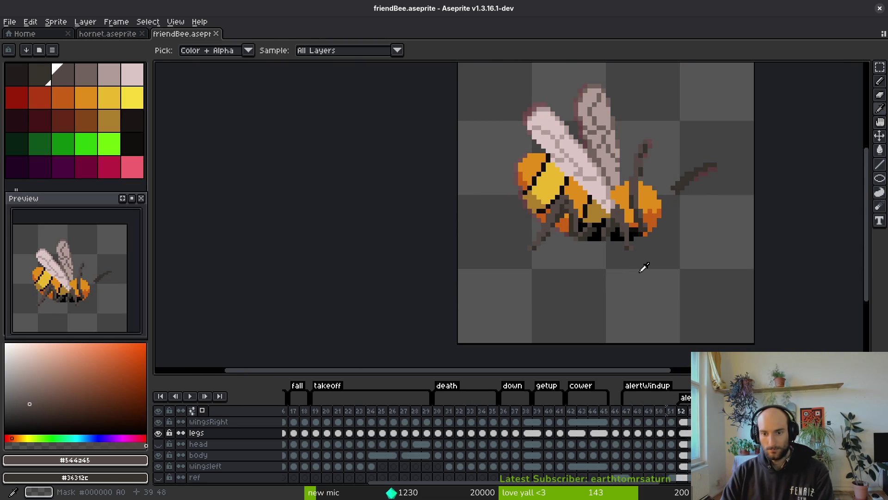
{"action": "key", "text": "Left"}
{"action": "key", "text": "Left"}
{"action": "key", "text": "Right"}
{"action": "key", "text": "Left"}
{"action": "key", "text": "F3"}
{"action": "key", "text": "Left"}
{"action": "key", "text": "Left"}
{"action": "key", "text": "b"}
{"action": "scroll", "coordinate": [647, 252], "scroll_direction": "up", "scroll_amount": 3}
{"action": "key", "text": "Right"}
{"action": "key", "text": "Right"}
{"action": "key", "text": "Right"}
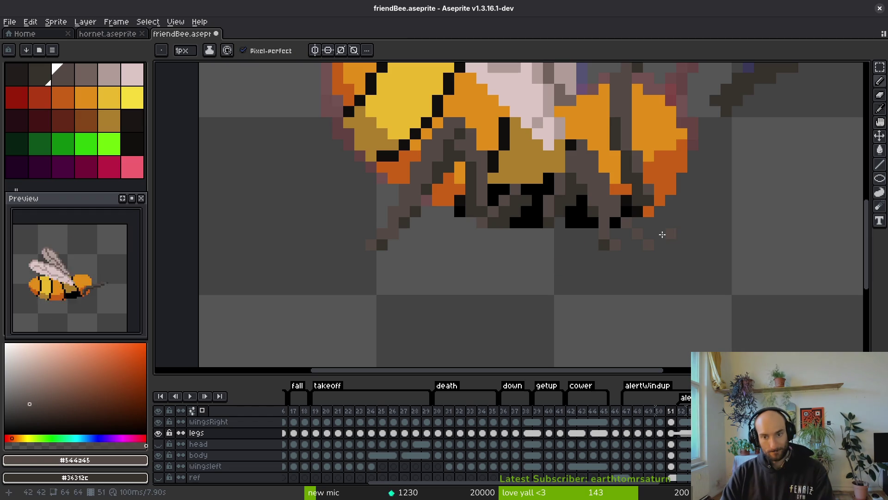
- Add a dark pixel beneath the frame 51 legs, erase stray pixels below, and resample the leg greys
{"action": "left_click", "coordinate": [639, 246]}
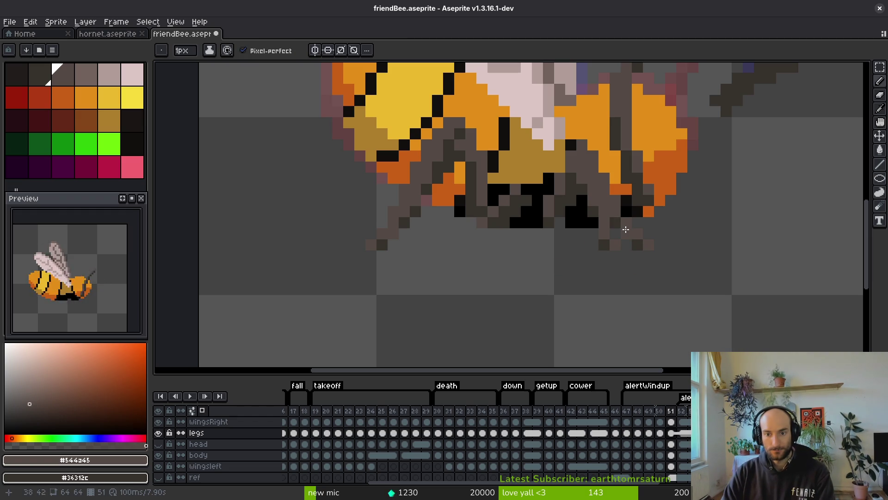
{"action": "key", "text": "e"}
{"action": "left_click_drag", "start_coordinate": [592, 198], "coordinate": [615, 246]}
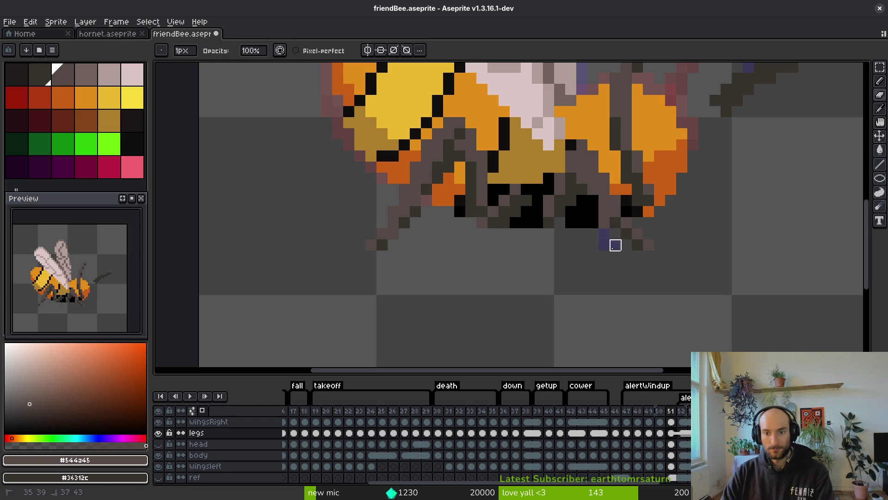
{"action": "key", "text": "b"}
{"action": "left_click", "coordinate": [615, 207], "text": "alt"}
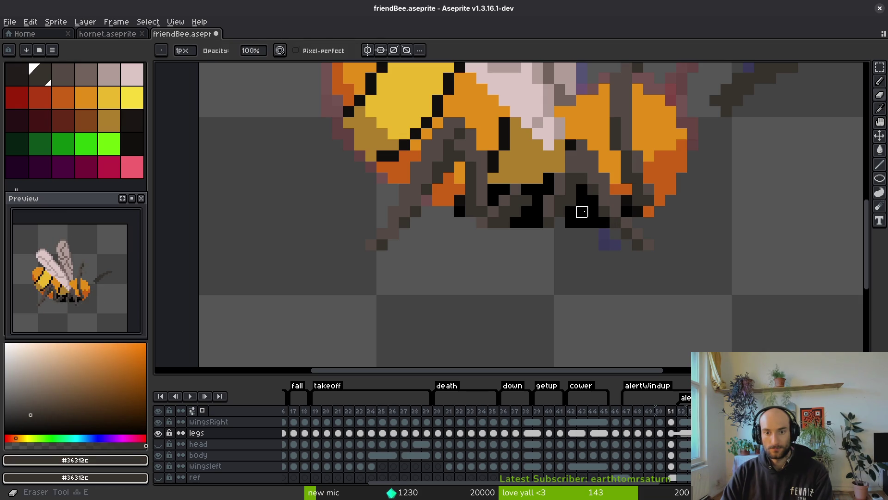
{"action": "left_click", "coordinate": [569, 179], "text": "alt"}
{"action": "left_click", "coordinate": [573, 167], "text": "alt"}
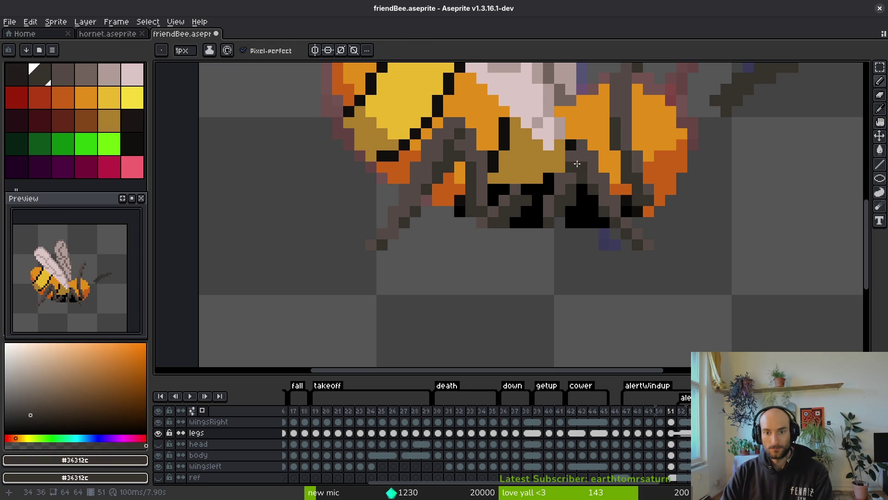
{"action": "scroll", "coordinate": [578, 209], "scroll_direction": "down", "scroll_amount": 4}
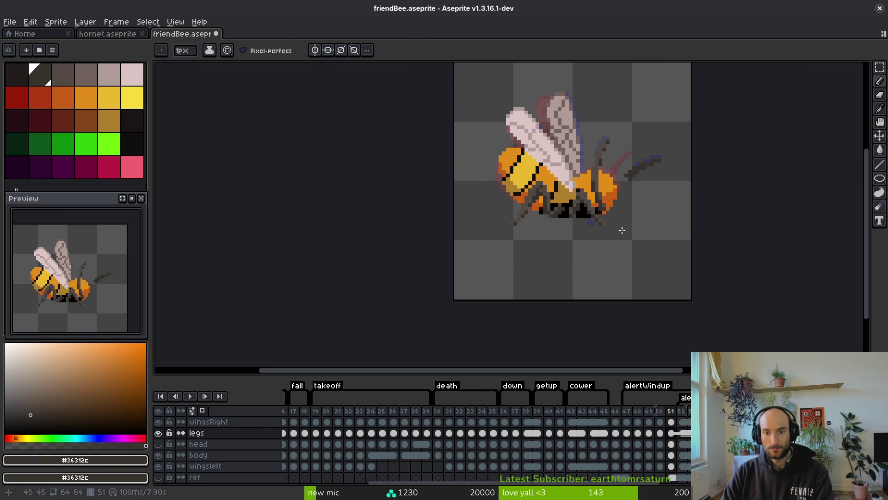
- Sample the leg greys and darken two pixels on the frame 51 legs
{"action": "scroll", "coordinate": [577, 243], "scroll_direction": "up", "scroll_amount": 3}
{"action": "left_click", "coordinate": [564, 180], "text": "alt"}
{"action": "left_click", "coordinate": [578, 177], "text": "alt"}
{"action": "left_click", "coordinate": [577, 162]}
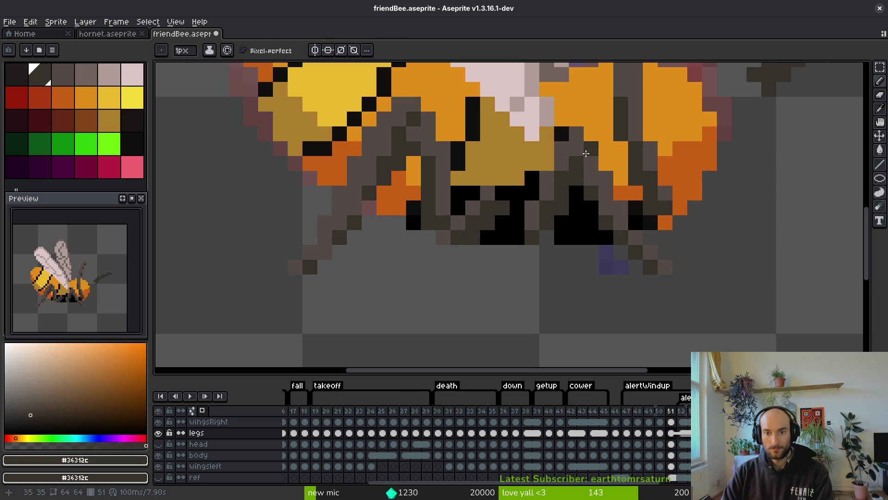
{"action": "left_click", "coordinate": [559, 174], "text": "alt"}
{"action": "left_click", "coordinate": [597, 209]}
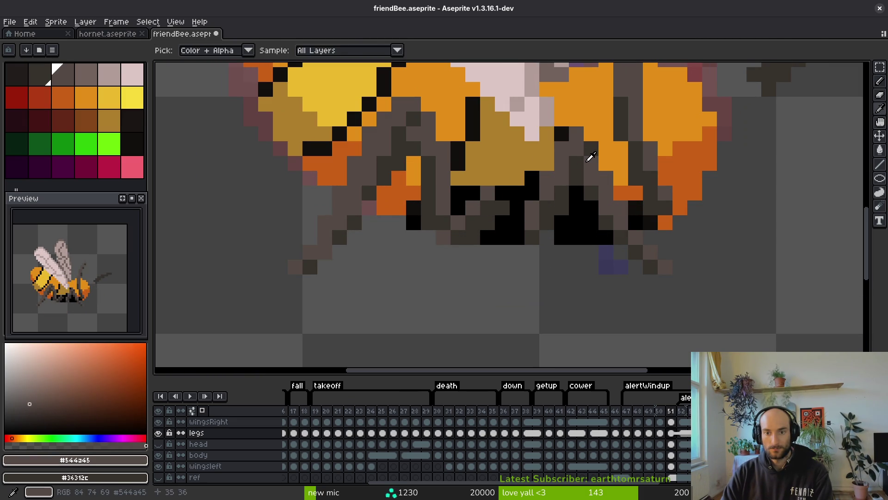
{"action": "scroll", "coordinate": [601, 166], "scroll_direction": "down", "scroll_amount": 4}
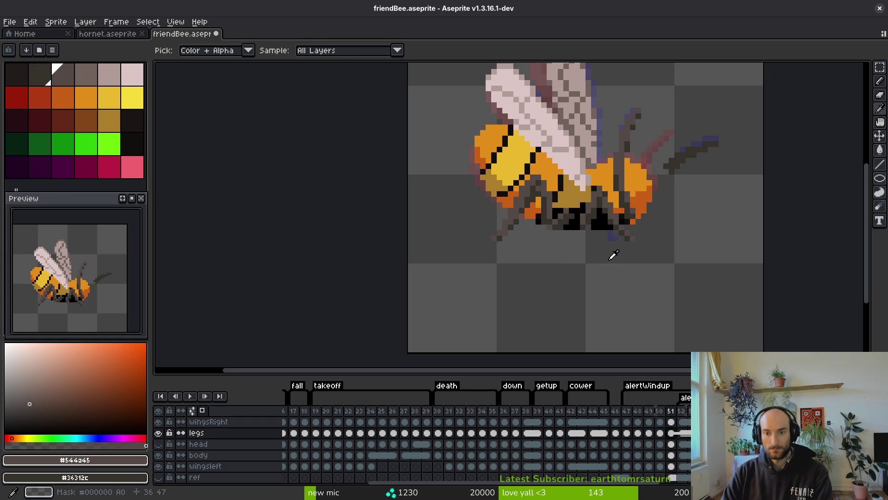
- Resample the lighter and darker #36312c leg greys, then switch between Eraser and Pencil
{"action": "scroll", "coordinate": [613, 254], "scroll_direction": "up", "scroll_amount": 4}
{"action": "key", "text": "alt"}
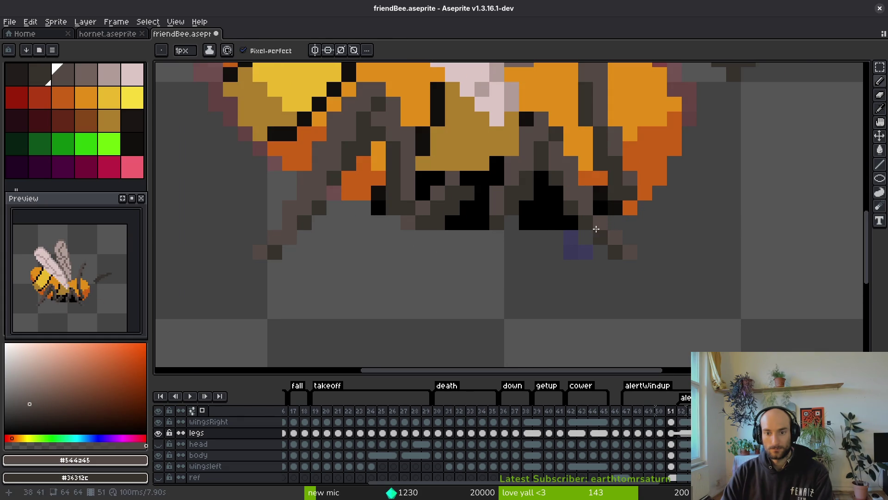
{"action": "left_click", "coordinate": [594, 236], "text": "alt"}
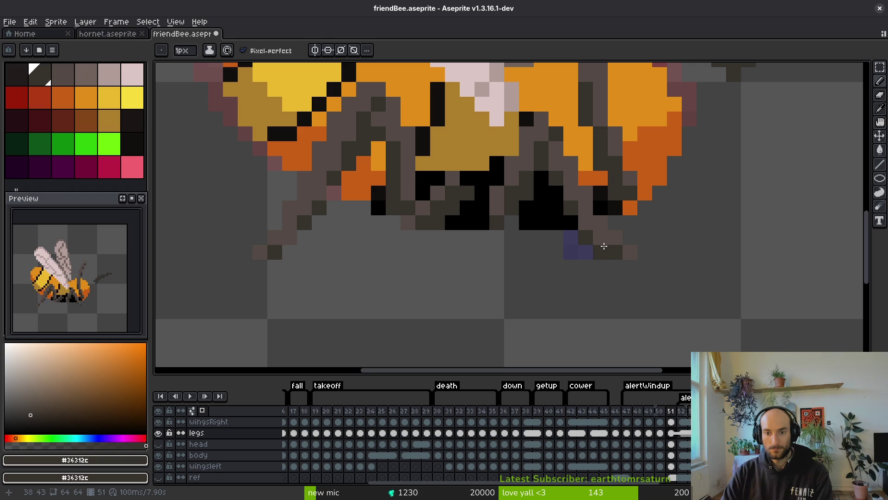
{"action": "scroll", "coordinate": [599, 276], "scroll_direction": "down", "scroll_amount": 5}
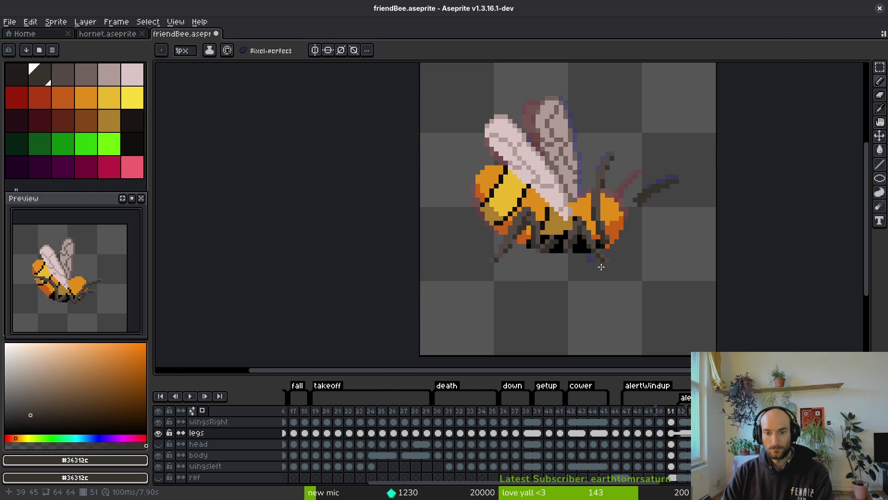
{"action": "scroll", "coordinate": [597, 257], "scroll_direction": "up", "scroll_amount": 5}
{"action": "left_click", "coordinate": [587, 222], "text": "alt"}
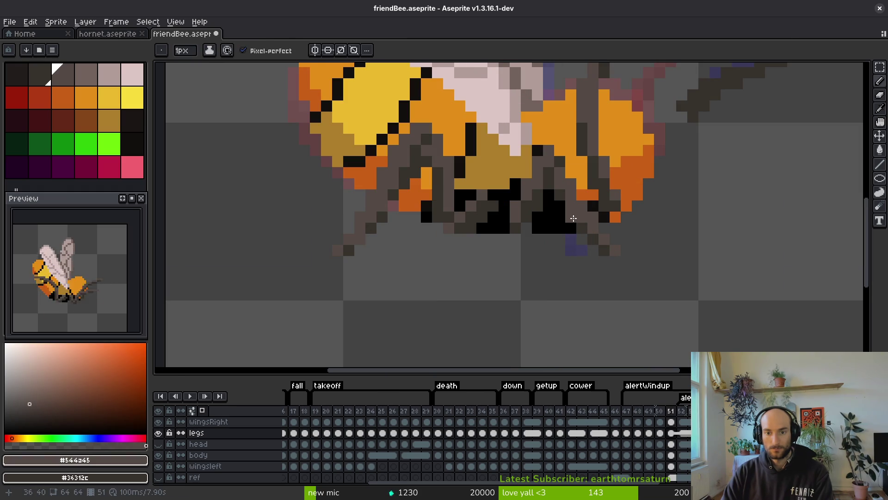
{"action": "left_click", "coordinate": [577, 195], "text": "alt"}
{"action": "left_click", "coordinate": [577, 231], "text": "alt"}
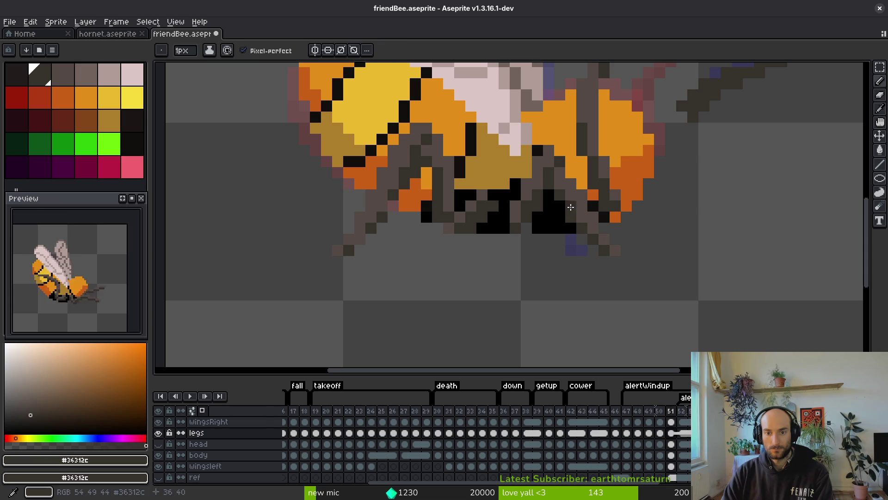
{"action": "key", "text": "e"}
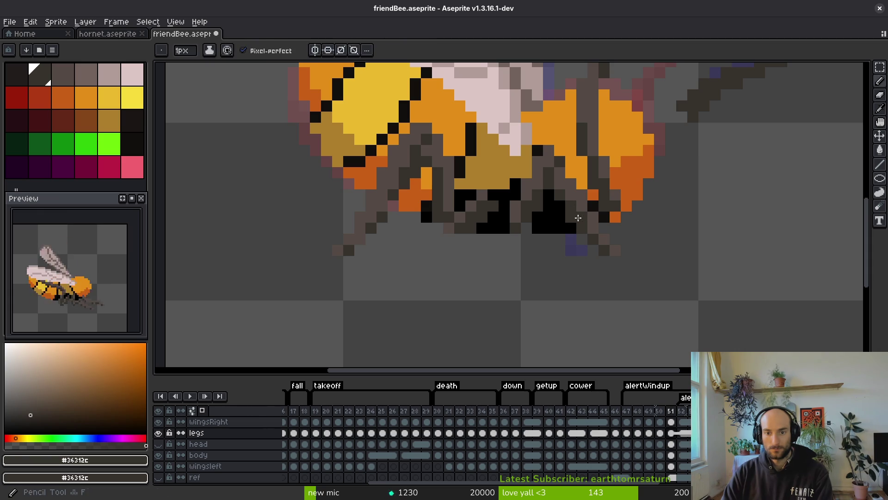
{"action": "scroll", "coordinate": [582, 251], "scroll_direction": "down", "scroll_amount": 4}
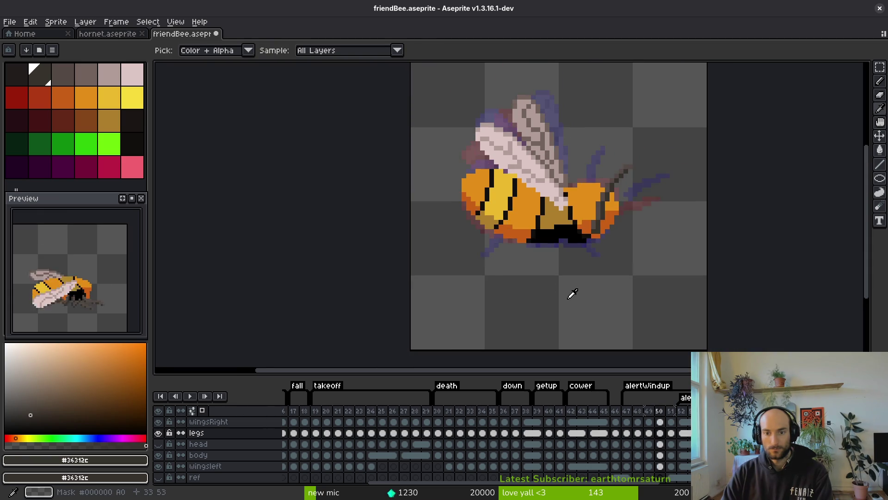
{"action": "key", "text": "e"}
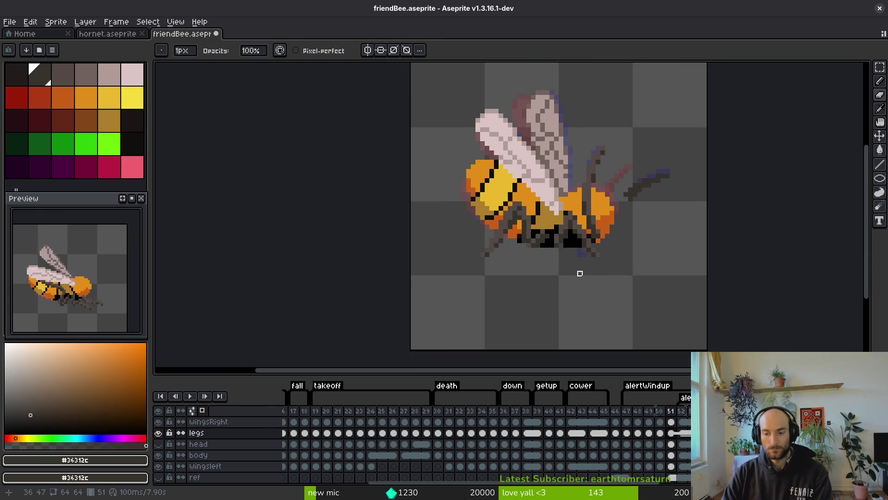
{"action": "scroll", "coordinate": [599, 278], "scroll_direction": "up", "scroll_amount": 4}
- Copy the redrawn rear leg from frame 51 and paste it beneath the body on frame 52
{"action": "key", "text": "q"}
{"action": "mouse_move", "coordinate": [581, 214]}
{"action": "left_mouse_down"}
{"action": "mouse_move", "coordinate": [549, 183]}
{"action": "mouse_move", "coordinate": [563, 204]}
{"action": "mouse_move", "coordinate": [532, 218]}
{"action": "mouse_move", "coordinate": [606, 287]}
{"action": "mouse_move", "coordinate": [576, 232]}
{"action": "left_mouse_up"}
{"action": "left_click_drag", "start_coordinate": [550, 185], "coordinate": [549, 183]}
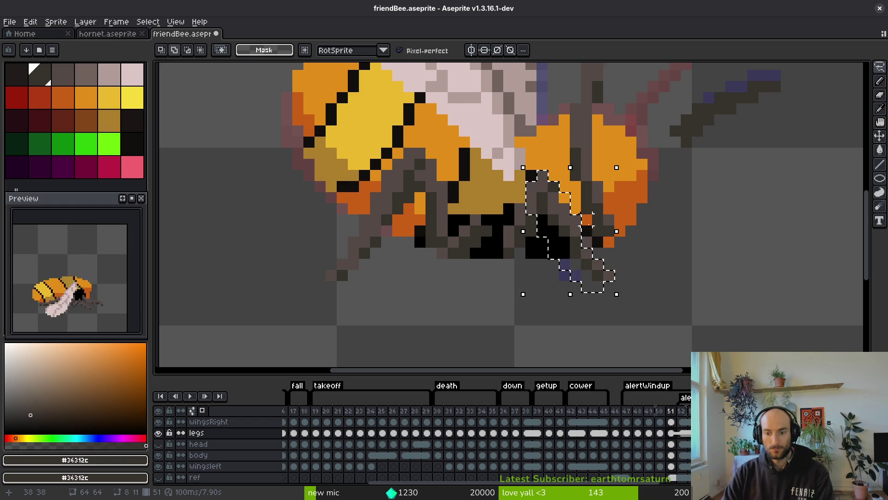
{"action": "key", "text": "i"}
{"action": "key", "text": "Right"}
{"action": "key", "text": "Left"}
{"action": "key", "text": "Right"}
{"action": "key", "text": "q"}
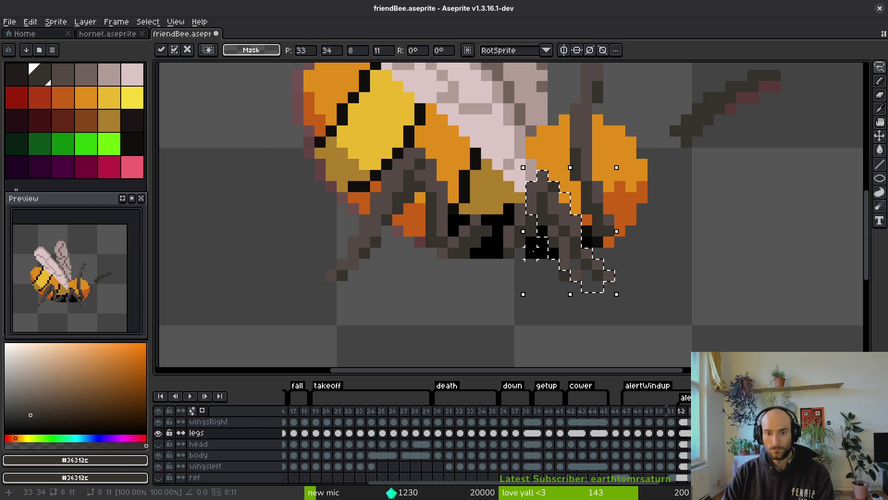
{"action": "key", "text": "ctrl+d"}
{"action": "key", "text": "b"}
- Add extra dark leg pixels on frame 52 and sample the lighter grey from the sprite
{"action": "left_click_drag", "start_coordinate": [553, 236], "coordinate": [564, 253]}
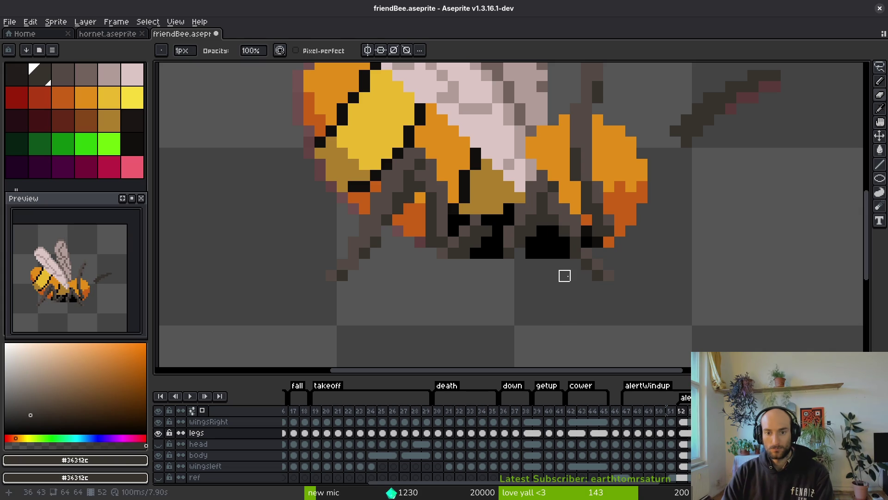
{"action": "key", "text": "i"}
{"action": "left_click", "coordinate": [581, 225]}
{"action": "key", "text": "Right"}
- Zoom out from frame 52 and play the bee animation to check the new leg motion
{"action": "key", "text": "Left"}
{"action": "scroll", "coordinate": [599, 259], "scroll_direction": "down", "scroll_amount": 3}
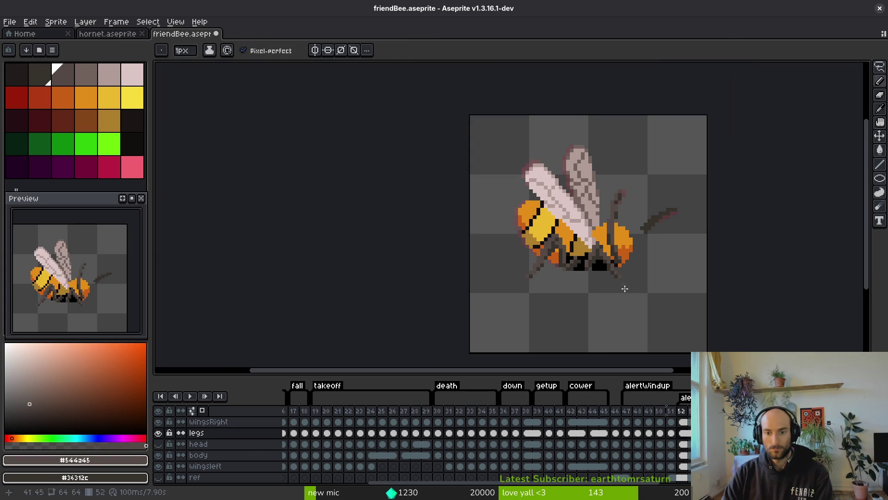
{"action": "scroll", "coordinate": [604, 294], "scroll_direction": "up", "scroll_amount": 3}
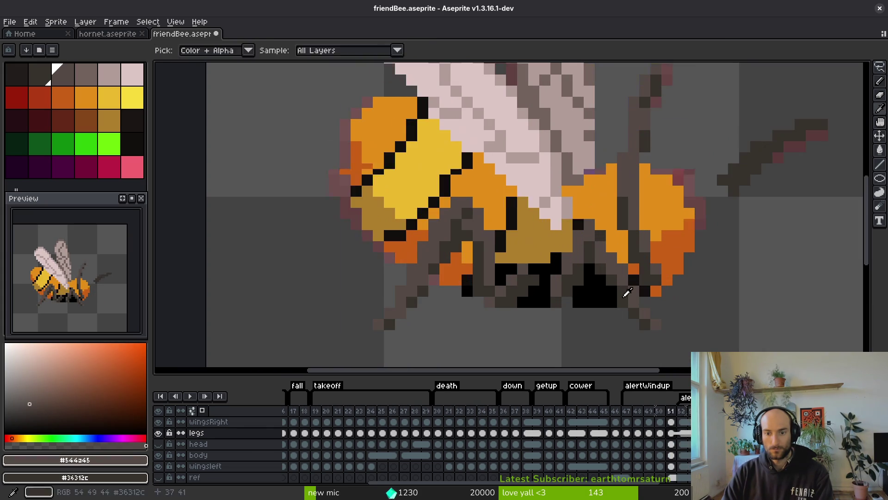
{"action": "key", "text": "b"}
{"action": "scroll", "coordinate": [600, 281], "scroll_direction": "down", "scroll_amount": 2}
{"action": "key", "text": "i"}
{"action": "key", "text": "Right"}
{"action": "key", "text": "Left"}
{"action": "key", "text": "Return"}
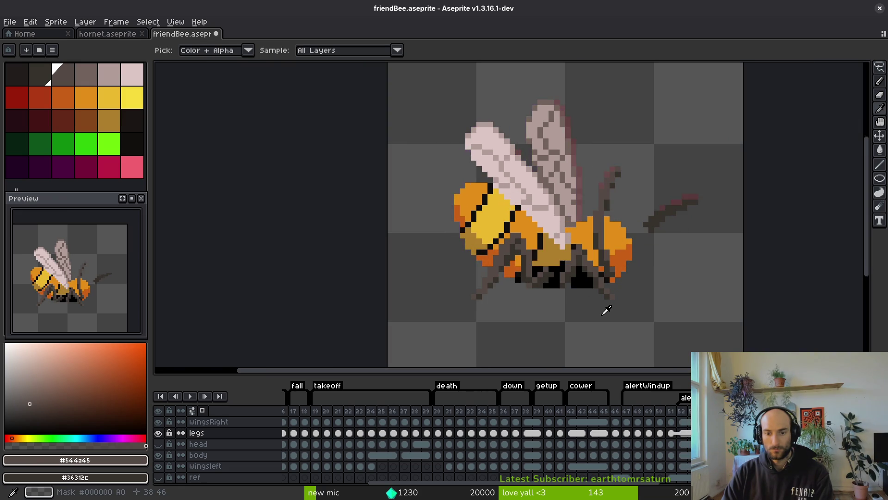
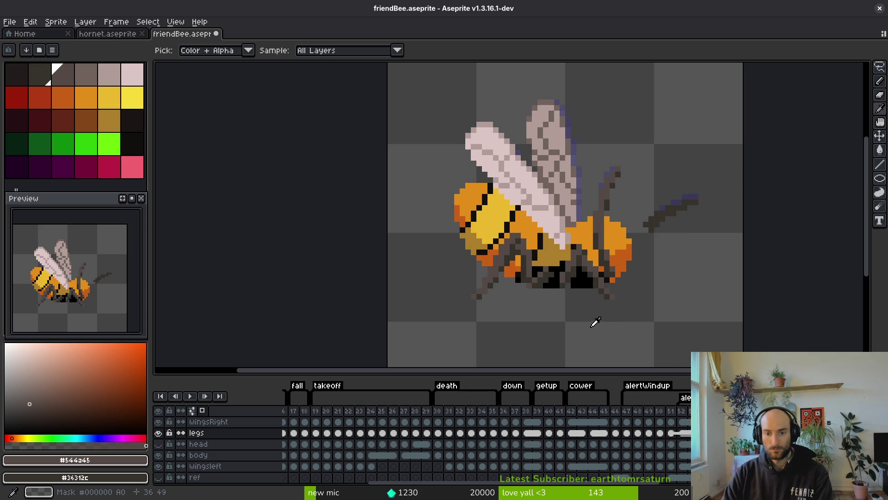
- Try moving a one-pixel leg column down, then undo the move
{"action": "scroll", "coordinate": [582, 308], "scroll_direction": "up", "scroll_amount": 2}
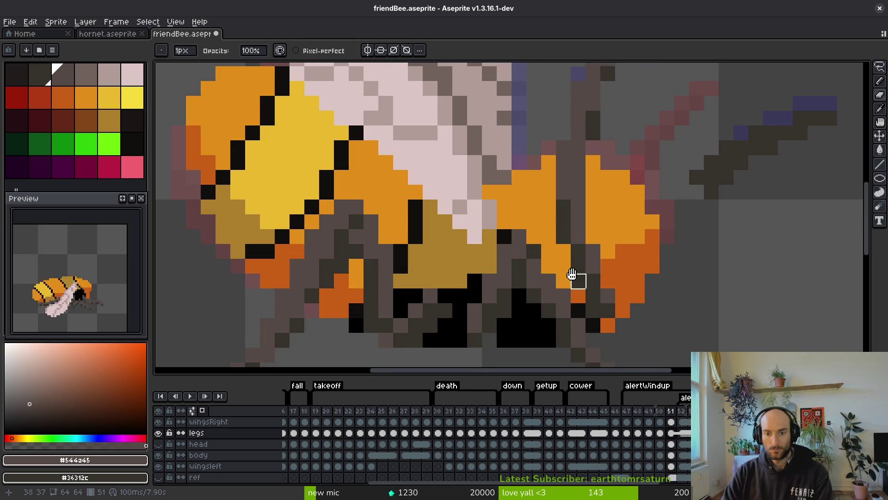
{"action": "left_click_drag", "start_coordinate": [572, 275], "coordinate": [574, 218]}
{"action": "key", "text": "m"}
{"action": "mouse_move", "coordinate": [478, 225]}
{"action": "left_mouse_down"}
{"action": "mouse_move", "coordinate": [477, 285]}
{"action": "mouse_move", "coordinate": [536, 239]}
{"action": "left_mouse_up"}
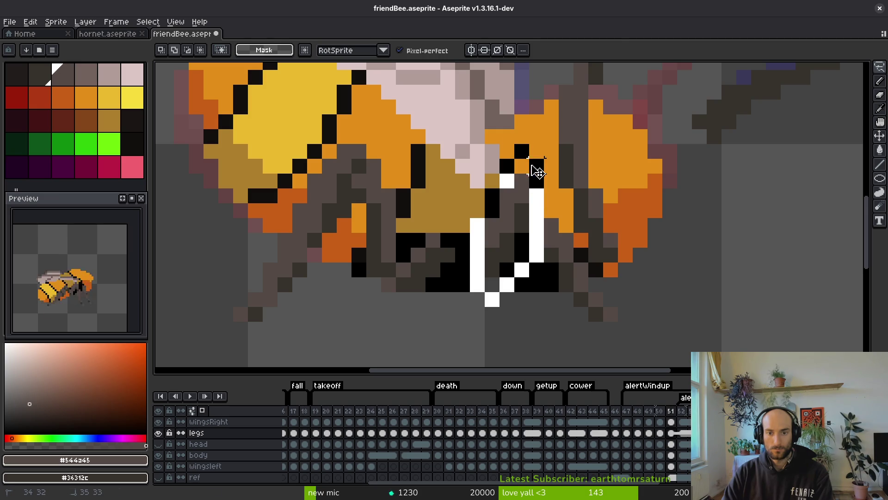
{"action": "key", "text": "ctrl+z"}
{"action": "key", "text": "ctrl+z"}
{"action": "key", "text": "ctrl+z"}
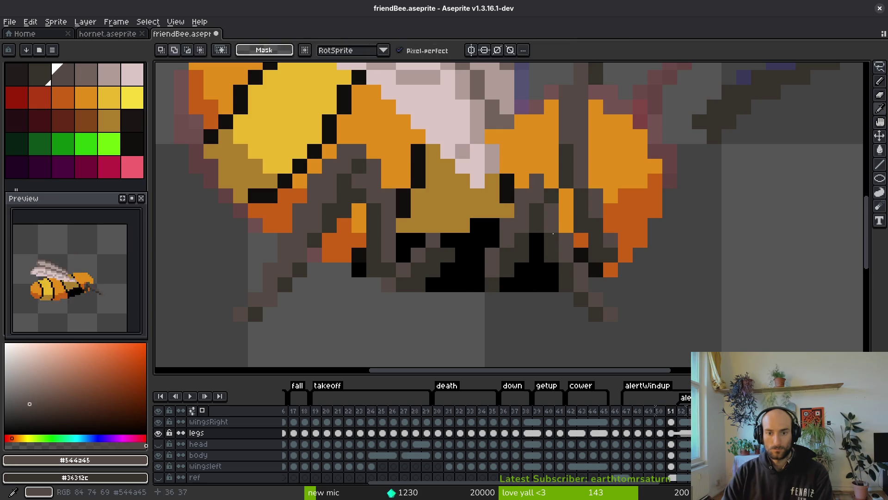
- Nudge the selected rear-leg pixels one pixel left and deselect them
{"action": "key", "text": "b"}
{"action": "key", "text": "ctrl+z"}
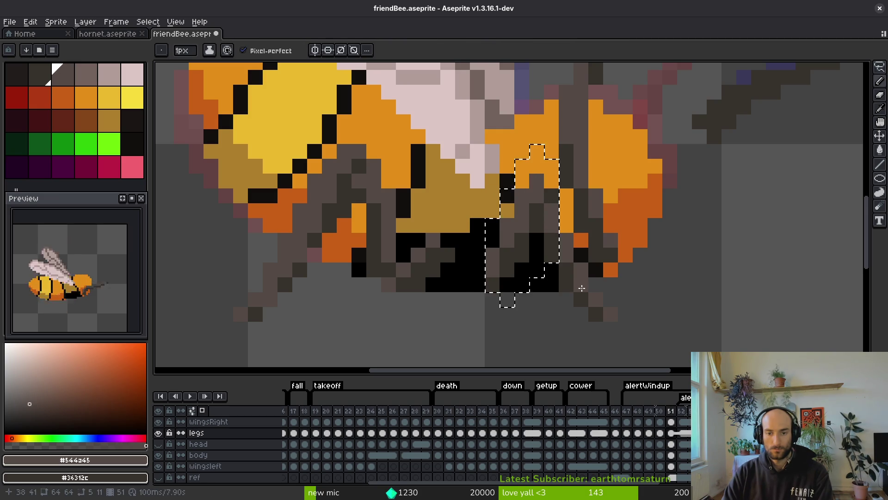
{"action": "key", "text": "Left"}
{"action": "key", "text": "ctrl+d"}
- Lasso-select the bee's rear legs on frame 51
{"action": "key", "text": "q"}
{"action": "mouse_move", "coordinate": [535, 211]}
{"action": "left_mouse_down"}
{"action": "mouse_move", "coordinate": [507, 181]}
{"action": "mouse_move", "coordinate": [477, 298]}
{"action": "mouse_move", "coordinate": [520, 228]}
{"action": "left_mouse_up"}
{"action": "left_click", "coordinate": [509, 248]}
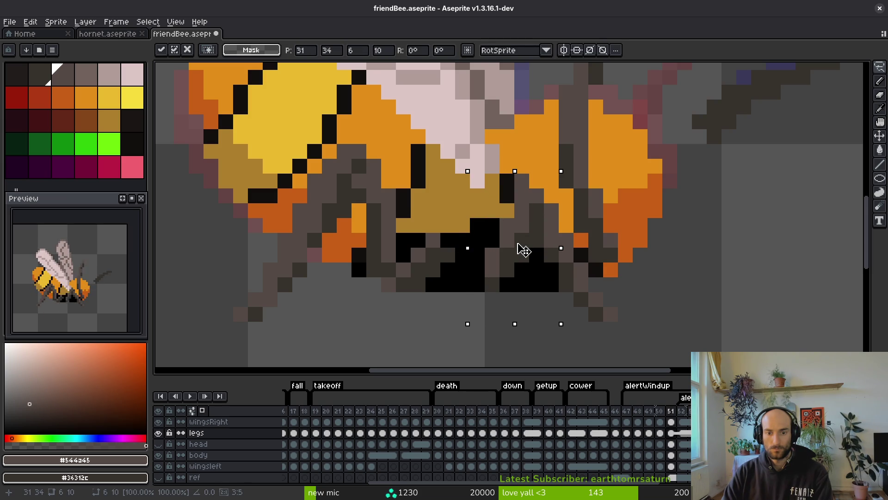
{"action": "key", "text": "f"}
- Sample the darker and lighter leg browns from the canvas
{"action": "left_click", "coordinate": [510, 283], "text": "alt"}
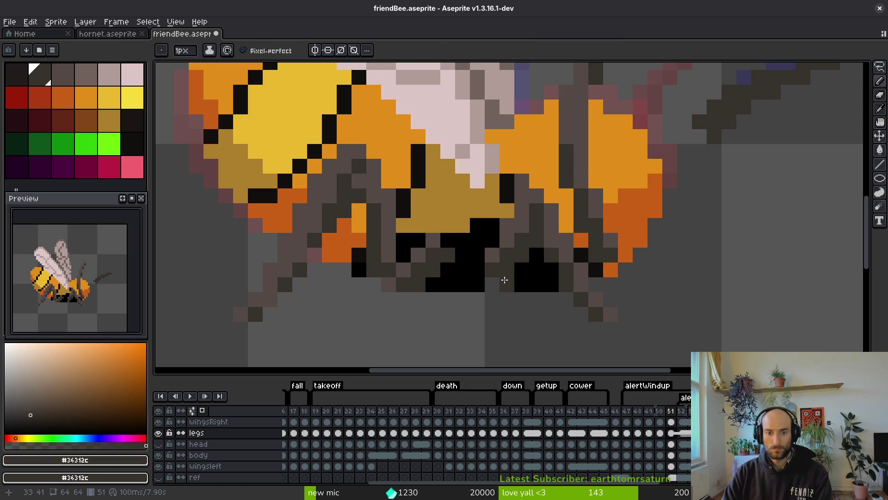
{"action": "scroll", "coordinate": [515, 291], "scroll_direction": "up", "scroll_amount": 2}
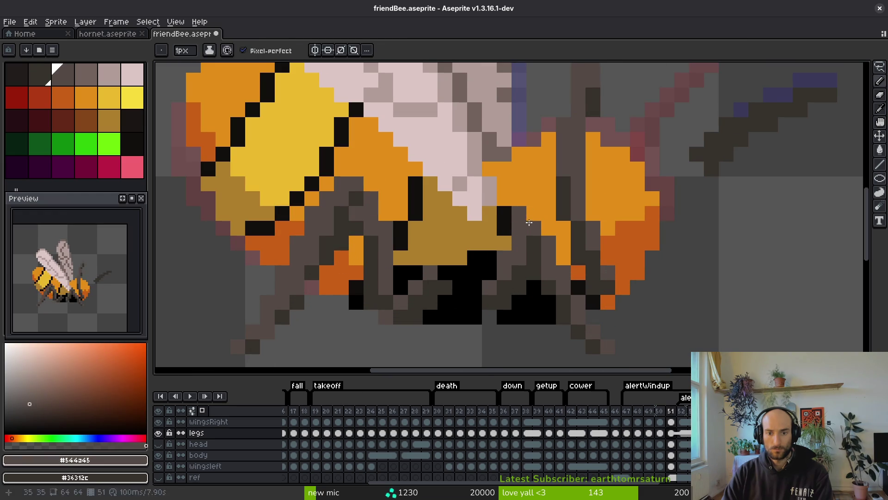
{"action": "left_click", "coordinate": [521, 217], "text": "alt"}
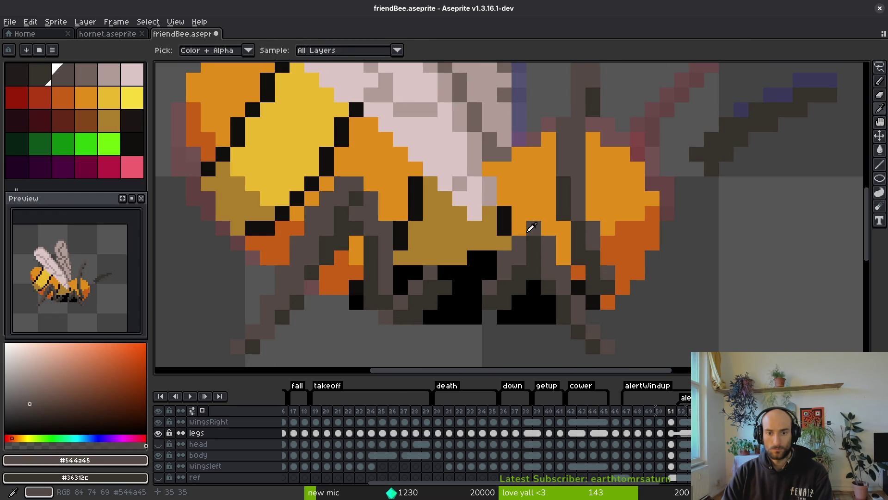
{"action": "scroll", "coordinate": [550, 276], "scroll_direction": "down", "scroll_amount": 3}
{"action": "scroll", "coordinate": [550, 275], "scroll_direction": "down", "scroll_amount": 2}
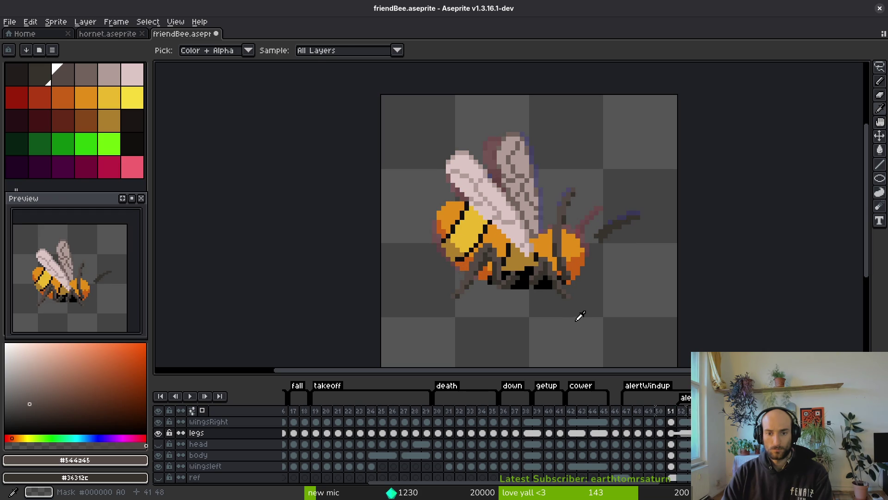
- Sample the dark and lighter leg browns from the rear legs
{"action": "scroll", "coordinate": [580, 316], "scroll_direction": "up", "scroll_amount": 3}
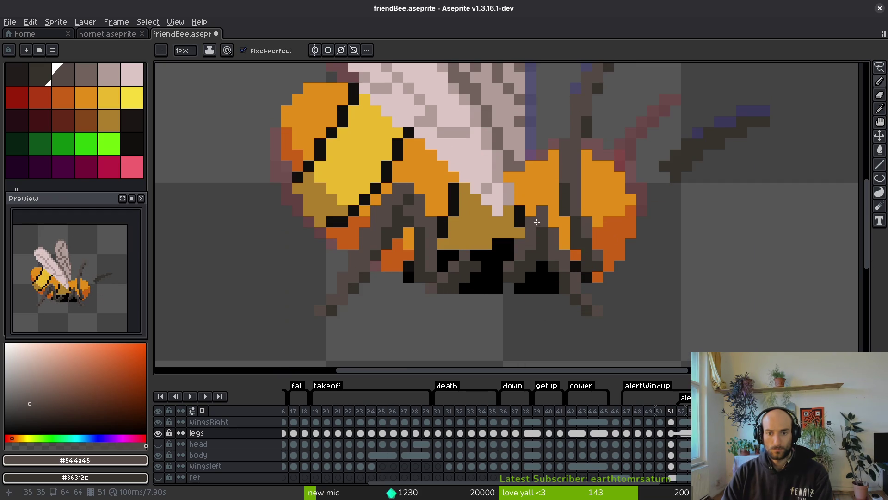
{"action": "left_click", "coordinate": [539, 250], "text": "alt"}
{"action": "left_click", "coordinate": [546, 248], "text": "alt"}
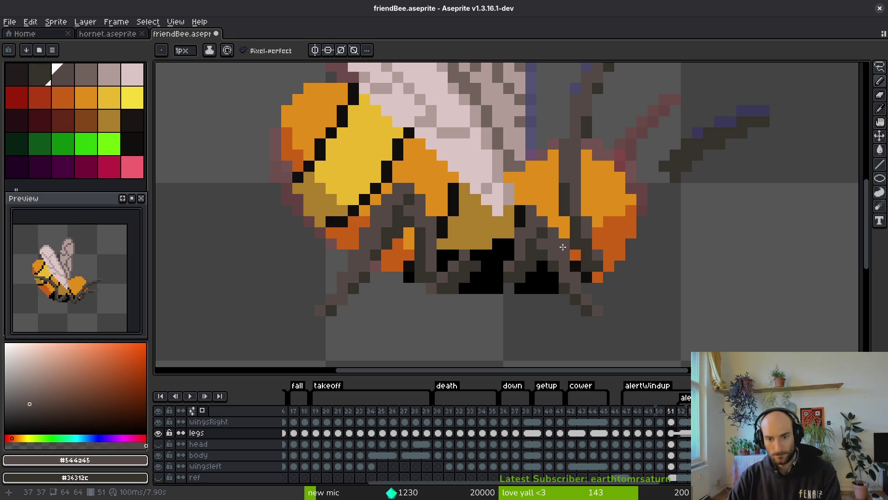
{"action": "key", "text": "e"}
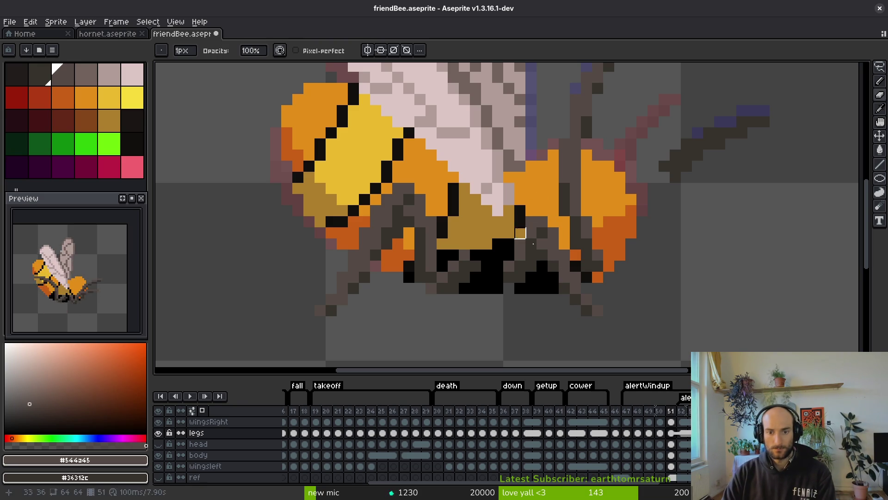
{"action": "key", "text": "f"}
{"action": "left_click", "coordinate": [544, 241], "text": "alt"}
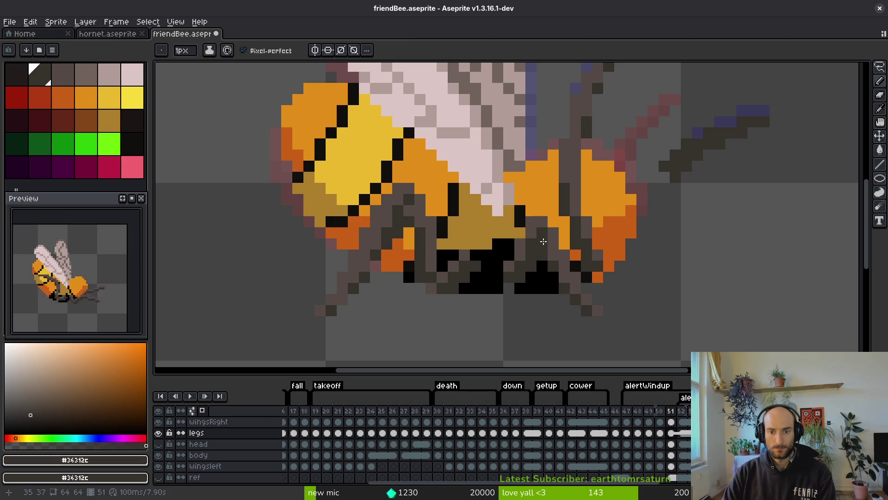
{"action": "left_click", "coordinate": [532, 243], "text": "alt"}
- Erase stray leg pixels, undoing two eraser strokes that went wrong
{"action": "key", "text": "e"}
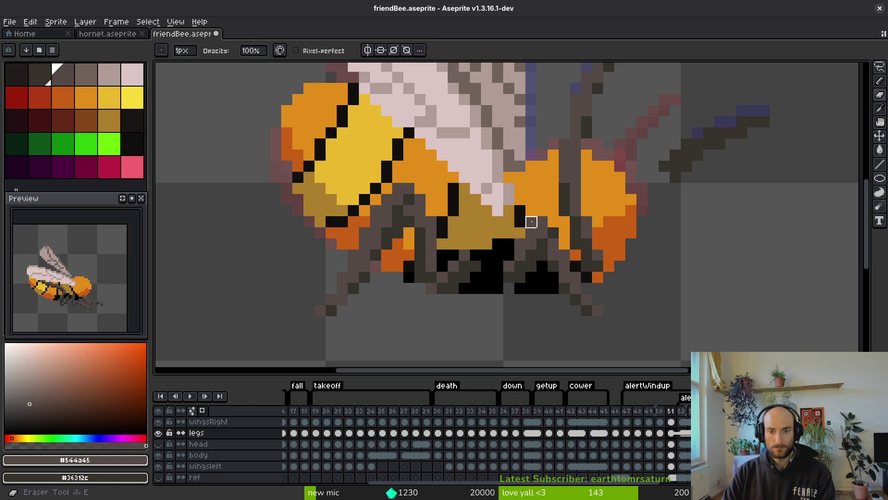
{"action": "scroll", "coordinate": [498, 267], "scroll_direction": "down", "scroll_amount": 3}
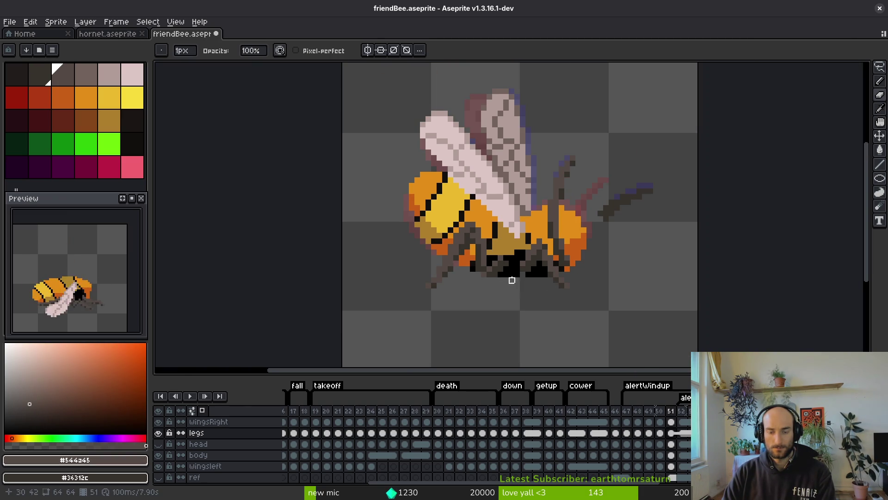
{"action": "scroll", "coordinate": [512, 279], "scroll_direction": "up", "scroll_amount": 2}
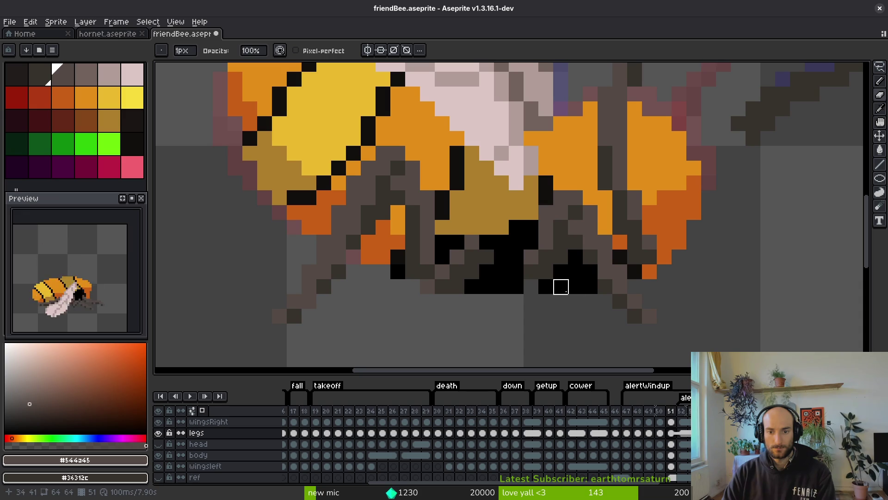
{"action": "key", "text": "ctrl+z"}
{"action": "key", "text": "ctrl+z"}
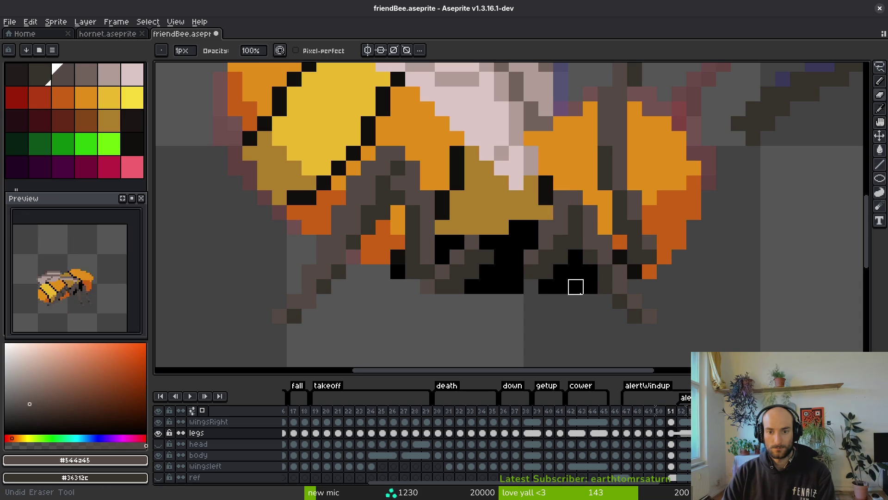
{"action": "key", "text": "ctrl+z"}
{"action": "key", "text": "ctrl+z"}
{"action": "key", "text": "ctrl+z"}
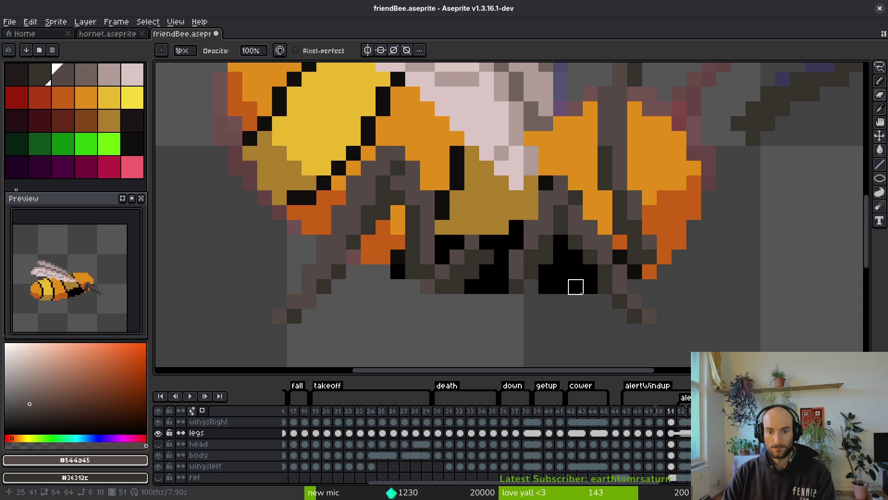
{"action": "scroll", "coordinate": [590, 300], "scroll_direction": "down", "scroll_amount": 1}
{"action": "scroll", "coordinate": [588, 301], "scroll_direction": "down", "scroll_amount": 2}
{"action": "scroll", "coordinate": [579, 287], "scroll_direction": "up", "scroll_amount": 3}
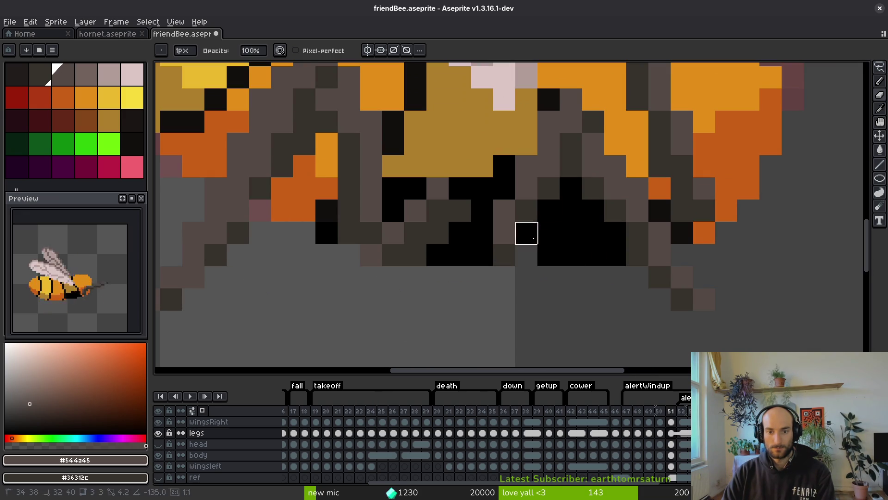
- Erase the remaining stray pixels on the rear leg
{"action": "left_click_drag", "start_coordinate": [504, 233], "coordinate": [549, 254]}
{"action": "scroll", "coordinate": [553, 260], "scroll_direction": "up", "scroll_amount": 1}
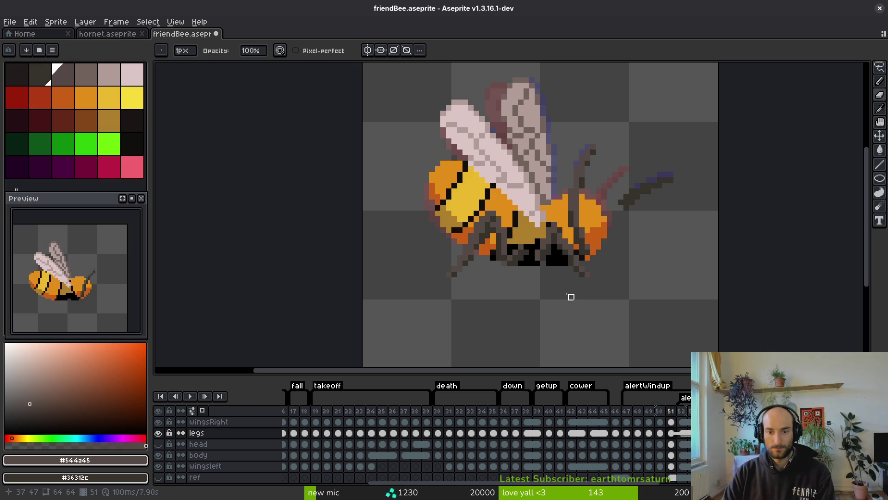
{"action": "scroll", "coordinate": [566, 291], "scroll_direction": "up", "scroll_amount": 3}
{"action": "key", "text": "alt"}
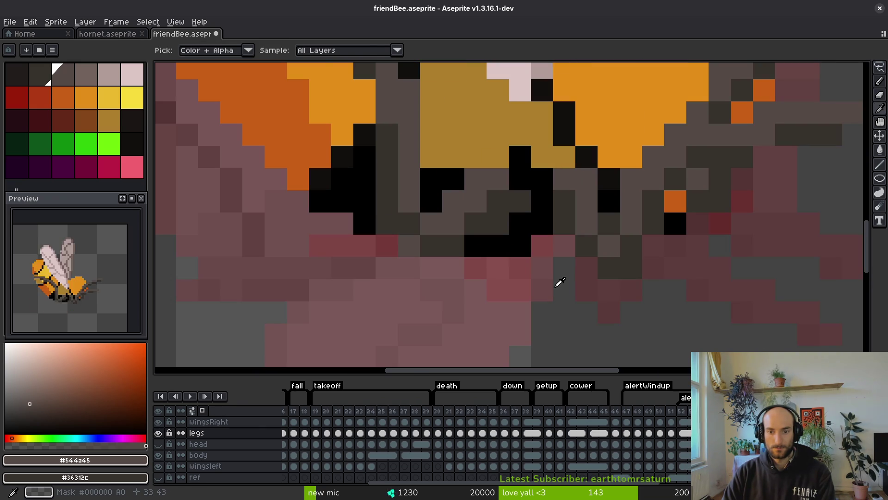
{"action": "scroll", "coordinate": [560, 282], "scroll_direction": "down", "scroll_amount": 4}
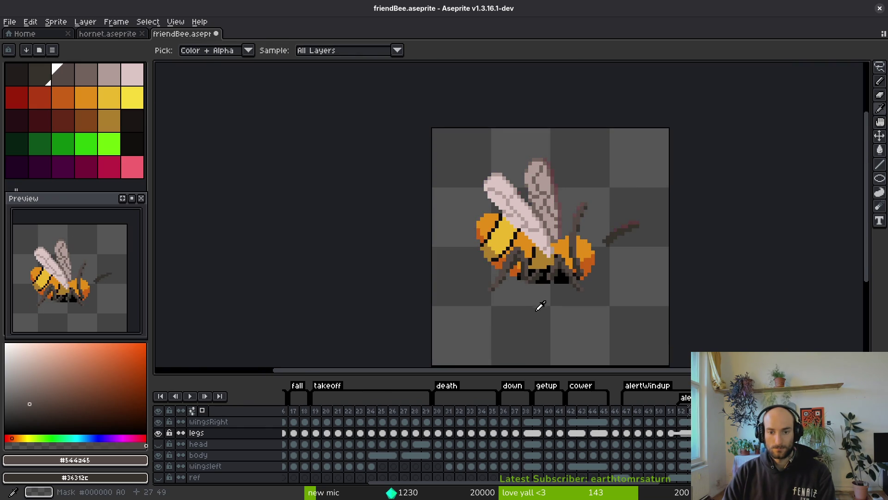
- Lasso a small patch of leg pixels and shift it one pixel right
{"action": "key", "text": "q"}
{"action": "scroll", "coordinate": [559, 284], "scroll_direction": "up", "scroll_amount": 3}
{"action": "mouse_move", "coordinate": [560, 246]}
{"action": "left_mouse_down"}
{"action": "mouse_move", "coordinate": [534, 250]}
{"action": "mouse_move", "coordinate": [537, 266]}
{"action": "left_mouse_up"}
{"action": "scroll", "coordinate": [536, 266], "scroll_direction": "up", "scroll_amount": 3}
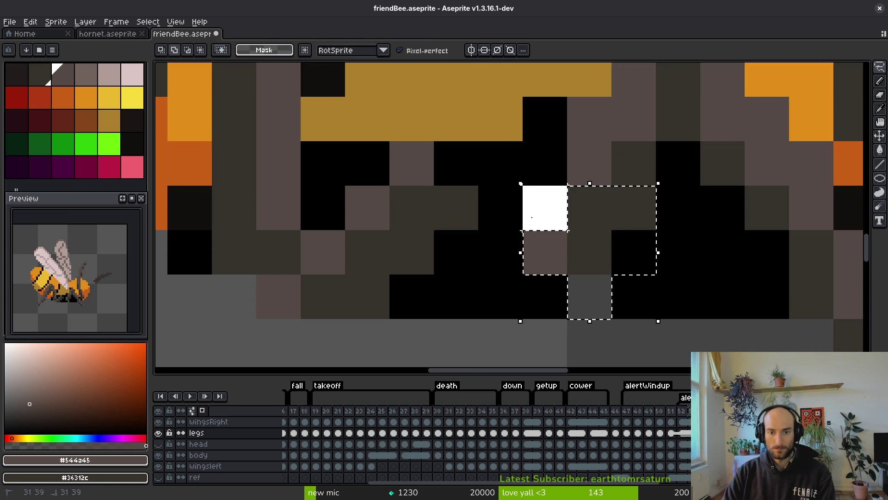
{"action": "left_click_drag", "start_coordinate": [532, 217], "coordinate": [589, 229]}
{"action": "key", "text": "b"}
- Outline another piece of the rear legs, then discard that selection
{"action": "scroll", "coordinate": [670, 246], "scroll_direction": "down", "scroll_amount": 3}
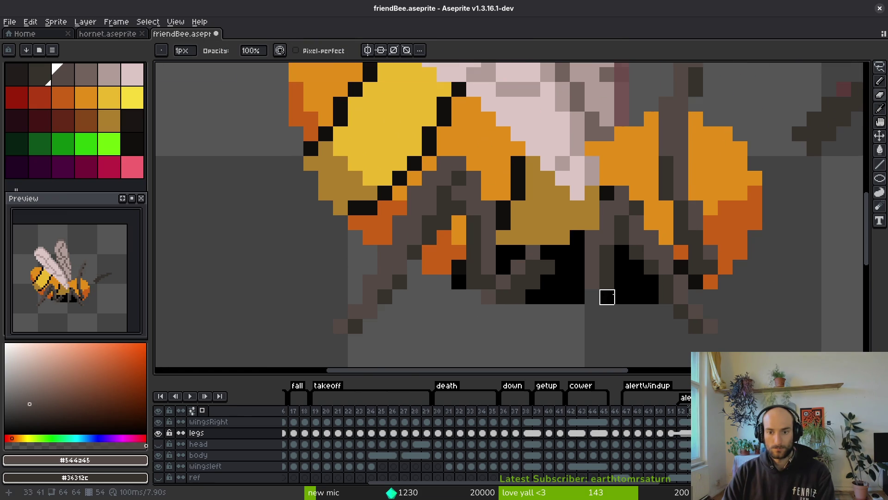
{"action": "scroll", "coordinate": [607, 296], "scroll_direction": "down", "scroll_amount": 3}
{"action": "scroll", "coordinate": [622, 301], "scroll_direction": "up", "scroll_amount": 4}
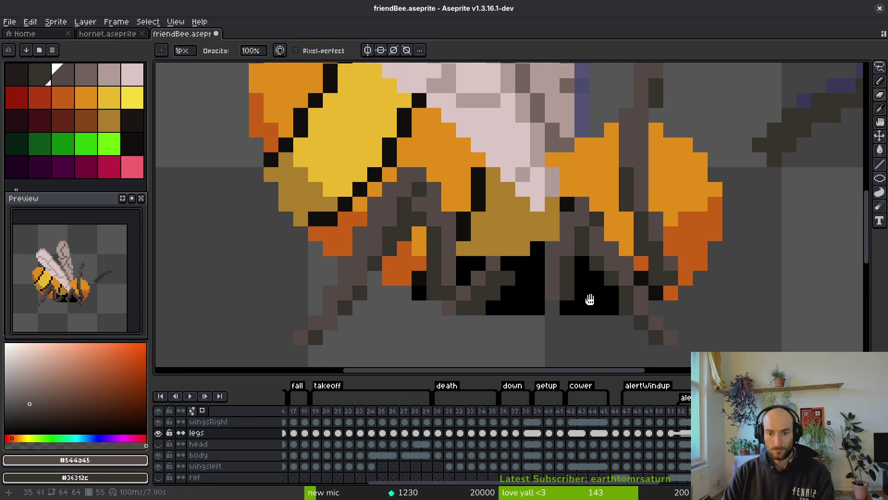
{"action": "key", "text": "q"}
{"action": "key", "text": "w"}
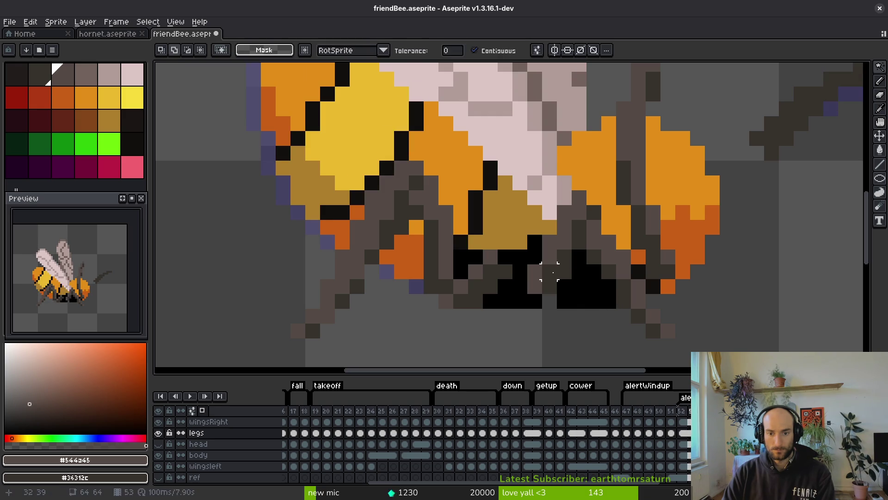
{"action": "key", "text": "q"}
{"action": "mouse_move", "coordinate": [549, 264]}
{"action": "left_mouse_down"}
{"action": "mouse_move", "coordinate": [536, 300]}
{"action": "mouse_move", "coordinate": [539, 284]}
{"action": "left_mouse_up"}
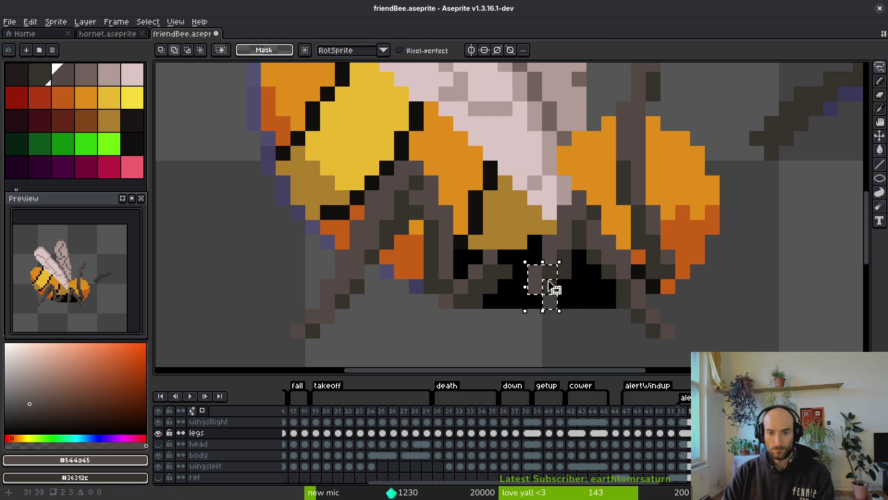
{"action": "scroll", "coordinate": [542, 270], "scroll_direction": "up", "scroll_amount": 3}
{"action": "key", "text": "ctrl+d"}
{"action": "key", "text": "b"}
{"action": "scroll", "coordinate": [601, 296], "scroll_direction": "down", "scroll_amount": 3}
{"action": "key", "text": "alt"}
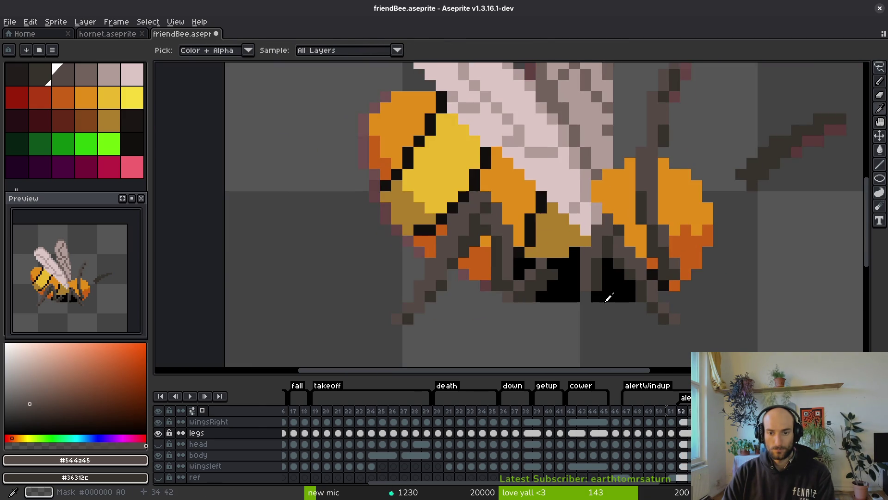
- Flip back and forth between neighbouring frames to compare leg poses around frame 52
{"action": "key", "text": "Right"}
{"action": "key", "text": "Left"}
{"action": "key", "text": "Right"}
{"action": "key", "text": "Left"}
{"action": "key", "text": "Right"}
{"action": "key", "text": "Left"}
{"action": "key", "text": "Right"}
{"action": "key", "text": "Left"}
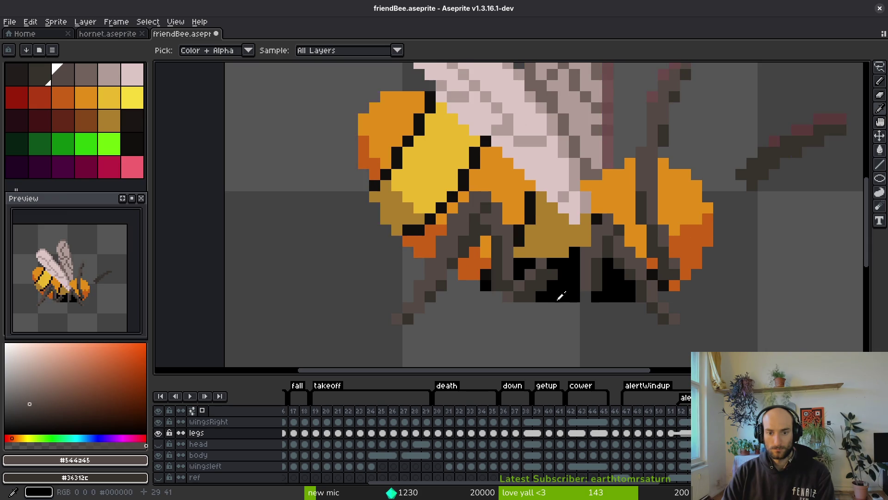
{"action": "key", "text": "Right"}
{"action": "key", "text": "Left"}
{"action": "key", "text": "Left"}
{"action": "key", "text": "Right"}
{"action": "key", "text": "Right"}
{"action": "key", "text": "Left"}
{"action": "key", "text": "Left"}
{"action": "key", "text": "Left"}
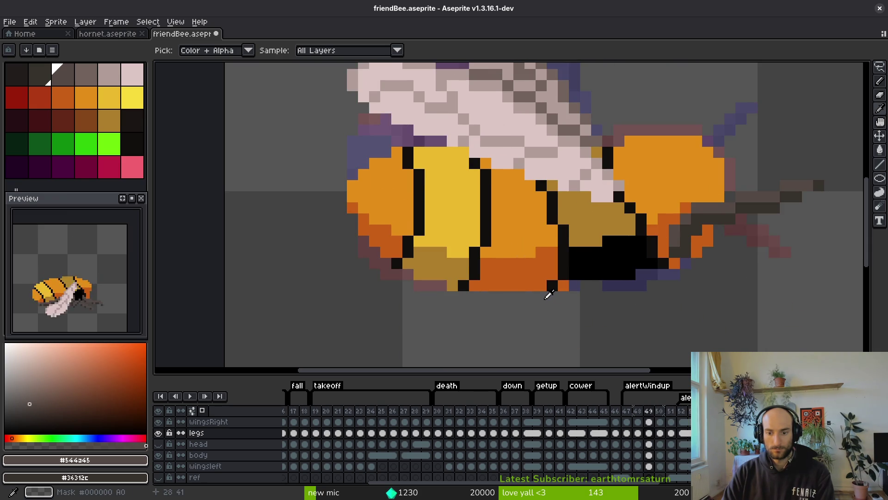
- Step between frames 46 and 52 with onion skin to compare the leg poses
{"action": "key", "text": "Left"}
{"action": "key", "text": "m"}
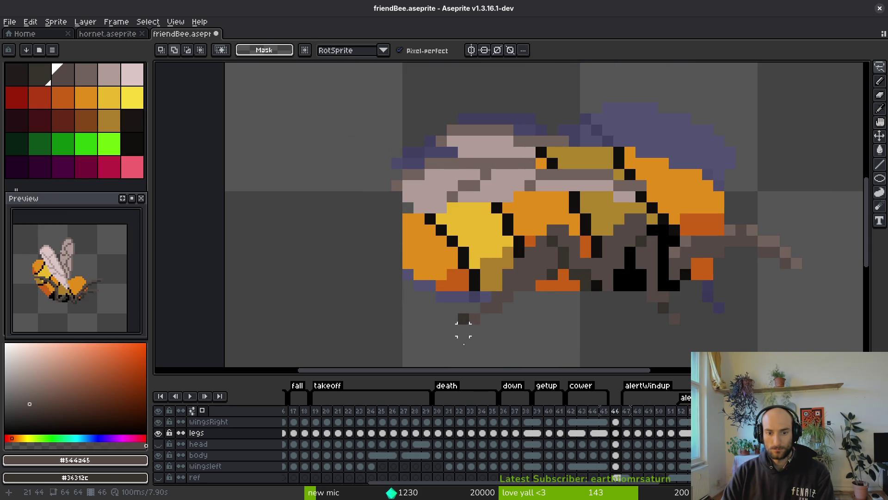
{"action": "key", "text": "i"}
{"action": "key", "text": "Right"}
{"action": "key", "text": "Right"}
{"action": "key", "text": "Right"}
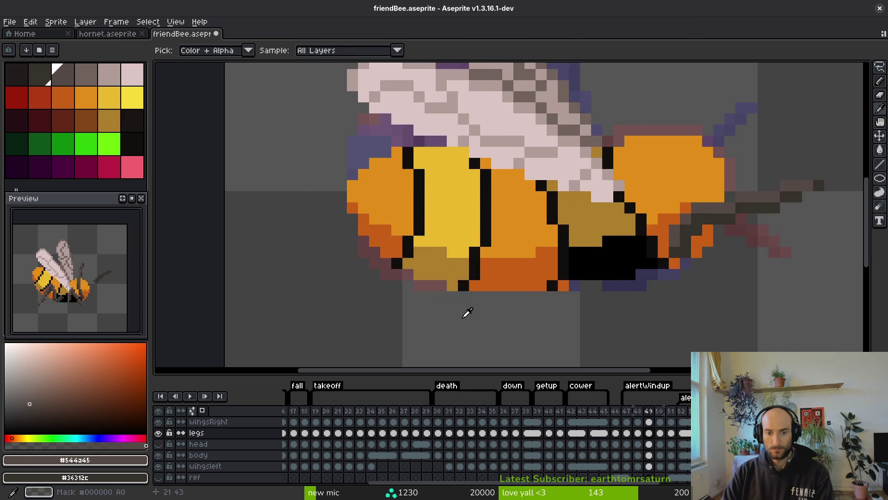
{"action": "key", "text": "Right"}
{"action": "key", "text": "Right"}
{"action": "key", "text": "Right"}
{"action": "key", "text": "m"}
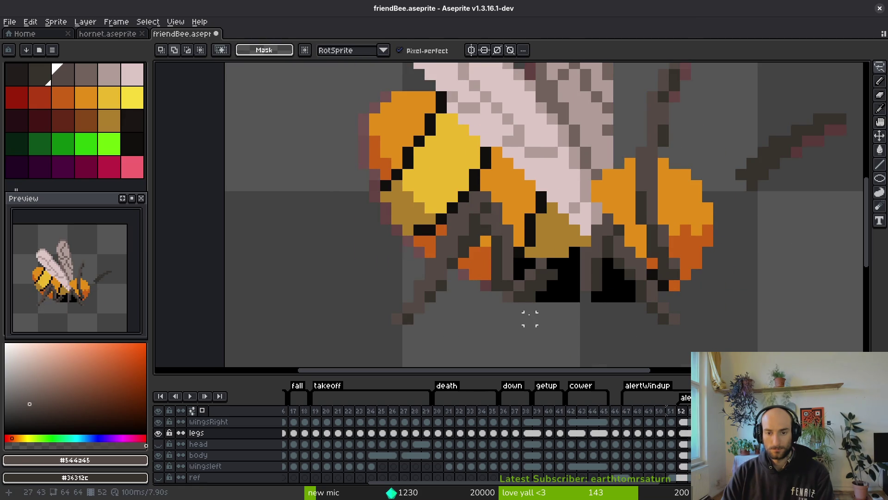
{"action": "scroll", "coordinate": [530, 319], "scroll_direction": "down", "scroll_amount": 2}
{"action": "key", "text": "Left"}
{"action": "key", "text": "i"}
{"action": "key", "text": "Left"}
{"action": "key", "text": "m"}
{"action": "scroll", "coordinate": [583, 296], "scroll_direction": "up", "scroll_amount": 2}
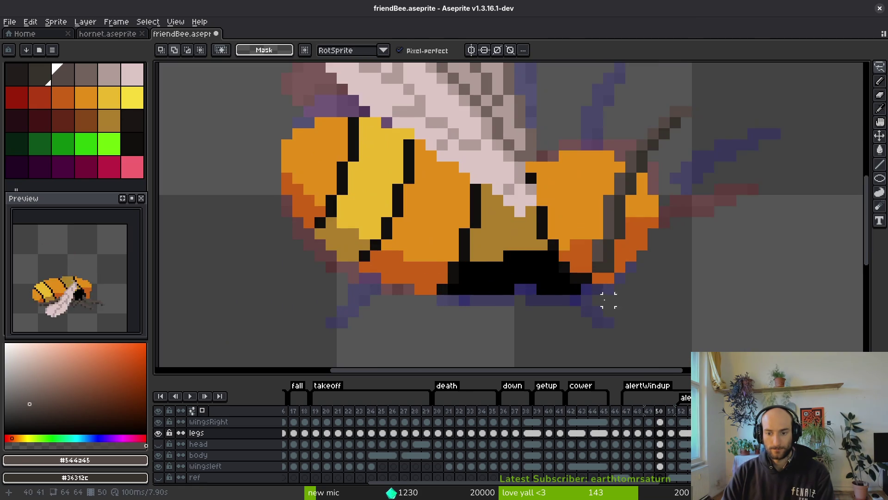
{"action": "key", "text": "Left"}
{"action": "key", "text": "i"}
{"action": "key", "text": "Left"}
{"action": "key", "text": "Left"}
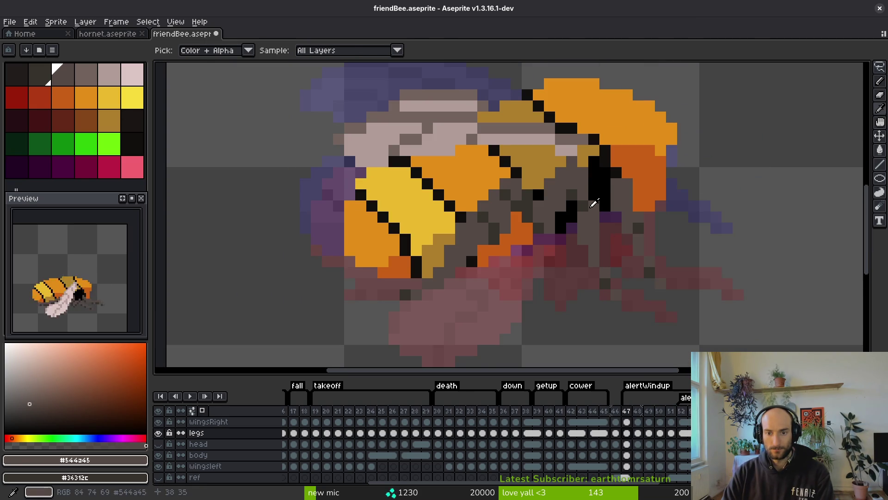
{"action": "key", "text": "Right"}
{"action": "key", "text": "Right"}
{"action": "key", "text": "Right"}
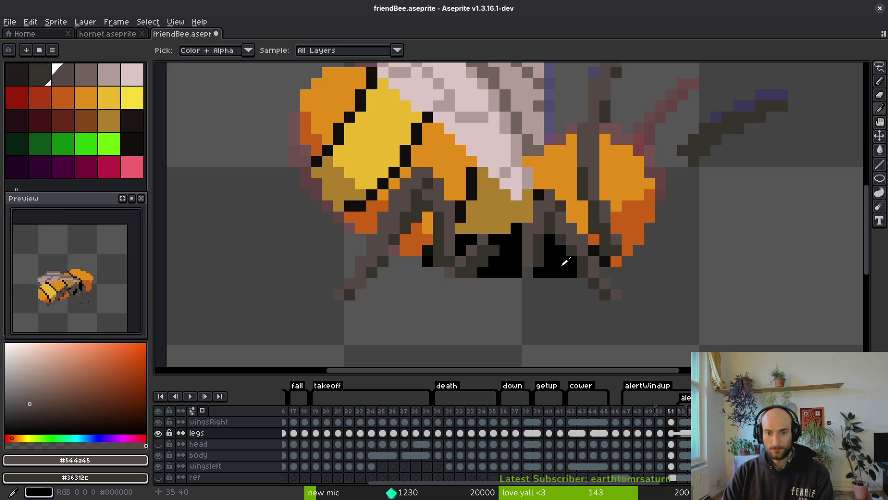
- Compare the bee poses once more and settle on frame 50 with the Pencil
{"action": "key", "text": "m"}
{"action": "key", "text": "i"}
{"action": "key", "text": "Left"}
{"action": "key", "text": "Right"}
{"action": "key", "text": "Left"}
{"action": "key", "text": "Right"}
{"action": "key", "text": "Left"}
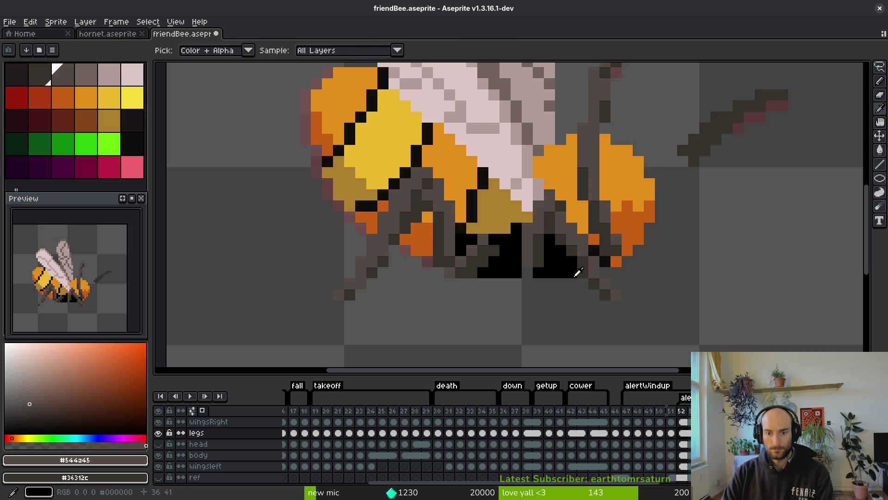
{"action": "key", "text": "Right"}
{"action": "key", "text": "Right"}
{"action": "key", "text": "Left"}
{"action": "key", "text": "Right"}
{"action": "key", "text": "Left"}
{"action": "key", "text": "Left"}
{"action": "key", "text": "f"}
{"action": "key", "text": "i"}
{"action": "key", "text": "Right"}
{"action": "key", "text": "Left"}
- Draw a dark grey leg up across the waist, redrawing it after one undo
{"action": "key", "text": "f"}
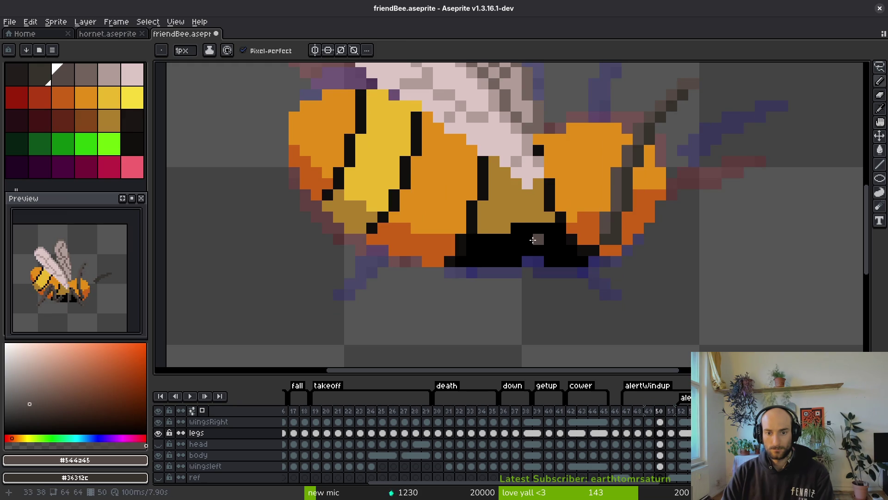
{"action": "mouse_move", "coordinate": [547, 251]}
{"action": "left_mouse_down"}
{"action": "mouse_move", "coordinate": [542, 222]}
{"action": "mouse_move", "coordinate": [558, 184]}
{"action": "left_mouse_up"}
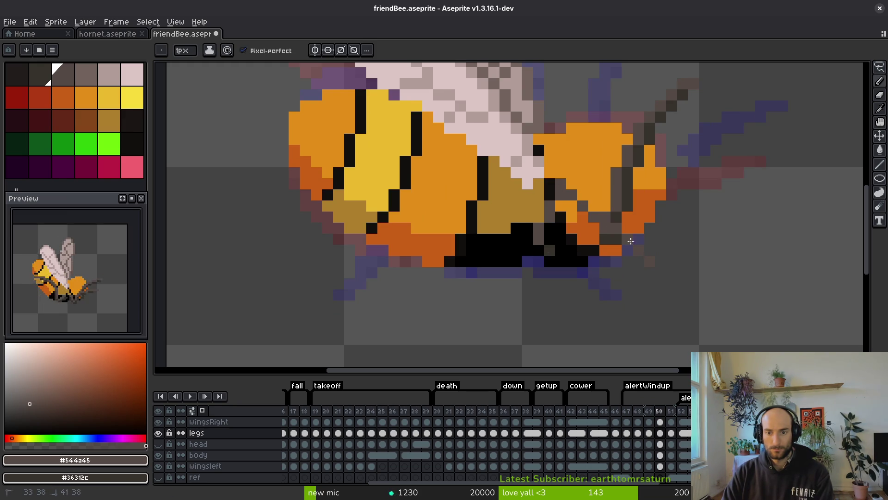
{"action": "key", "text": "ctrl+z"}
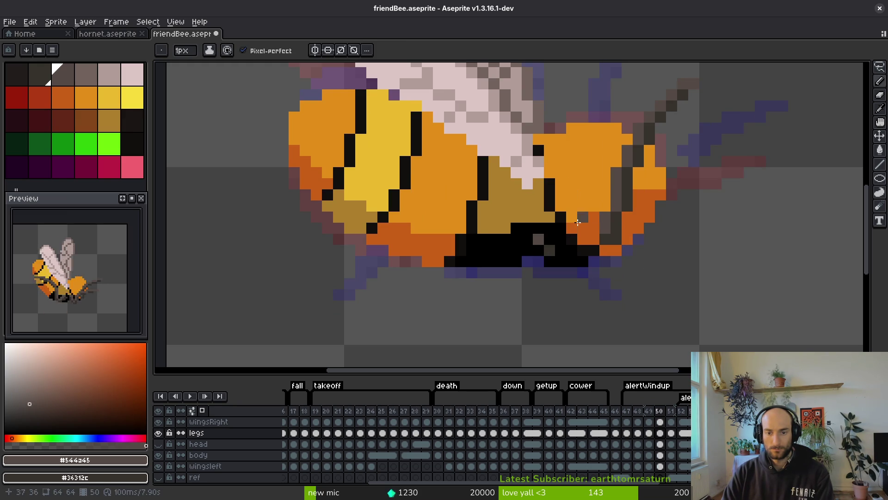
{"action": "left_click_drag", "start_coordinate": [539, 237], "coordinate": [550, 190]}
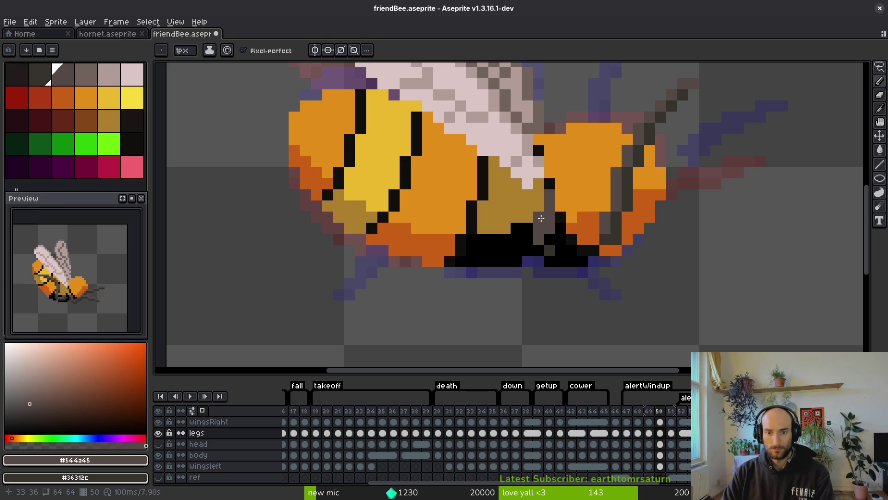
{"action": "left_click_drag", "start_coordinate": [548, 238], "coordinate": [569, 186]}
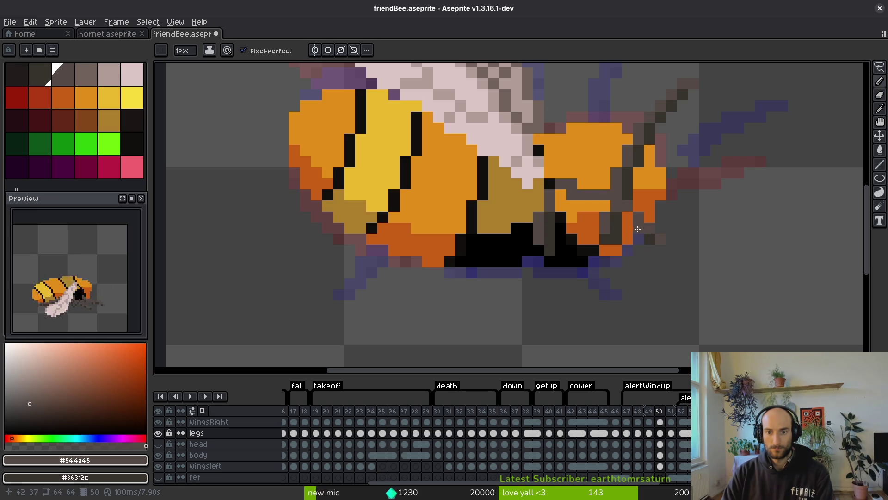
- Draw the leg segment across the rear and turn two single pixels leg grey
{"action": "left_click_drag", "start_coordinate": [612, 208], "coordinate": [563, 207]}
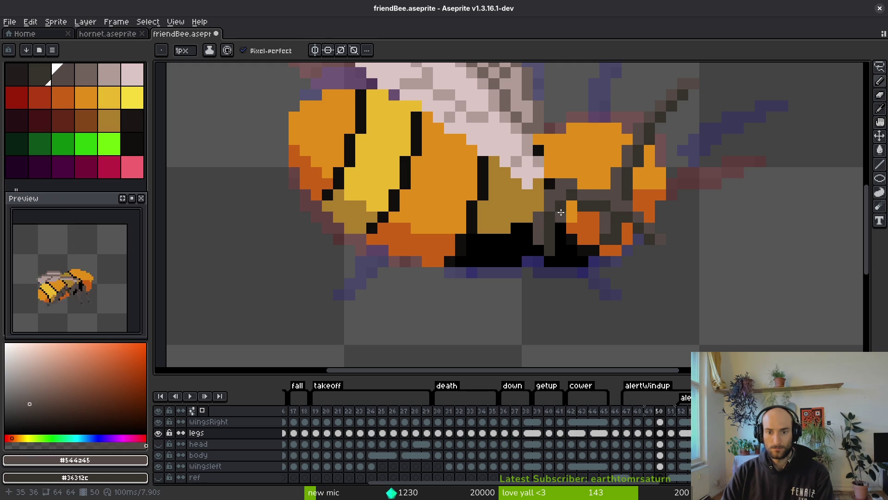
{"action": "left_click", "coordinate": [592, 248]}
{"action": "left_click", "coordinate": [574, 203]}
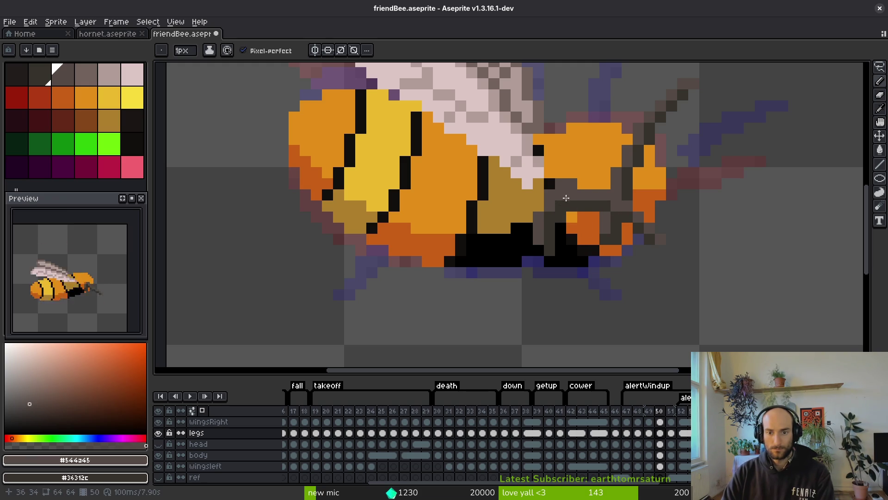
{"action": "scroll", "coordinate": [574, 200], "scroll_direction": "down", "scroll_amount": 2}
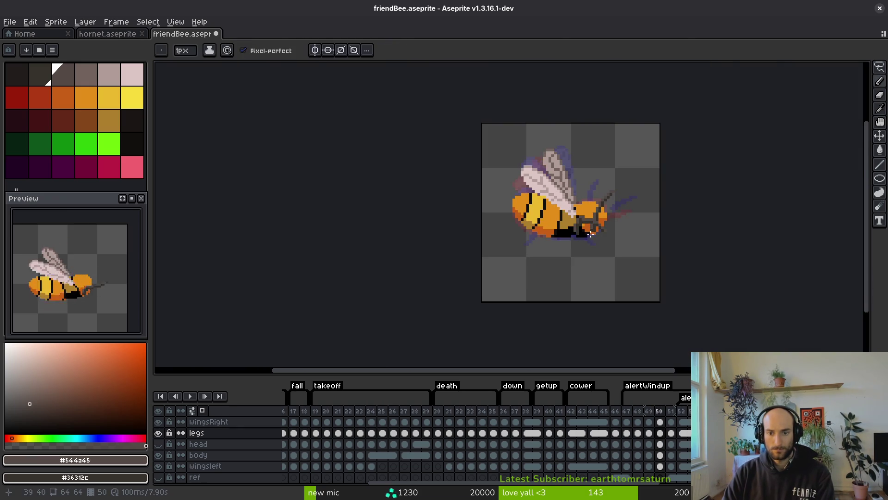
{"action": "scroll", "coordinate": [594, 237], "scroll_direction": "up", "scroll_amount": 2}
{"action": "key", "text": "Right"}
{"action": "key", "text": "Left"}
{"action": "key", "text": "Right"}
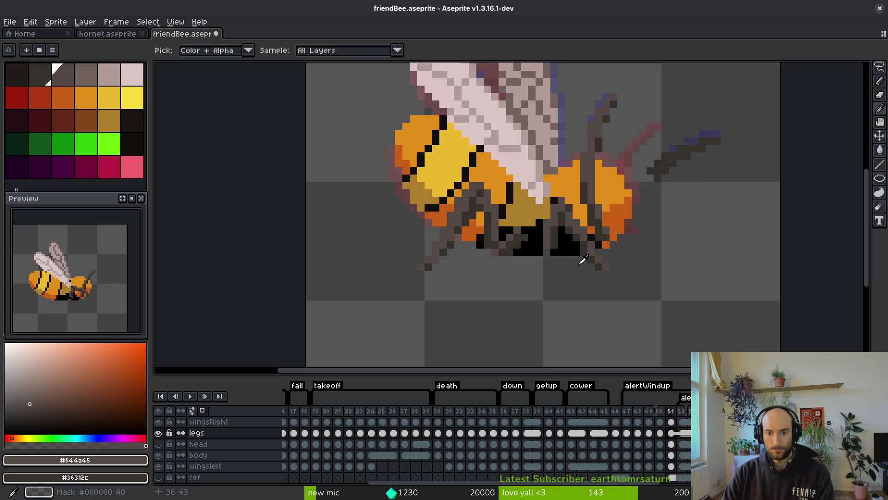
- On frame 49, draw and thicken a dark grey leg rising diagonally across the orange rear segment
{"action": "key", "text": "Left"}
{"action": "key", "text": "Left"}
{"action": "key", "text": "Right"}
{"action": "key", "text": "Left"}
{"action": "scroll", "coordinate": [555, 246], "scroll_direction": "up", "scroll_amount": 2}
{"action": "left_click_drag", "start_coordinate": [575, 232], "coordinate": [569, 244]}
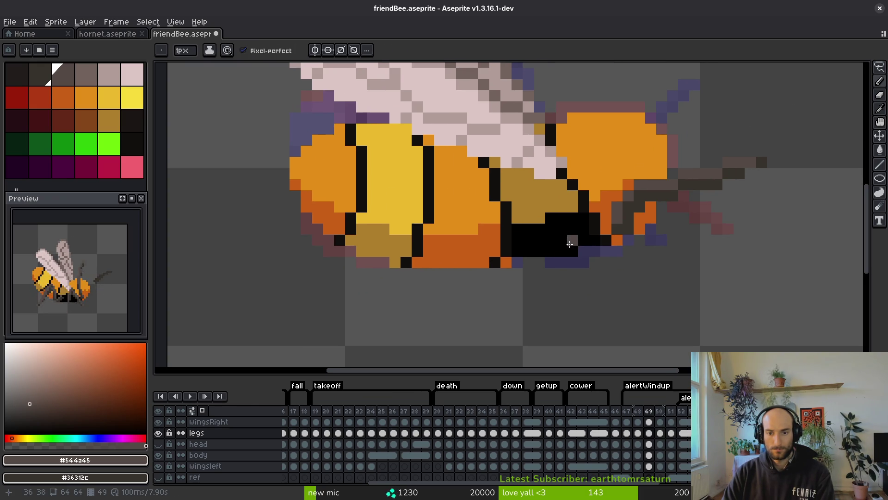
{"action": "mouse_move", "coordinate": [575, 152]}
{"action": "left_mouse_down"}
{"action": "mouse_move", "coordinate": [633, 104]}
{"action": "mouse_move", "coordinate": [580, 164]}
{"action": "left_mouse_up"}
{"action": "mouse_move", "coordinate": [628, 120]}
{"action": "left_mouse_down"}
{"action": "mouse_move", "coordinate": [585, 162]}
{"action": "mouse_move", "coordinate": [576, 224]}
{"action": "left_mouse_up"}
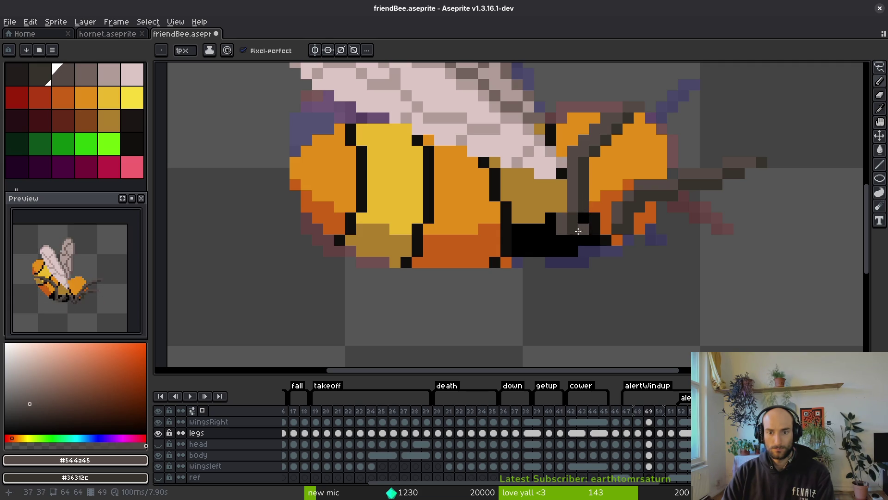
{"action": "left_click_drag", "start_coordinate": [572, 238], "coordinate": [581, 229]}
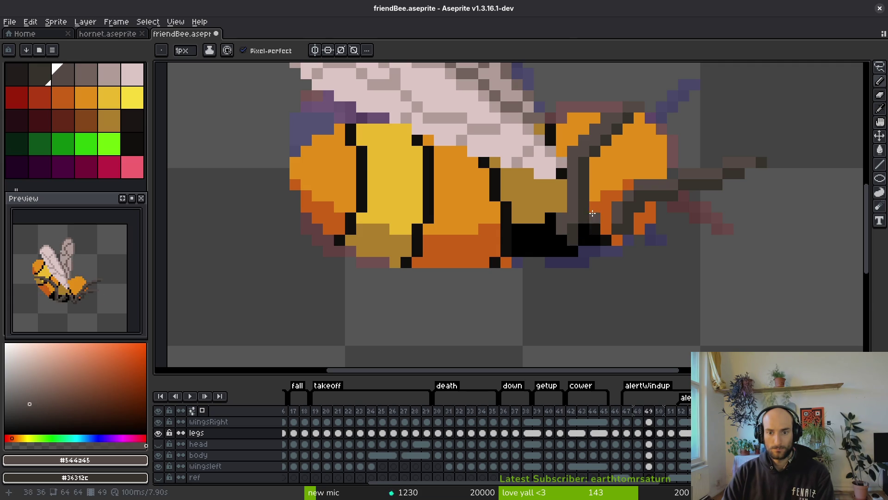
- Sample a colour from the canvas and darken an orange pixel beside the new leg
{"action": "scroll", "coordinate": [592, 213], "scroll_direction": "down", "scroll_amount": 5}
{"action": "scroll", "coordinate": [599, 224], "scroll_direction": "up", "scroll_amount": 2}
{"action": "scroll", "coordinate": [598, 224], "scroll_direction": "up", "scroll_amount": 3}
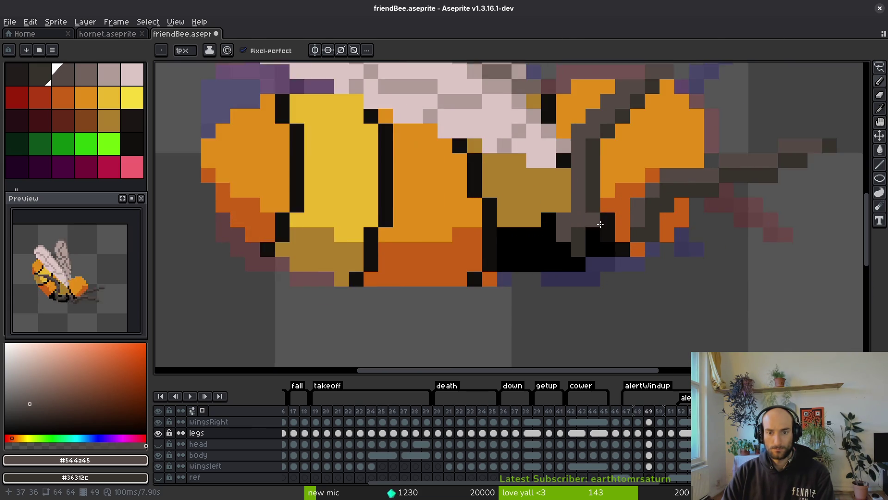
{"action": "scroll", "coordinate": [602, 222], "scroll_direction": "down", "scroll_amount": 4}
{"action": "key", "text": "i"}
{"action": "scroll", "coordinate": [620, 215], "scroll_direction": "up", "scroll_amount": 5}
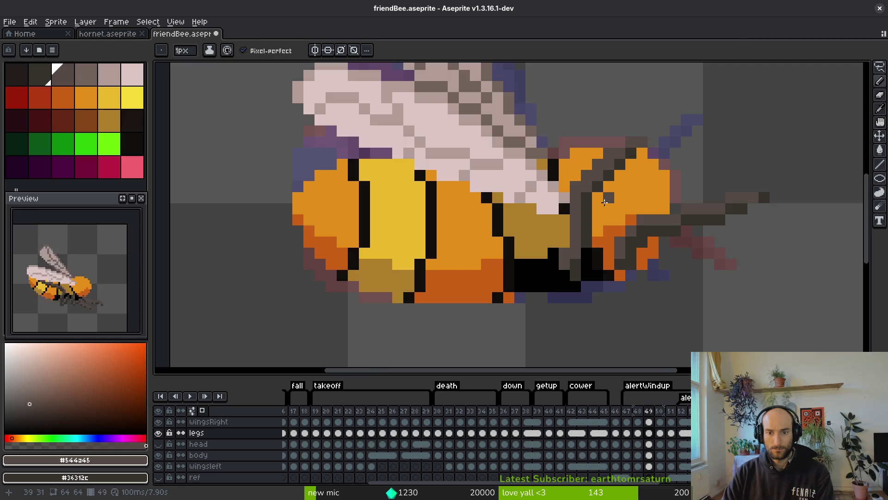
{"action": "key", "text": "f"}
{"action": "left_click", "coordinate": [594, 192]}
{"action": "scroll", "coordinate": [594, 192], "scroll_direction": "down", "scroll_amount": 5}
{"action": "scroll", "coordinate": [618, 186], "scroll_direction": "up", "scroll_amount": 2}
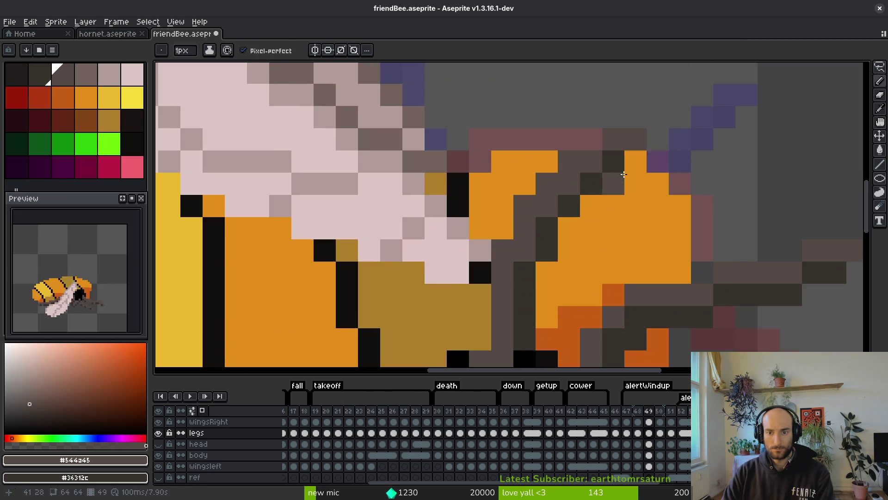
- Undo the last edits, repaint the top of the leg and shift two leg pixels one pixel right
{"action": "key", "text": "ctrl+z"}
{"action": "key", "text": "ctrl+z"}
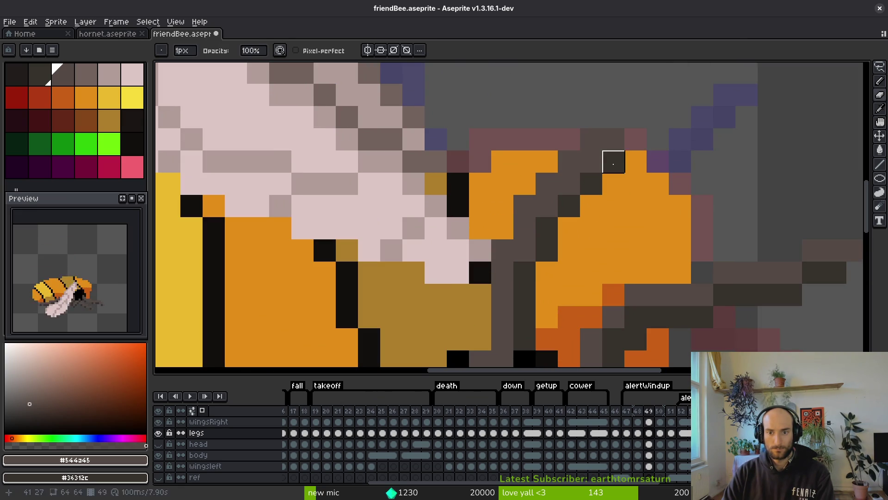
{"action": "left_click_drag", "start_coordinate": [569, 187], "coordinate": [547, 205]}
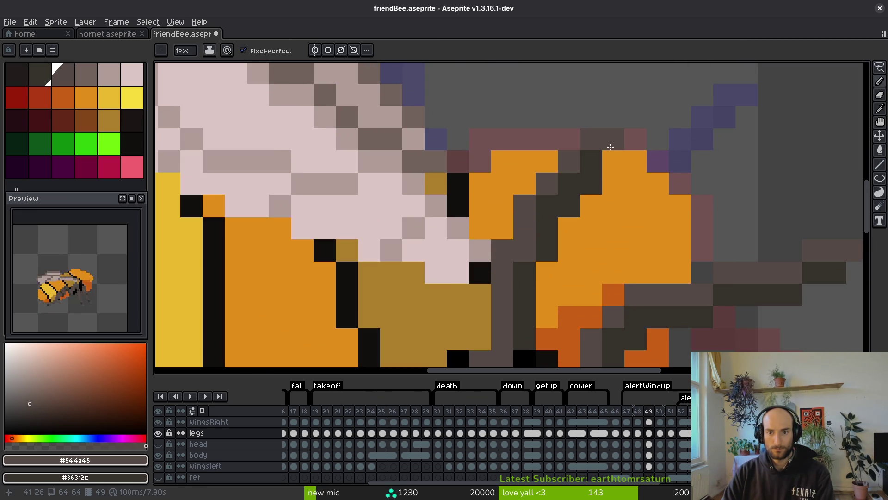
{"action": "key", "text": "e"}
{"action": "left_click", "coordinate": [569, 206]}
{"action": "scroll", "coordinate": [559, 244], "scroll_direction": "down", "scroll_amount": 5}
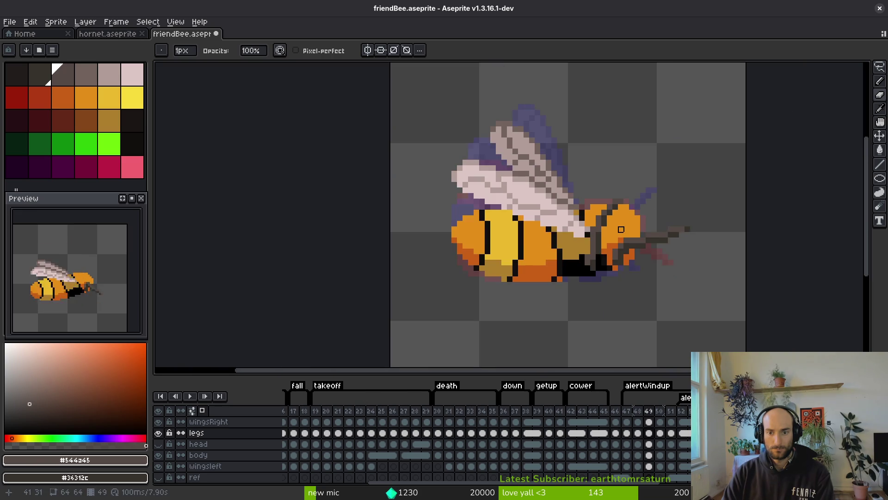
{"action": "scroll", "coordinate": [612, 215], "scroll_direction": "up", "scroll_amount": 6}
{"action": "key", "text": "m"}
{"action": "left_click_drag", "start_coordinate": [525, 198], "coordinate": [566, 198]}
- Deselect and fine-tune the leg's pixel colours with the eyedropper and pencil, then advance a frame
{"action": "key", "text": "ctrl+d"}
{"action": "key", "text": "i"}
{"action": "key", "text": "b"}
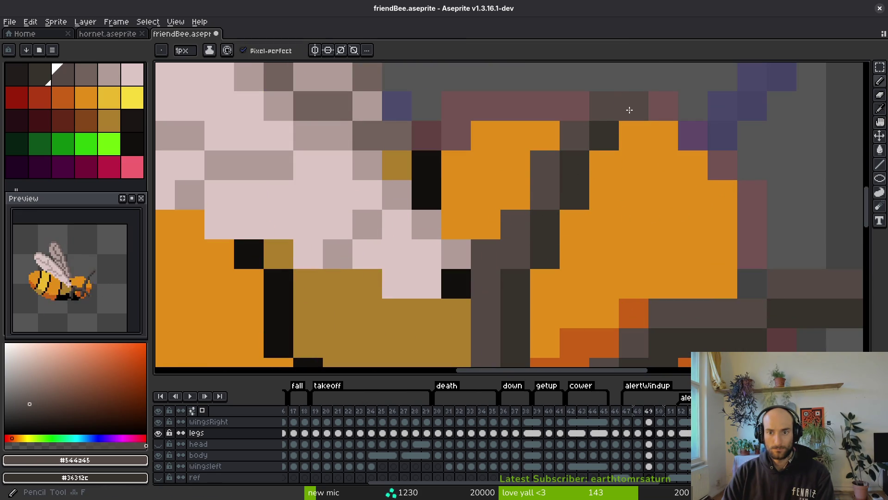
{"action": "scroll", "coordinate": [642, 182], "scroll_direction": "down", "scroll_amount": 2}
{"action": "scroll", "coordinate": [642, 182], "scroll_direction": "down", "scroll_amount": 3}
{"action": "key", "text": "i"}
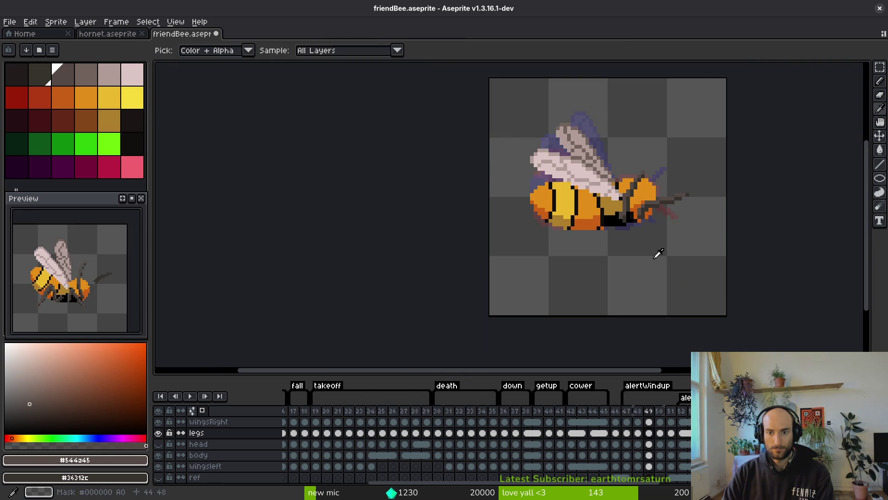
{"action": "key", "text": "b"}
{"action": "scroll", "coordinate": [633, 248], "scroll_direction": "up", "scroll_amount": 4}
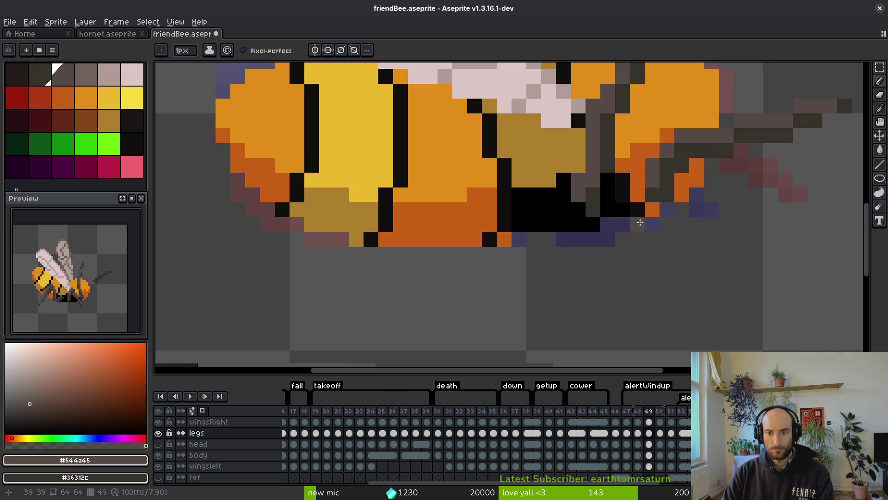
{"action": "scroll", "coordinate": [617, 229], "scroll_direction": "down", "scroll_amount": 3}
{"action": "key", "text": "i"}
{"action": "key", "text": "period"}
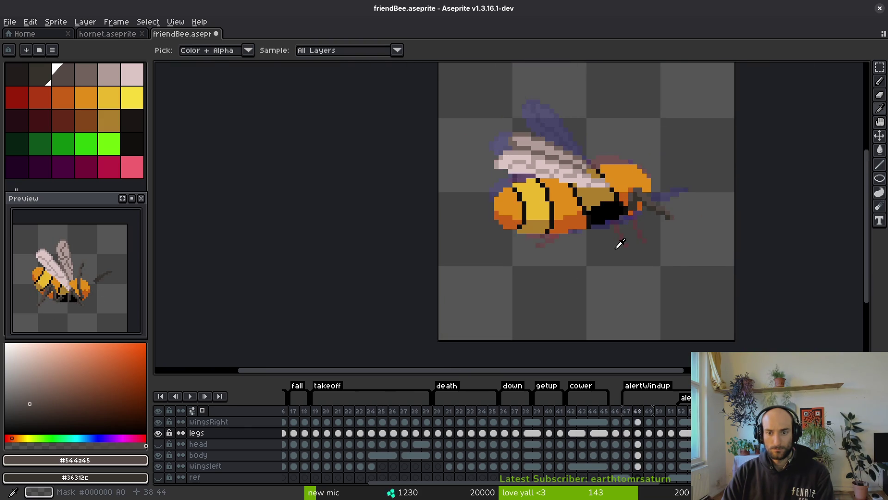
- Check the neighbouring frames, then add a grey pixel to the dark underside on frame 48
{"action": "key", "text": "comma"}
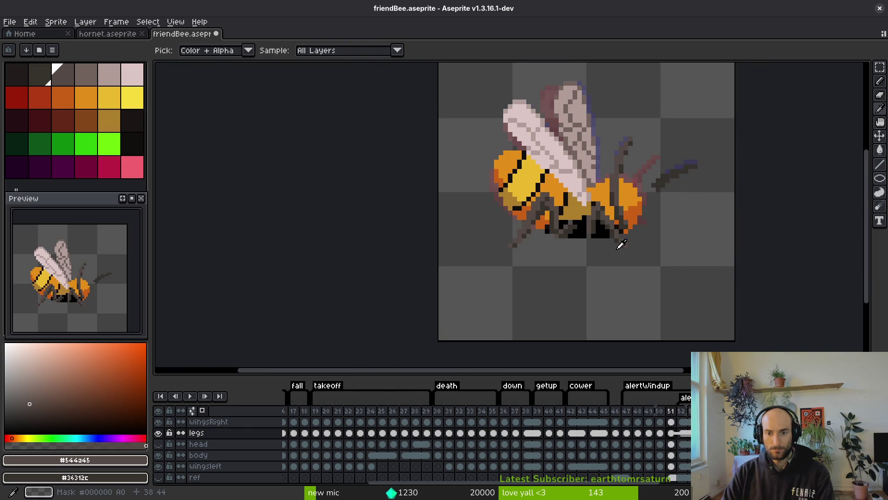
{"action": "key", "text": "period"}
{"action": "key", "text": "Return"}
{"action": "key", "text": "Return"}
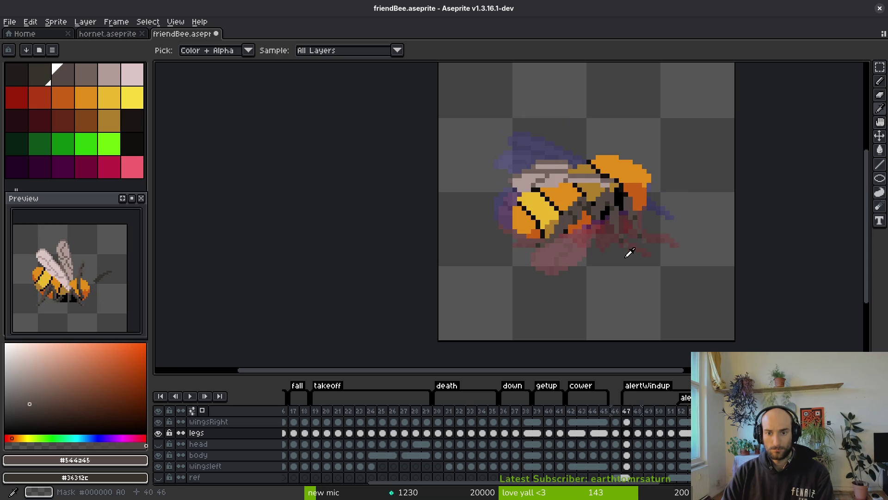
{"action": "key", "text": "b"}
{"action": "scroll", "coordinate": [608, 210], "scroll_direction": "up", "scroll_amount": 4}
{"action": "left_click_drag", "start_coordinate": [599, 205], "coordinate": [622, 204]}
{"action": "key", "text": "Left"}
{"action": "key", "text": "Right"}
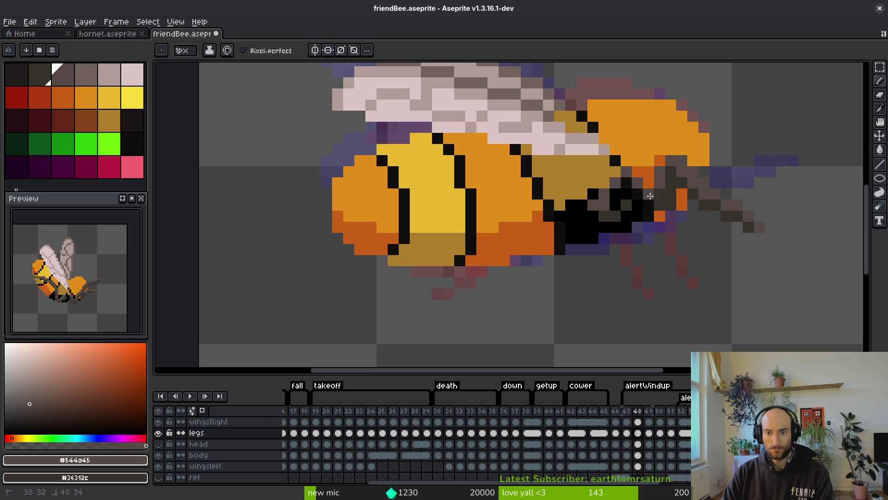
- Draw a short dark diagonal leg stroke and a longer one down-right using a sampled leg colour
{"action": "left_click_drag", "start_coordinate": [632, 180], "coordinate": [658, 195]}
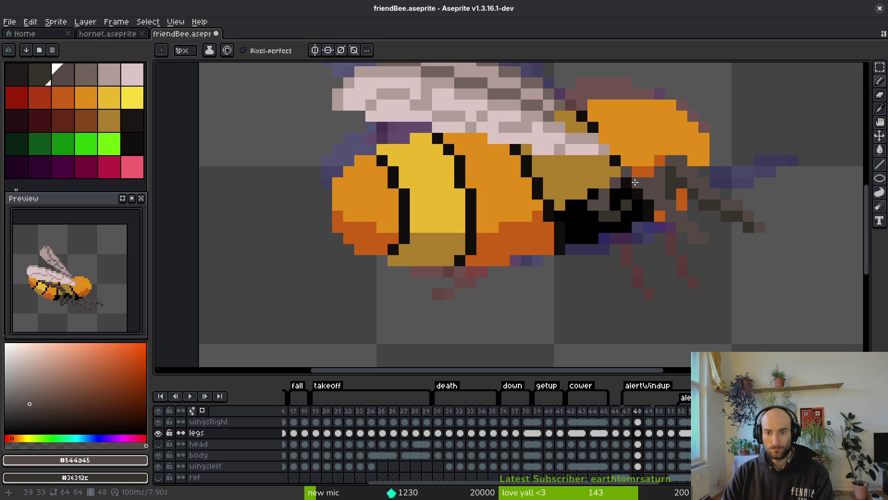
{"action": "scroll", "coordinate": [625, 184], "scroll_direction": "up", "scroll_amount": 3}
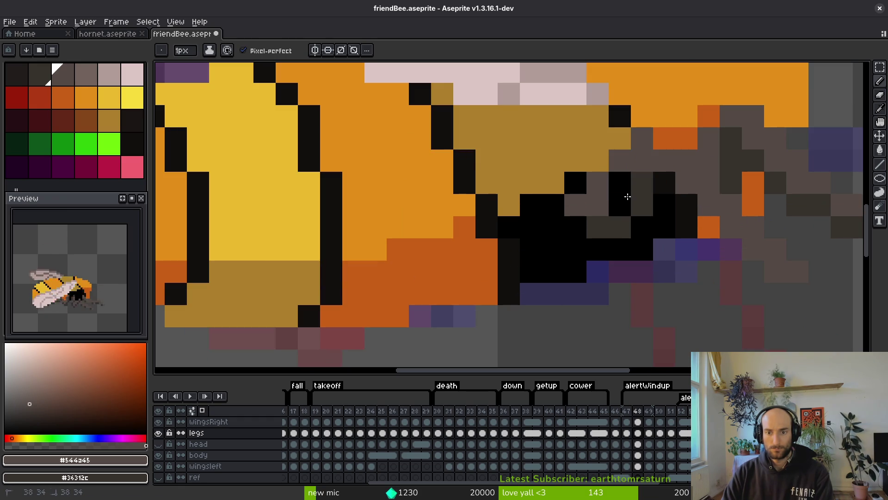
{"action": "key", "text": "e"}
{"action": "left_click_drag", "start_coordinate": [620, 227], "coordinate": [560, 212]}
{"action": "left_click", "coordinate": [603, 165], "text": "alt"}
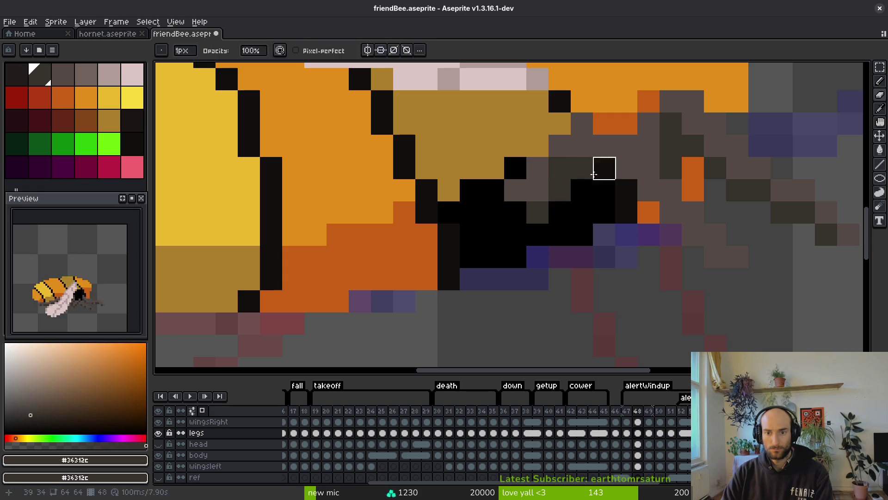
{"action": "left_click", "coordinate": [587, 146], "text": "alt"}
{"action": "mouse_move", "coordinate": [604, 166]}
{"action": "left_mouse_down"}
{"action": "mouse_move", "coordinate": [641, 207]}
{"action": "mouse_move", "coordinate": [708, 253]}
{"action": "left_mouse_up"}
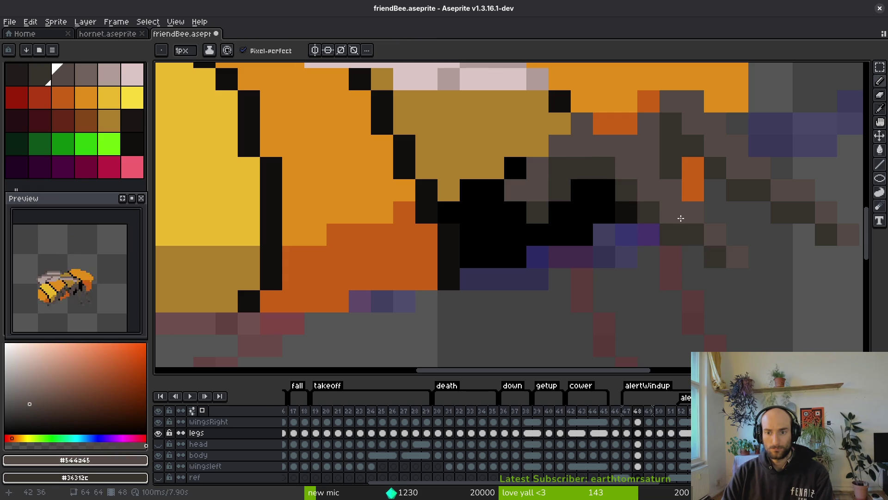
- Compare frame 48's new leg strokes against frames 47 and 49
{"action": "scroll", "coordinate": [674, 212], "scroll_direction": "down", "scroll_amount": 7}
{"action": "scroll", "coordinate": [680, 231], "scroll_direction": "up", "scroll_amount": 4}
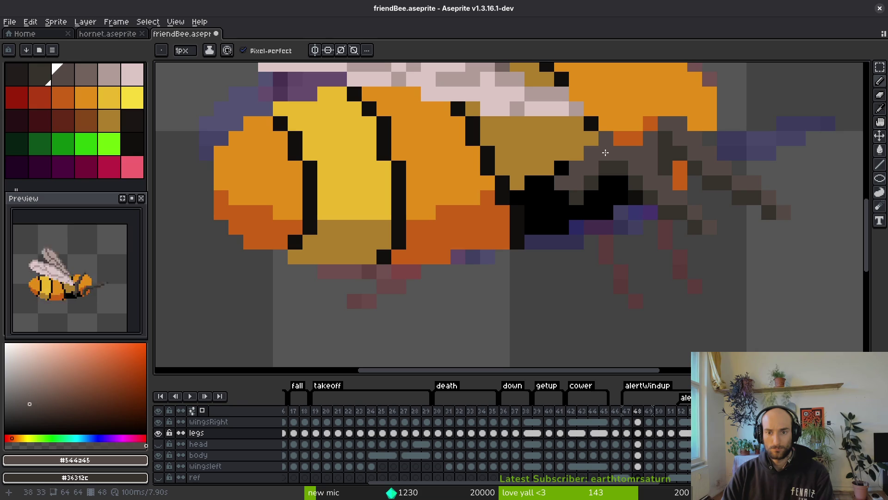
{"action": "scroll", "coordinate": [609, 176], "scroll_direction": "down", "scroll_amount": 5}
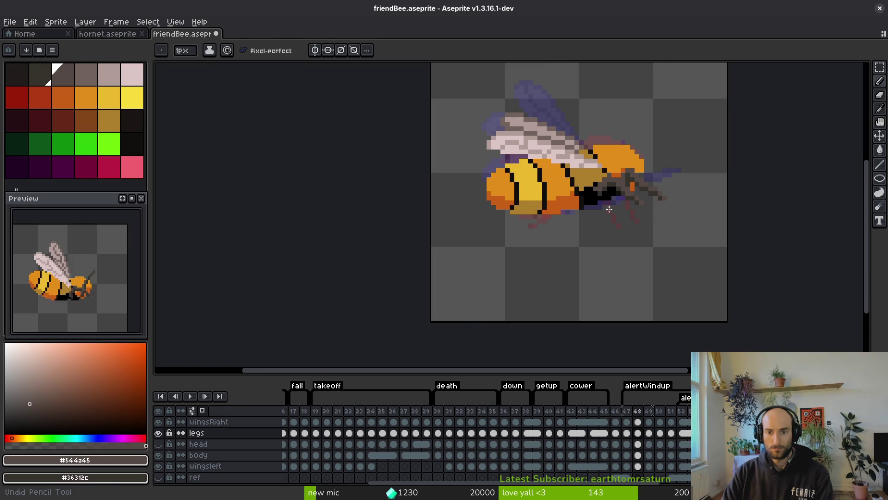
{"action": "scroll", "coordinate": [610, 209], "scroll_direction": "down", "scroll_amount": 3}
{"action": "key", "text": "comma"}
{"action": "key", "text": "period"}
{"action": "scroll", "coordinate": [608, 200], "scroll_direction": "up", "scroll_amount": 5}
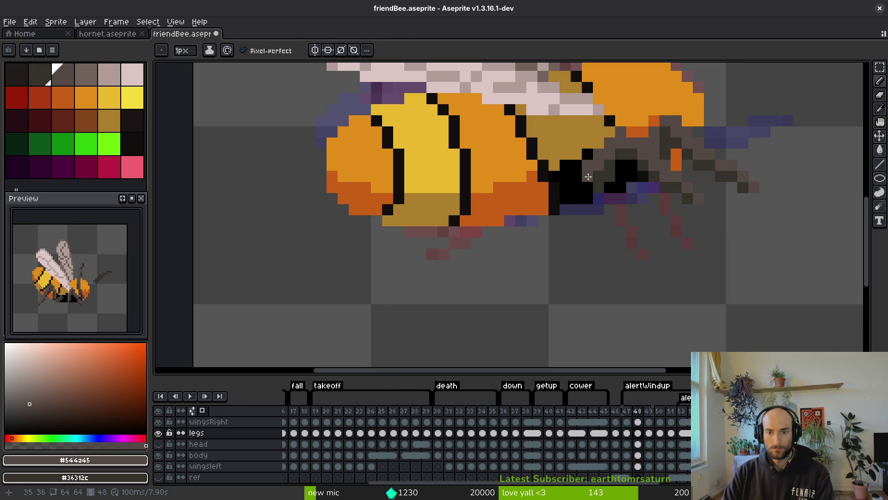
{"action": "scroll", "coordinate": [611, 185], "scroll_direction": "up", "scroll_amount": 2}
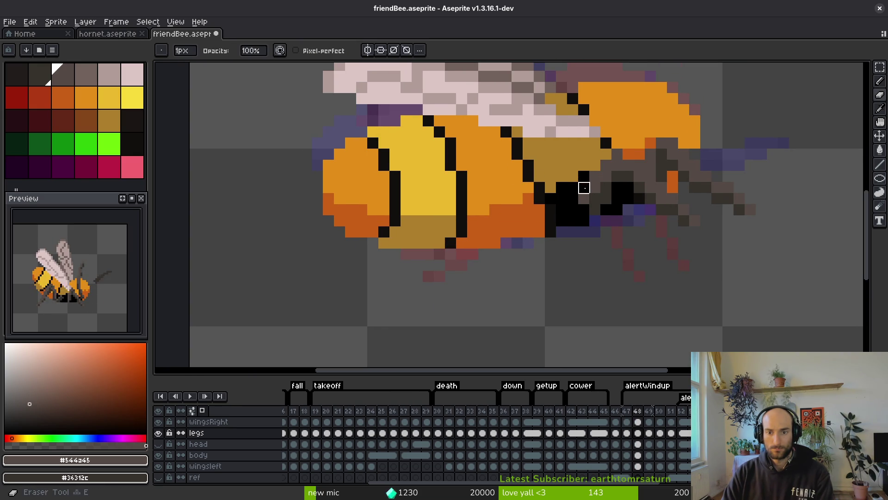
{"action": "scroll", "coordinate": [612, 191], "scroll_direction": "down", "scroll_amount": 5}
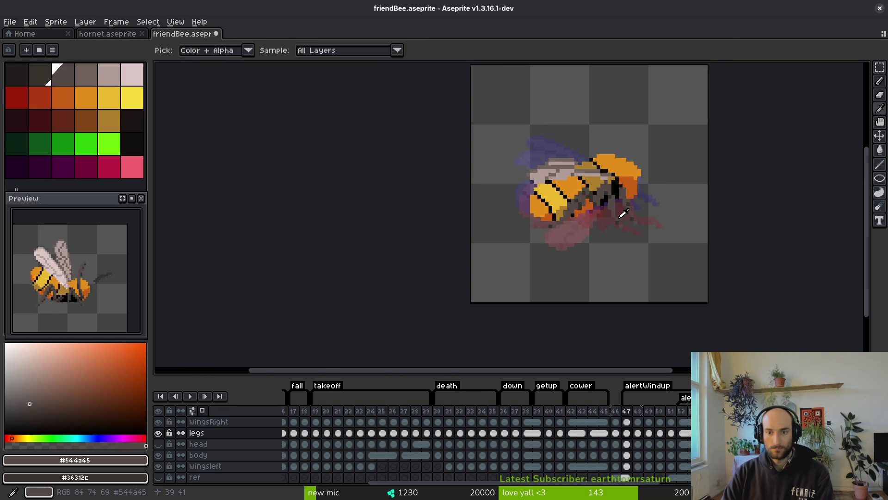
{"action": "scroll", "coordinate": [615, 204], "scroll_direction": "up", "scroll_amount": 4}
{"action": "key", "text": "Right"}
{"action": "key", "text": "Left"}
{"action": "key", "text": "Right"}
{"action": "key", "text": "Right"}
{"action": "scroll", "coordinate": [628, 245], "scroll_direction": "down", "scroll_amount": 4}
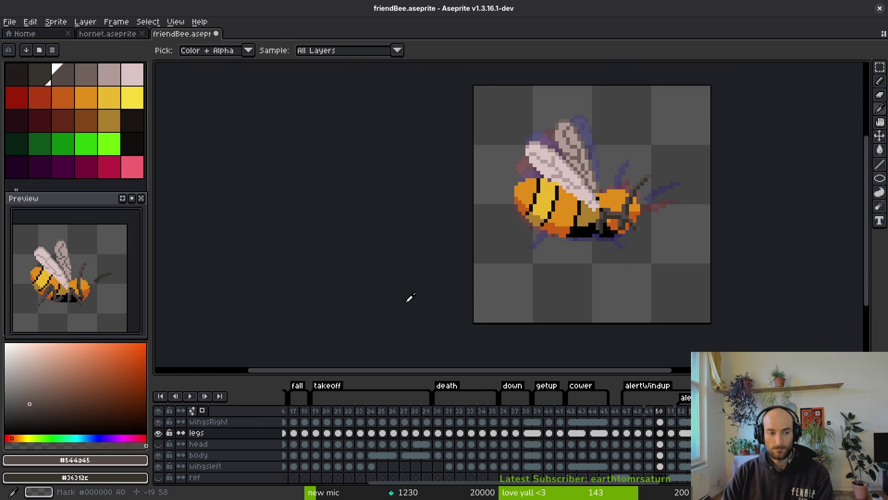
- Compare leg poses between frames 47 and 48, settling on frame 48 with the Pencil
{"action": "key", "text": "Left"}
{"action": "key", "text": "Left"}
{"action": "key", "text": "b"}
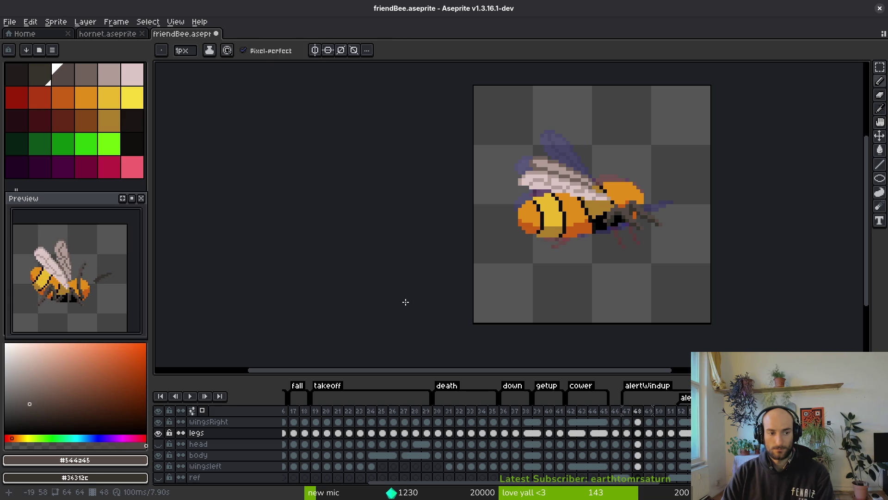
{"action": "key", "text": "i"}
{"action": "key", "text": "Left"}
{"action": "key", "text": "Right"}
{"action": "key", "text": "Right"}
{"action": "key", "text": "Right"}
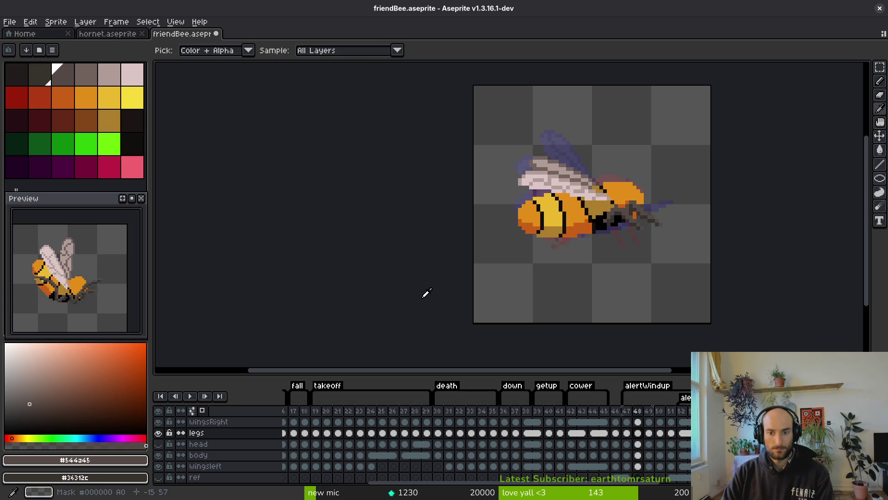
{"action": "key", "text": "Left"}
{"action": "key", "text": "Left"}
{"action": "key", "text": "b"}
{"action": "scroll", "coordinate": [586, 208], "scroll_direction": "up", "scroll_amount": 1}
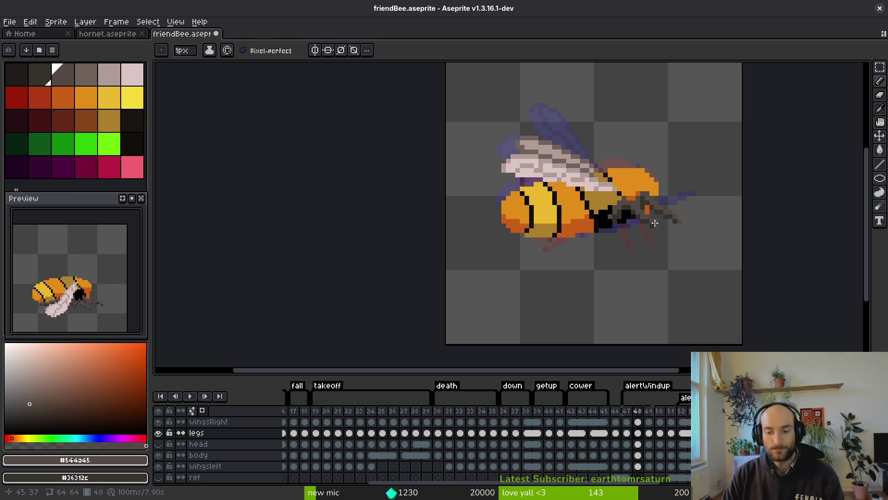
{"action": "key", "text": "Left"}
{"action": "key", "text": "i"}
{"action": "key", "text": "Right"}
{"action": "key", "text": "Right"}
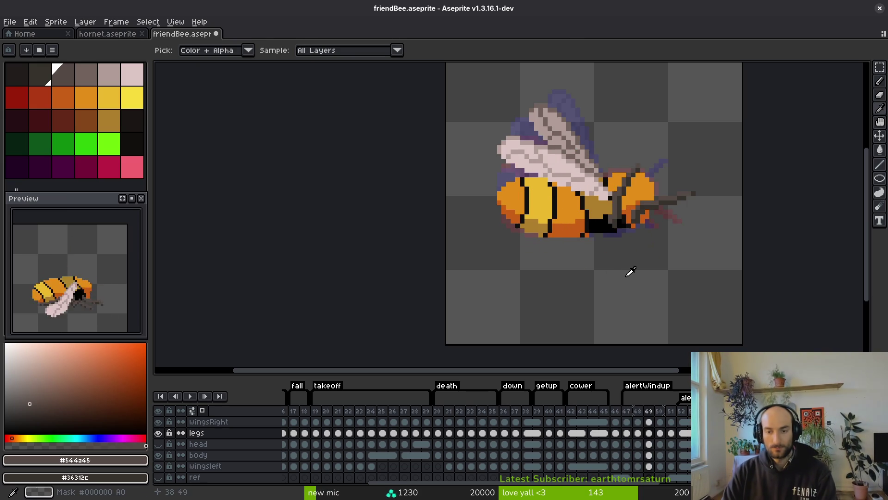
{"action": "key", "text": "Left"}
{"action": "key", "text": "Left"}
{"action": "key", "text": "Right"}
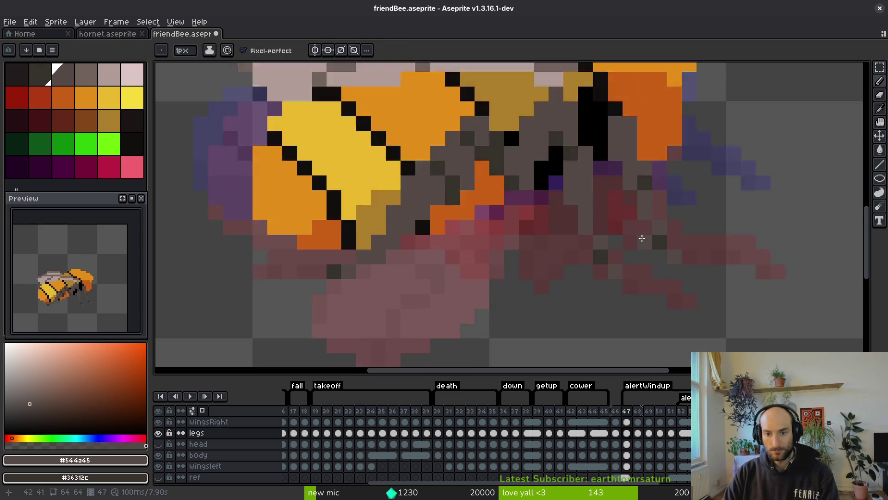
{"action": "scroll", "coordinate": [616, 280], "scroll_direction": "up", "scroll_amount": 5}
{"action": "key", "text": "b"}
- Repaint stray dark-red and blue leg pixels grey-brown and darken a few pixels below the thorax
{"action": "left_click", "coordinate": [579, 266]}
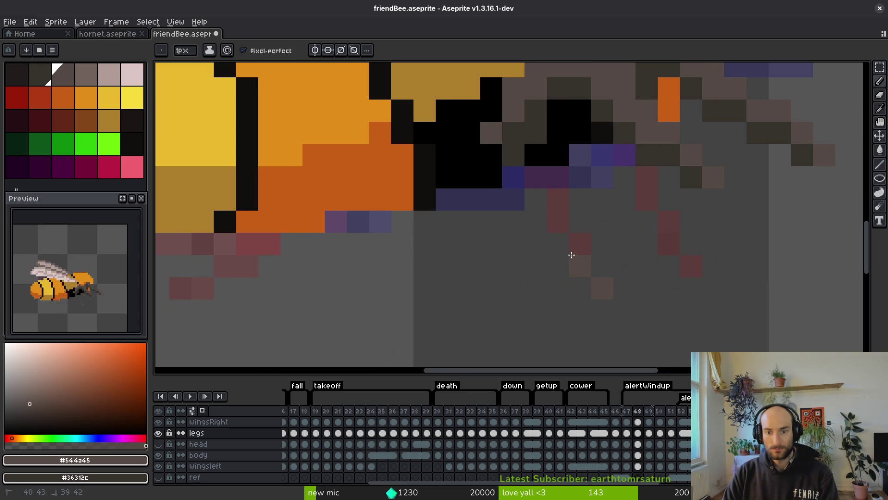
{"action": "left_click_drag", "start_coordinate": [536, 196], "coordinate": [514, 177]}
{"action": "left_click", "coordinate": [536, 177]}
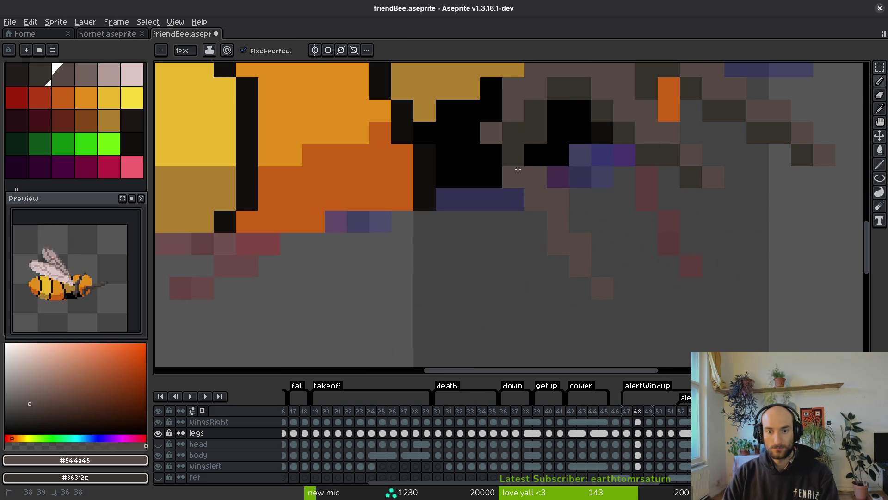
{"action": "left_click", "coordinate": [513, 159]}
{"action": "left_click", "coordinate": [469, 111]}
{"action": "left_click_drag", "start_coordinate": [498, 134], "coordinate": [587, 249]}
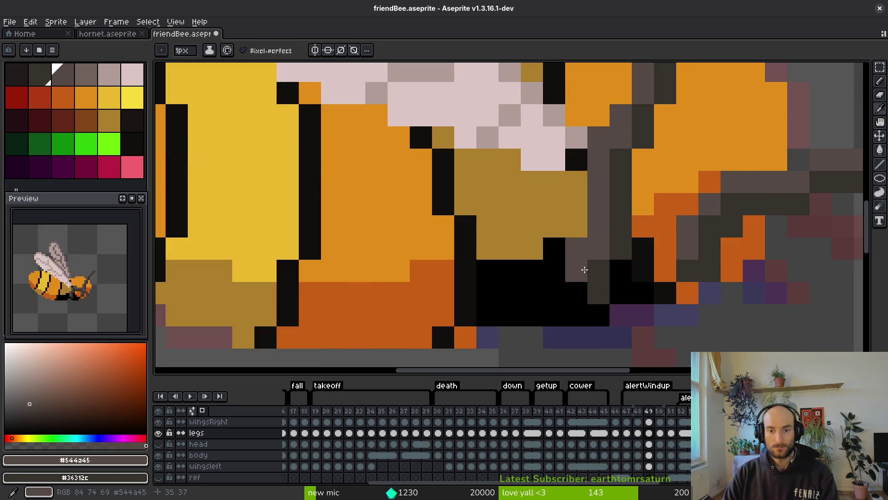
{"action": "scroll", "coordinate": [587, 248], "scroll_direction": "down", "scroll_amount": 6}
{"action": "scroll", "coordinate": [579, 244], "scroll_direction": "up", "scroll_amount": 3}
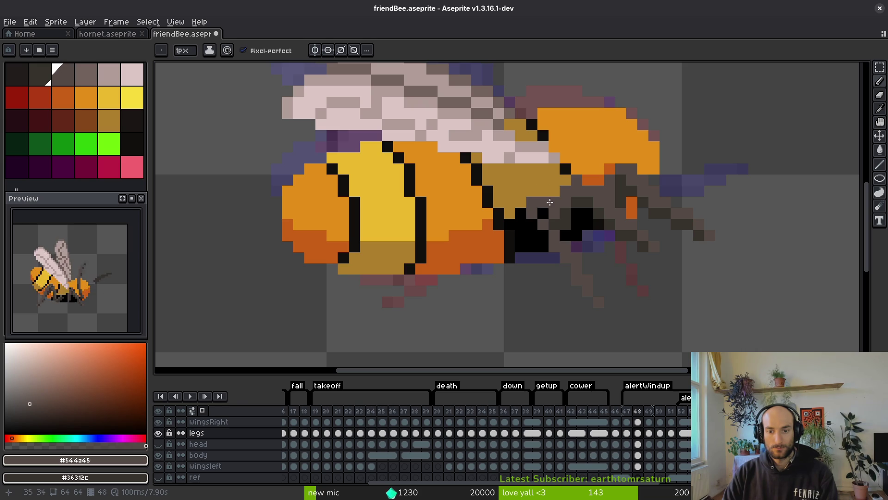
{"action": "left_click_drag", "start_coordinate": [549, 202], "coordinate": [531, 213]}
- Select a 2x2 block of leg pixels and move it one pixel right
{"action": "scroll", "coordinate": [624, 267], "scroll_direction": "down", "scroll_amount": 1}
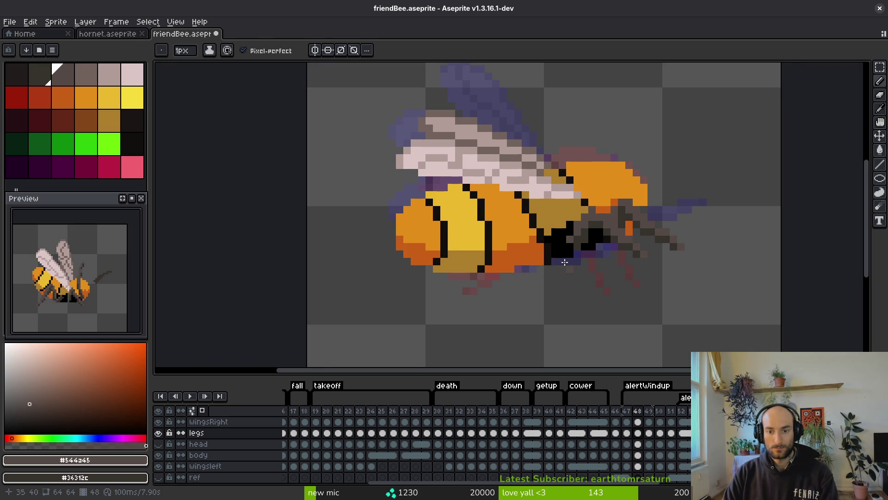
{"action": "scroll", "coordinate": [564, 262], "scroll_direction": "down", "scroll_amount": 1}
{"action": "scroll", "coordinate": [571, 273], "scroll_direction": "up", "scroll_amount": 1}
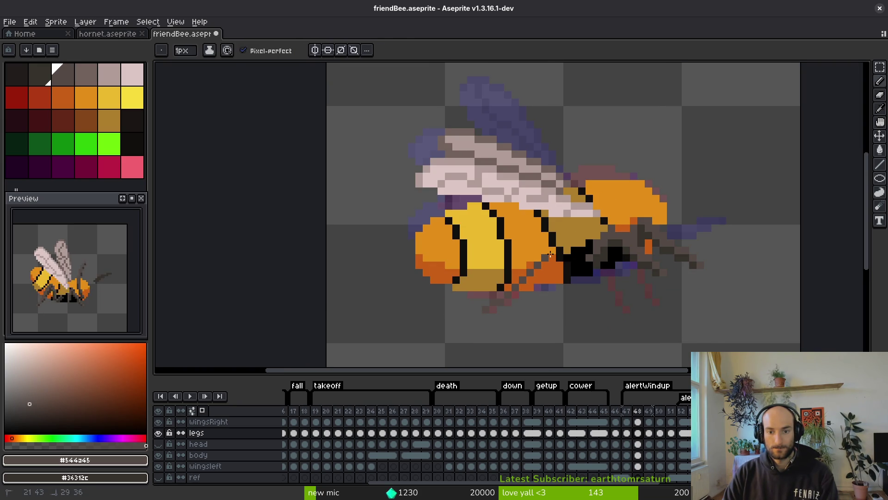
{"action": "scroll", "coordinate": [588, 280], "scroll_direction": "up", "scroll_amount": 4}
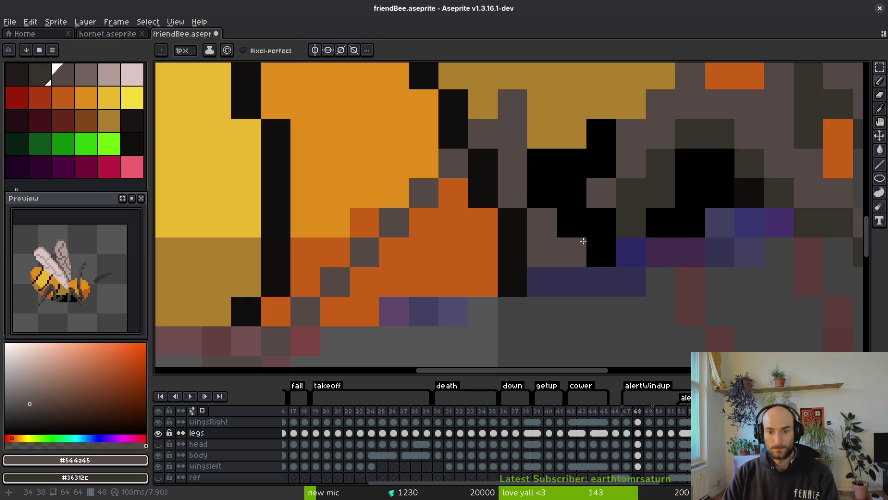
{"action": "left_click_drag", "start_coordinate": [689, 222], "coordinate": [640, 251]}
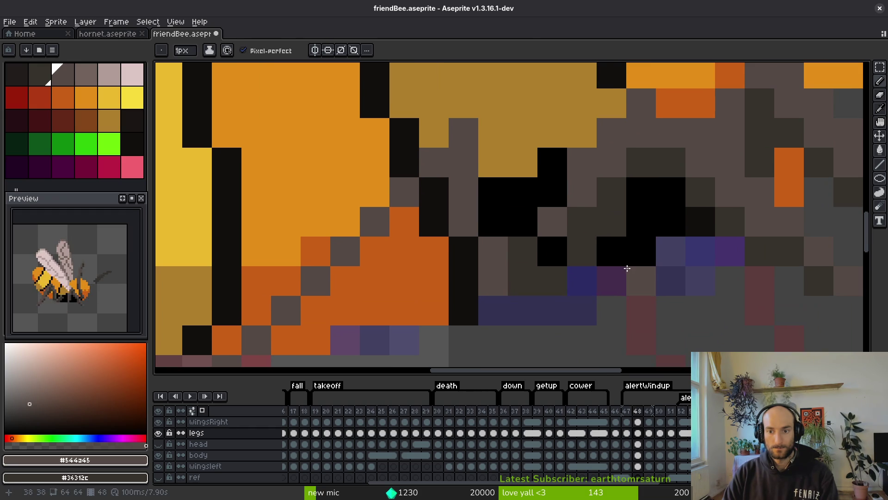
{"action": "key", "text": "m"}
{"action": "mouse_move", "coordinate": [539, 208]}
{"action": "left_mouse_down"}
{"action": "mouse_move", "coordinate": [598, 264]}
{"action": "mouse_move", "coordinate": [608, 234]}
{"action": "left_mouse_up"}
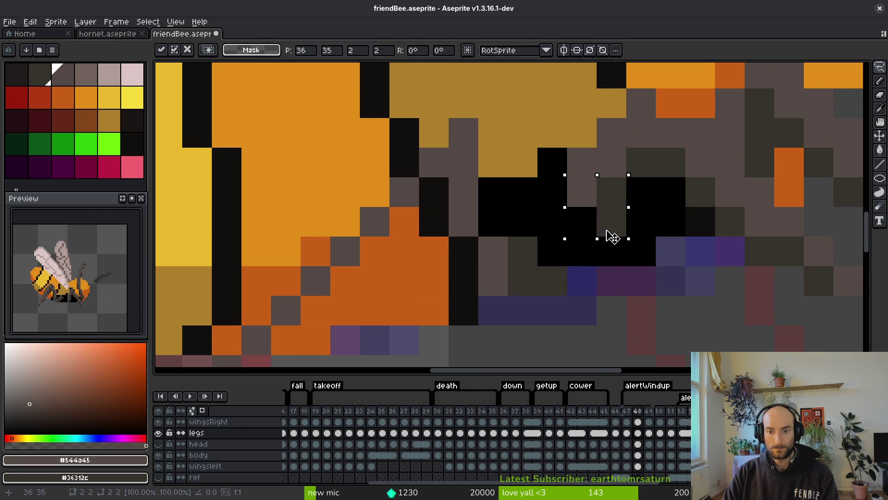
{"action": "key", "text": "ctrl+d"}
{"action": "key", "text": "f"}
- Recolour black pixels under the leg to the grey-browns #36312c and #544a45
{"action": "left_click", "coordinate": [527, 254], "text": "alt"}
{"action": "left_click", "coordinate": [527, 235]}
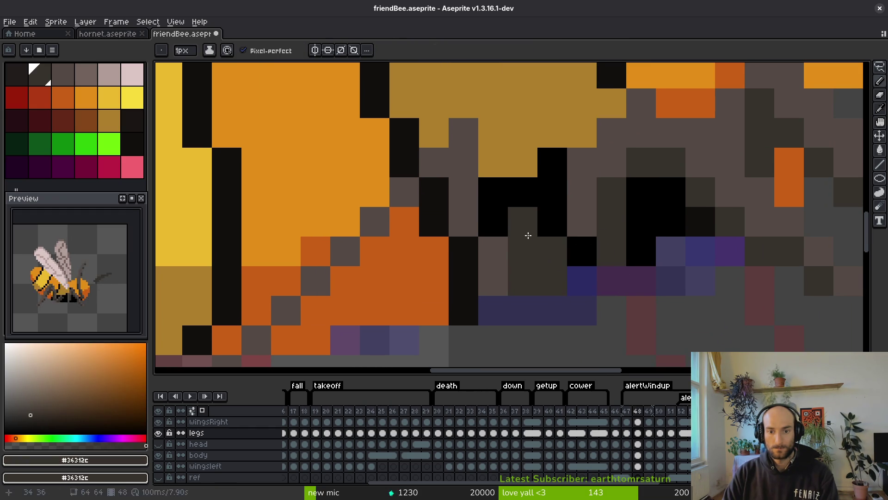
{"action": "left_click", "coordinate": [502, 252], "text": "alt"}
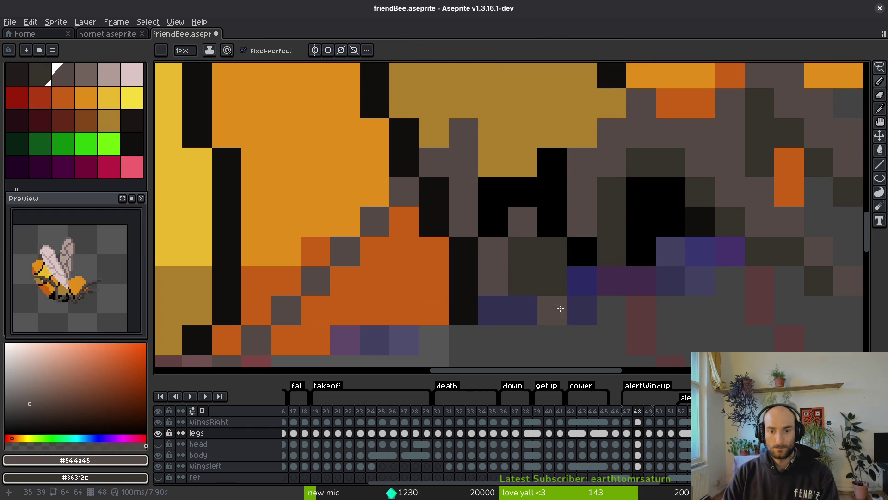
{"action": "key", "text": "e"}
{"action": "left_click_drag", "start_coordinate": [559, 307], "coordinate": [497, 291]}
{"action": "left_click", "coordinate": [522, 280]}
{"action": "key", "text": "b"}
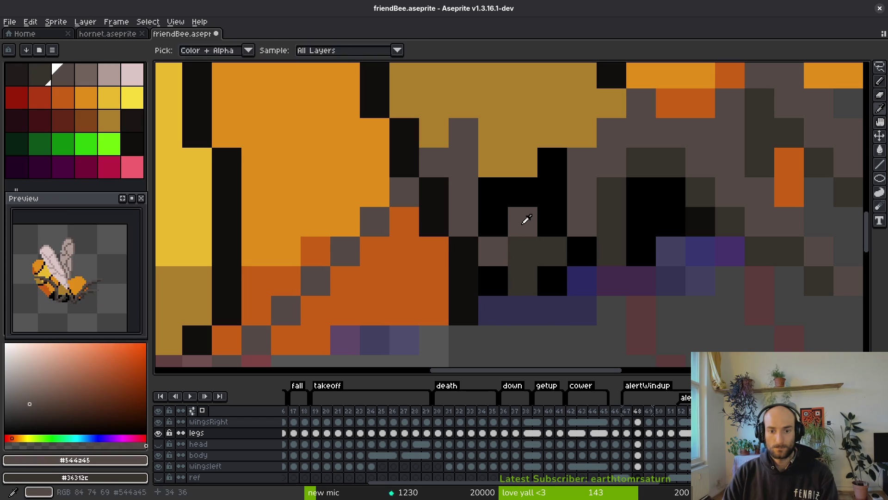
{"action": "scroll", "coordinate": [493, 254], "scroll_direction": "down", "scroll_amount": 1}
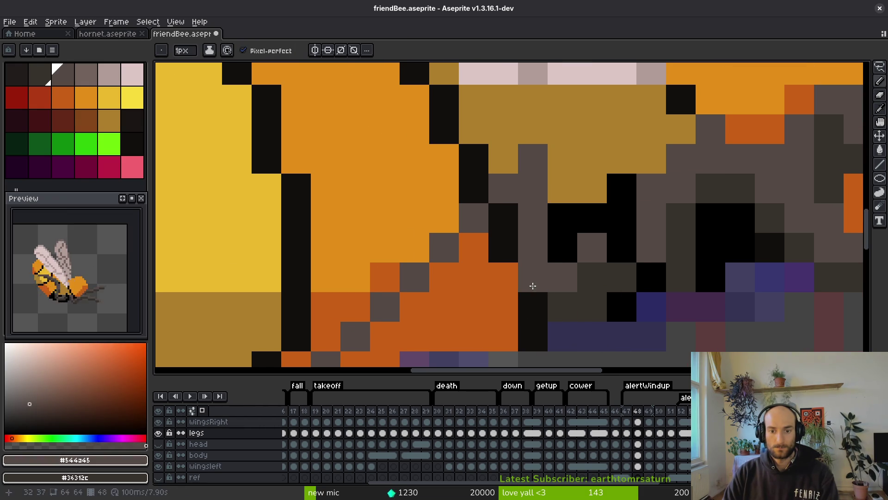
{"action": "scroll", "coordinate": [537, 284], "scroll_direction": "down", "scroll_amount": 2}
{"action": "scroll", "coordinate": [539, 283], "scroll_direction": "up", "scroll_amount": 5}
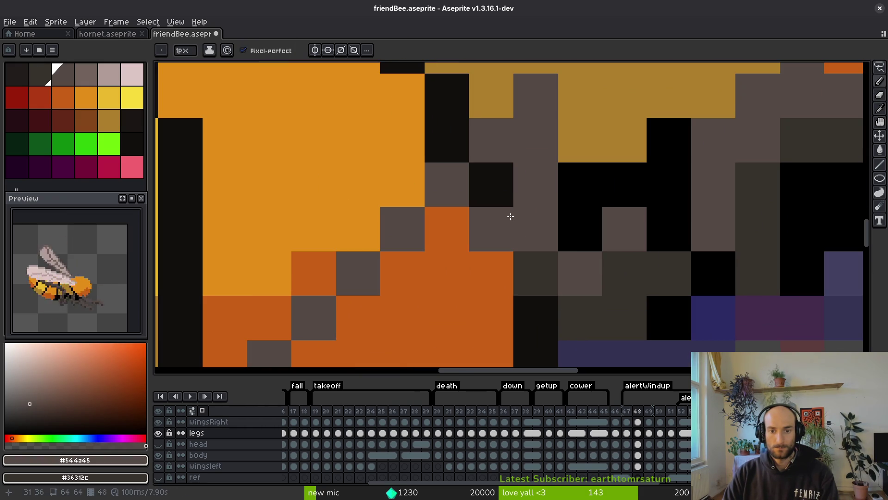
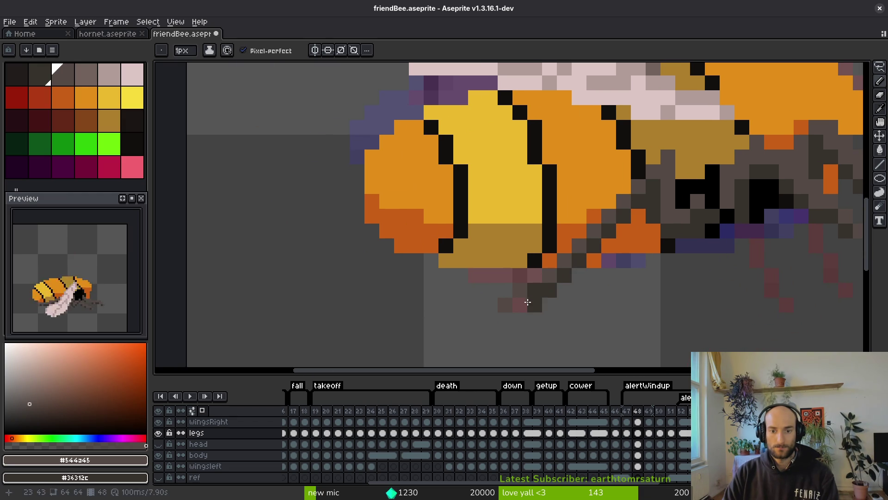
- Undo the last leg stroke and repaint two diagonal leg lines in darker grey-brown
{"action": "key", "text": "ctrl+z"}
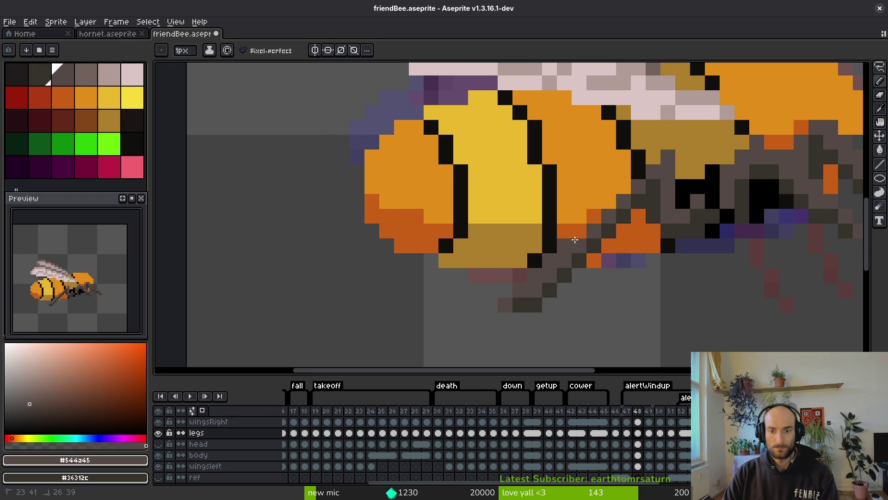
{"action": "scroll", "coordinate": [615, 268], "scroll_direction": "down", "scroll_amount": 3}
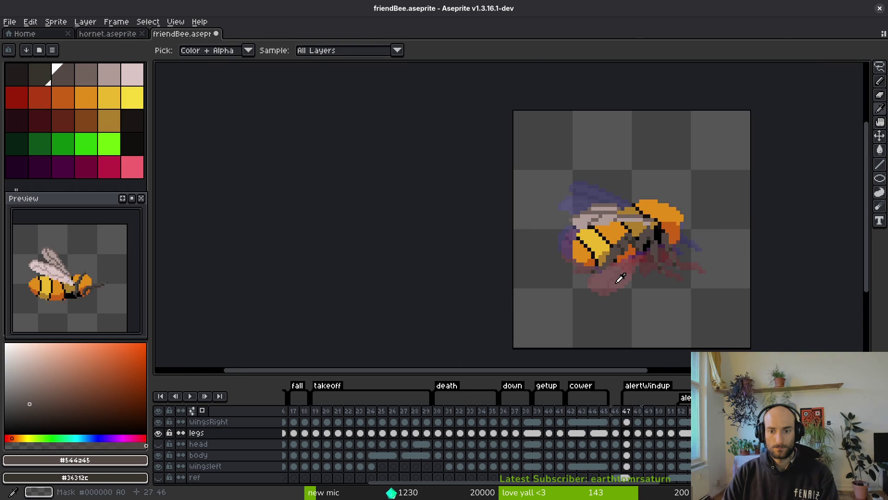
{"action": "scroll", "coordinate": [606, 255], "scroll_direction": "up", "scroll_amount": 4}
{"action": "mouse_move", "coordinate": [532, 273]}
{"action": "left_mouse_down"}
{"action": "mouse_move", "coordinate": [611, 212]}
{"action": "mouse_move", "coordinate": [510, 294]}
{"action": "left_mouse_up"}
{"action": "mouse_move", "coordinate": [643, 194]}
{"action": "left_mouse_down"}
{"action": "mouse_move", "coordinate": [652, 187]}
{"action": "mouse_move", "coordinate": [535, 301]}
{"action": "mouse_move", "coordinate": [547, 296]}
{"action": "left_mouse_up"}
- Step back through frames 47 and 46 with the eyedropper ready to compare leg poses
{"action": "scroll", "coordinate": [551, 305], "scroll_direction": "down", "scroll_amount": 4}
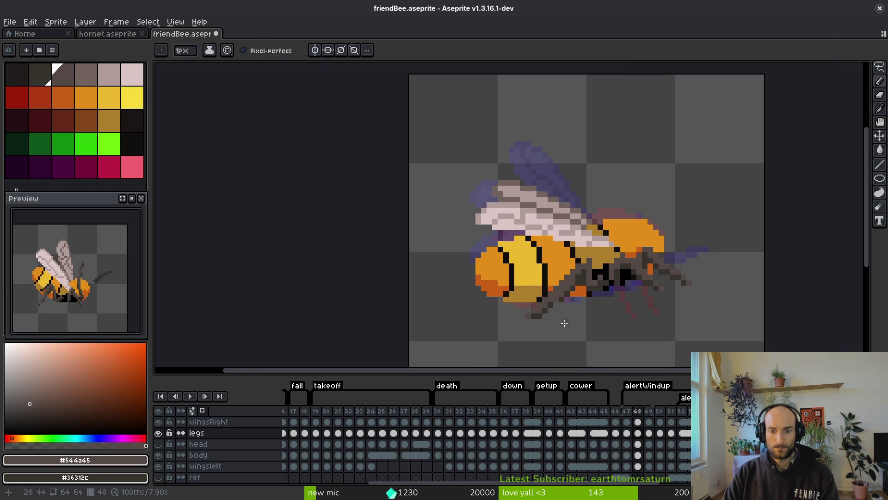
{"action": "key", "text": "i"}
{"action": "scroll", "coordinate": [569, 306], "scroll_direction": "up", "scroll_amount": 3}
{"action": "key", "text": "comma"}
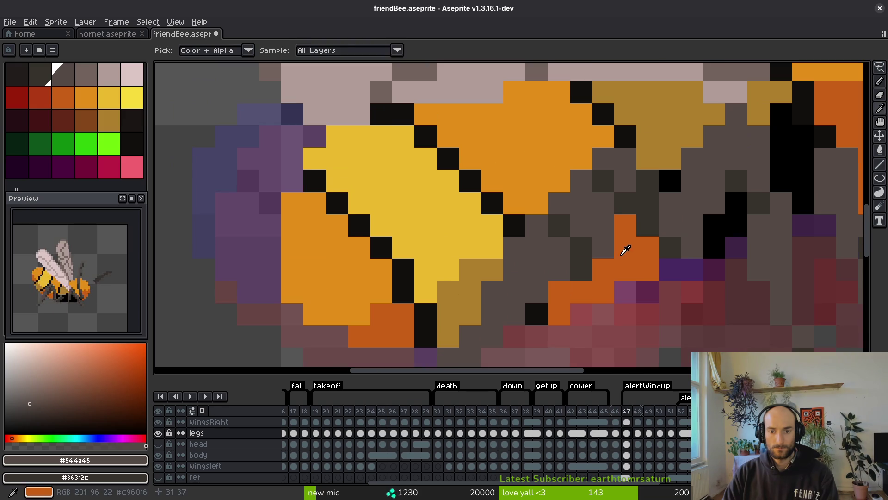
{"action": "scroll", "coordinate": [620, 305], "scroll_direction": "down", "scroll_amount": 4}
{"action": "key", "text": "comma"}
{"action": "scroll", "coordinate": [597, 292], "scroll_direction": "up", "scroll_amount": 5}
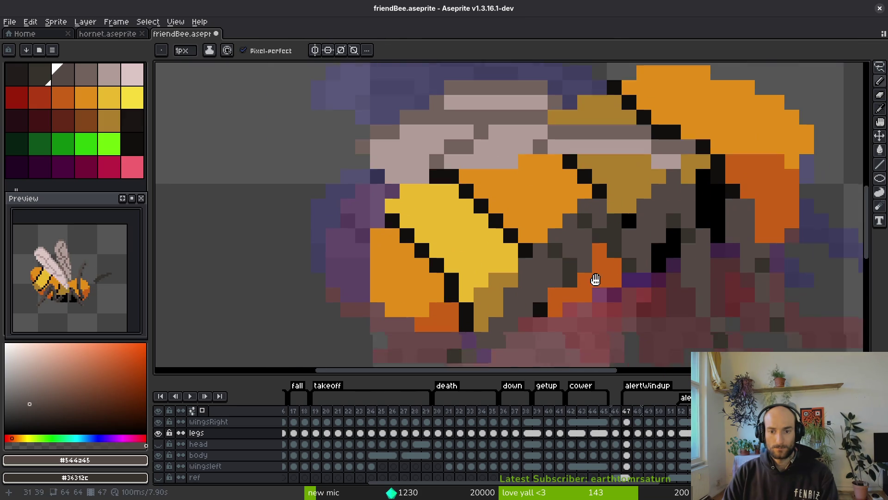
{"action": "scroll", "coordinate": [597, 282], "scroll_direction": "down", "scroll_amount": 4}
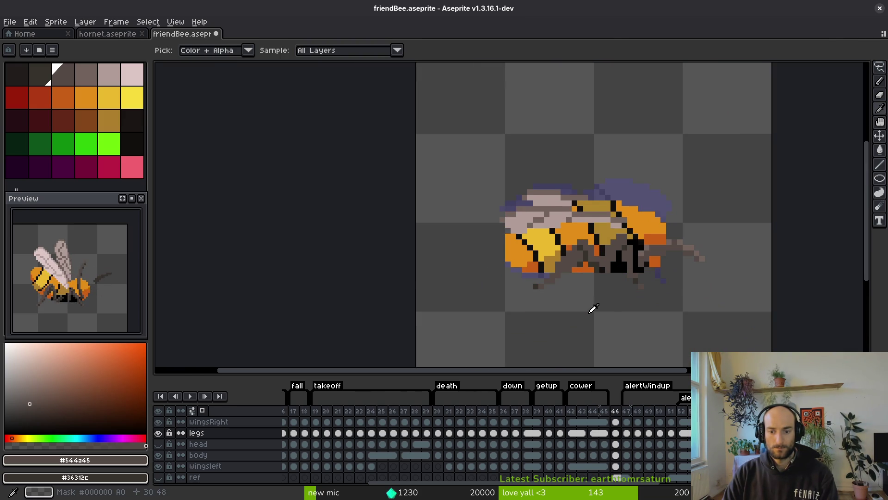
{"action": "key", "text": "period"}
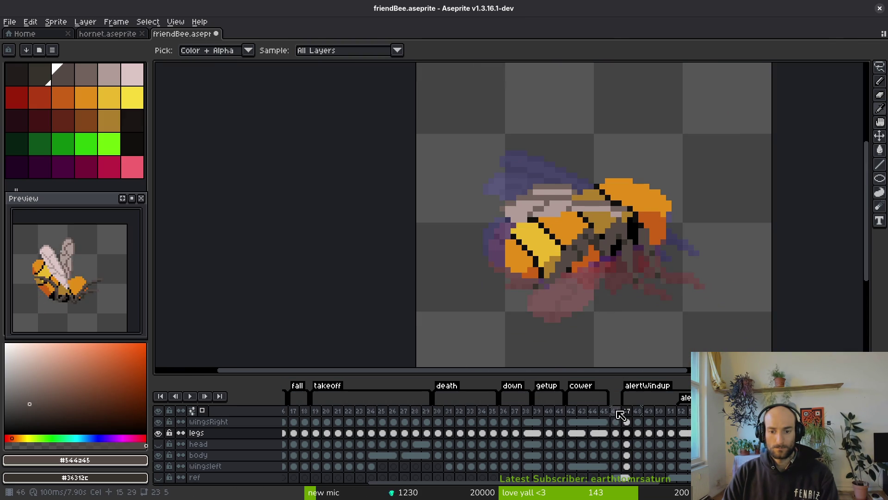
{"action": "left_click", "coordinate": [615, 410]}
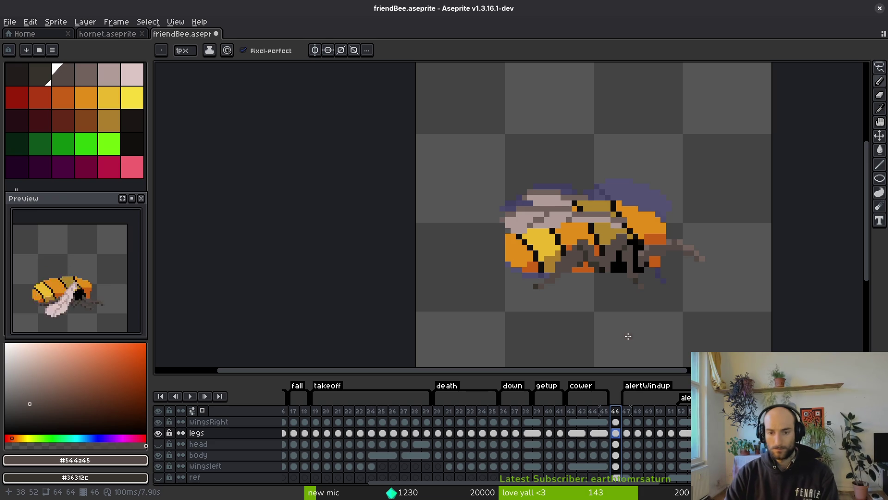
- Alternate pencil and eyedropper while flipping across frames 45–48 to match leg colours
{"action": "key", "text": "F3"}
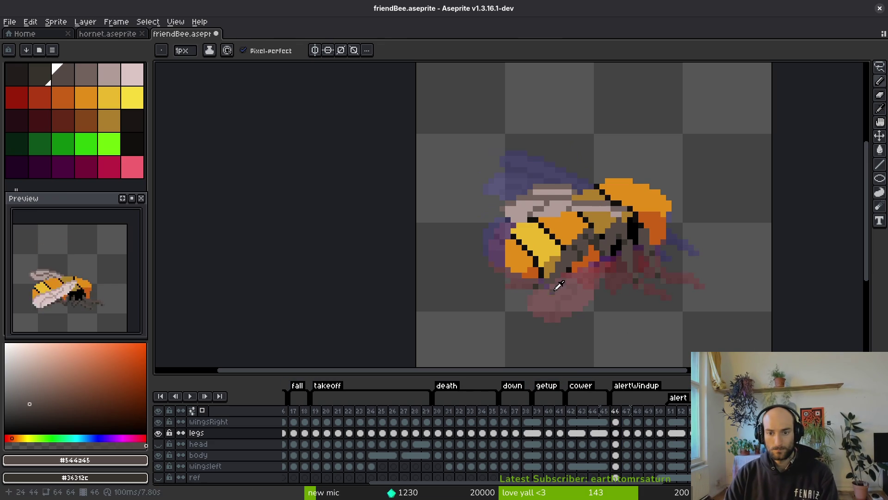
{"action": "key", "text": "period"}
{"action": "key", "text": "i"}
{"action": "key", "text": "comma"}
{"action": "key", "text": "comma"}
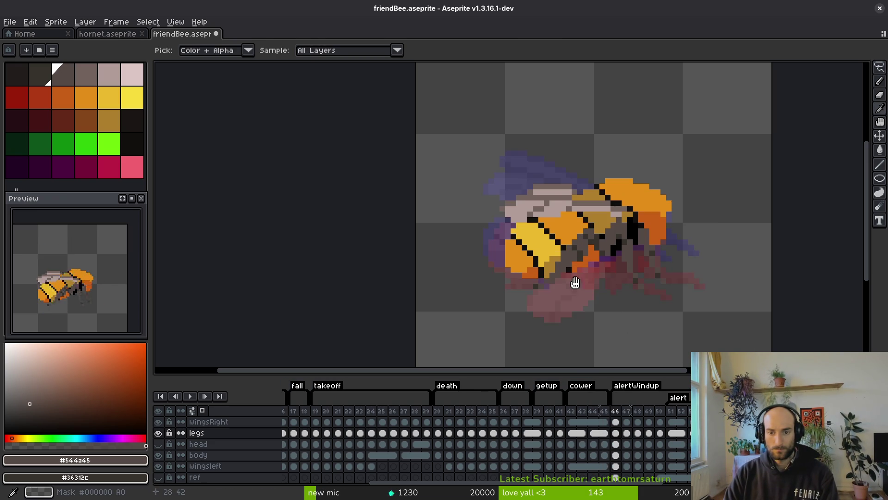
{"action": "key", "text": "period"}
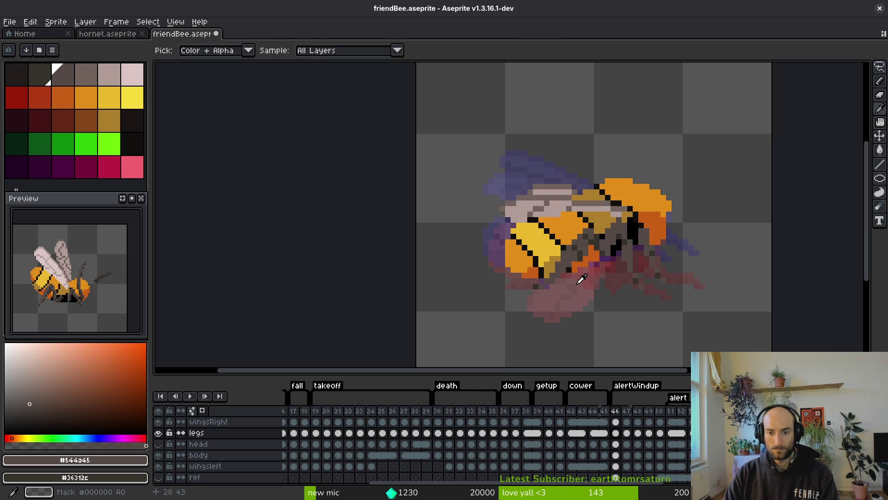
{"action": "key", "text": "b"}
{"action": "key", "text": "i"}
{"action": "key", "text": "period"}
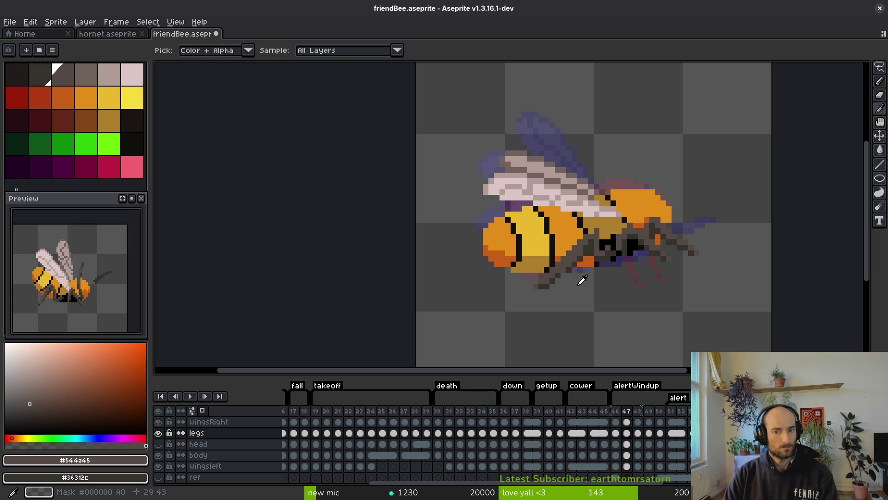
{"action": "key", "text": "period"}
{"action": "key", "text": "comma"}
{"action": "key", "text": "comma"}
{"action": "key", "text": "comma"}
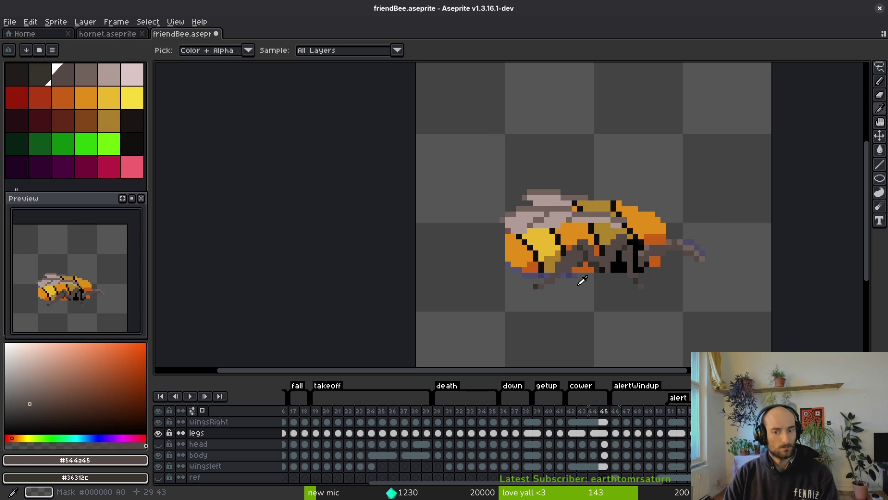
{"action": "key", "text": "period"}
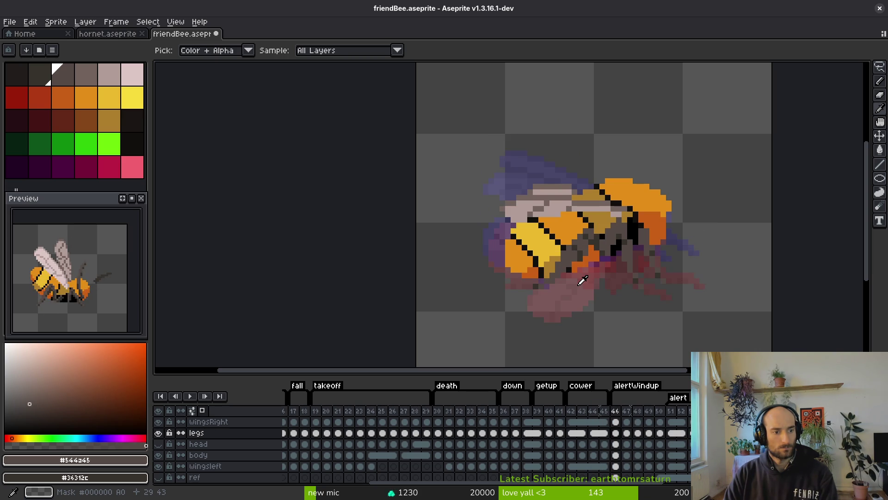
- Flip repeatedly between frames 46 and 47 to compare the leg poses
{"action": "key", "text": "period"}
{"action": "key", "text": "comma"}
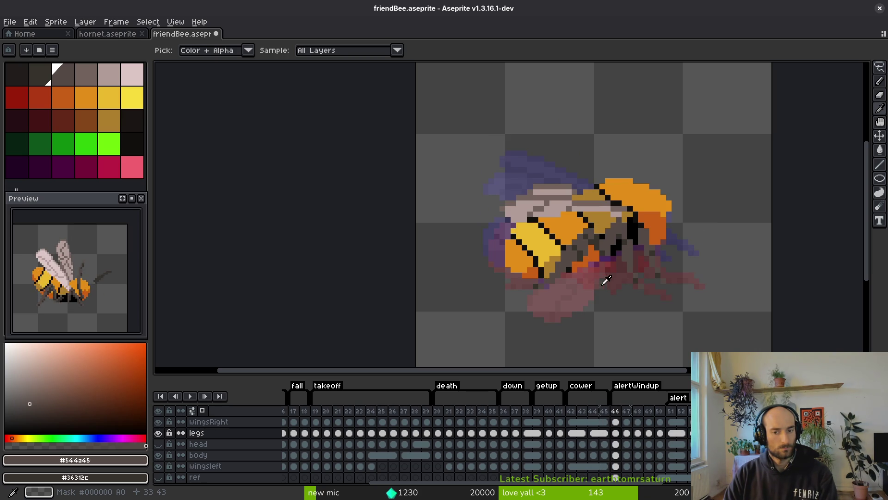
{"action": "key", "text": "period"}
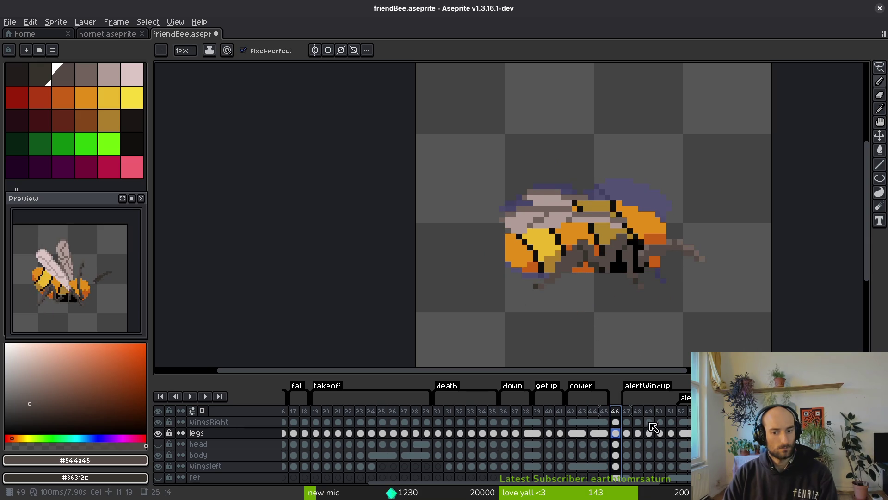
{"action": "key", "text": "comma"}
{"action": "key", "text": "period"}
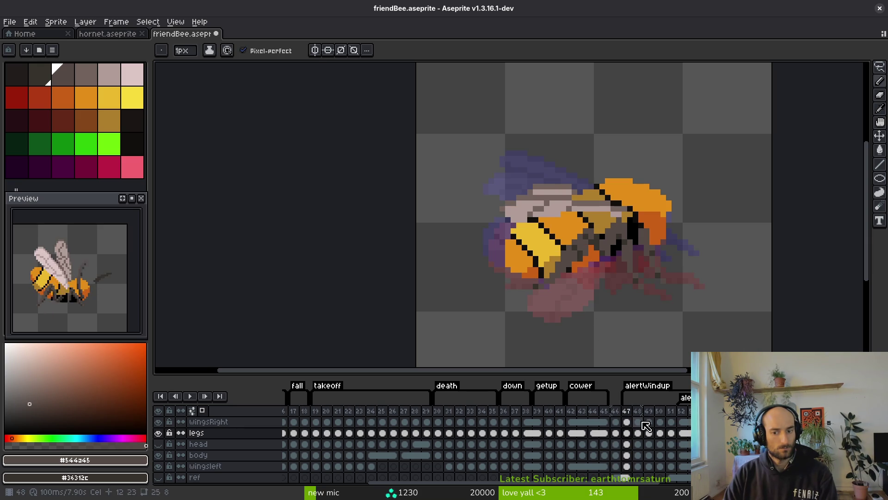
{"action": "key", "text": "comma"}
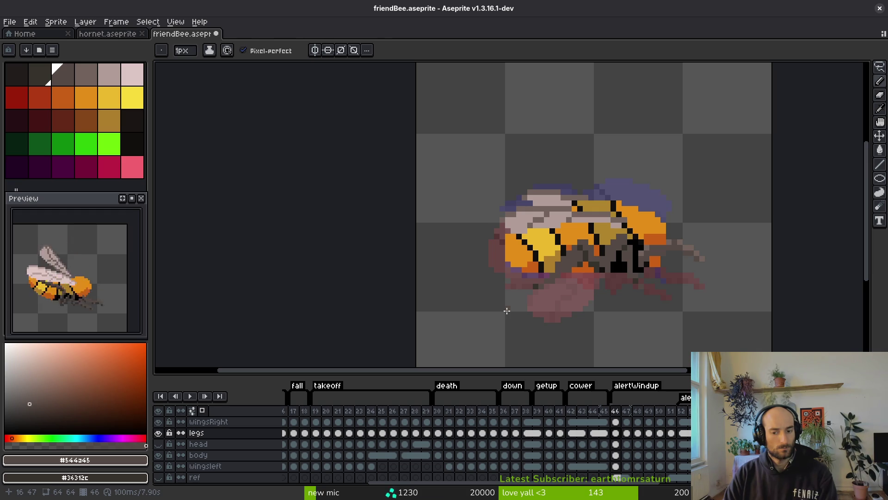
{"action": "key", "text": "i"}
{"action": "key", "text": "period"}
{"action": "key", "text": "comma"}
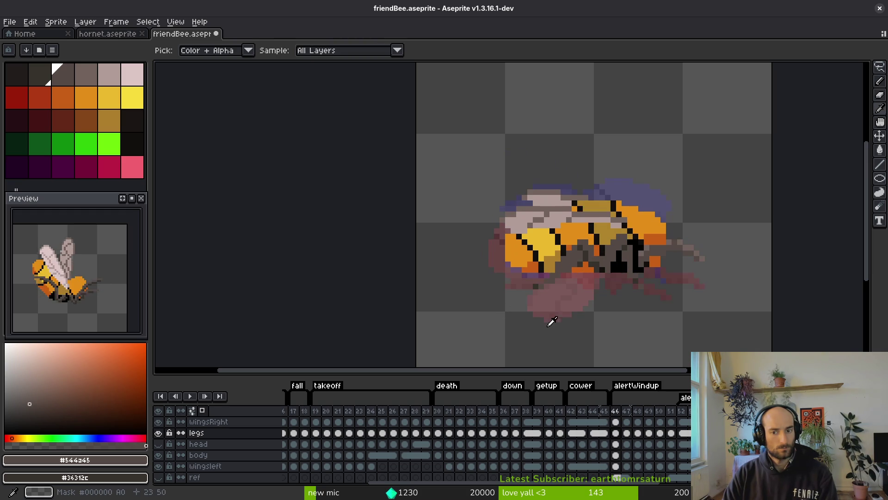
{"action": "key", "text": "period"}
{"action": "key", "text": "comma"}
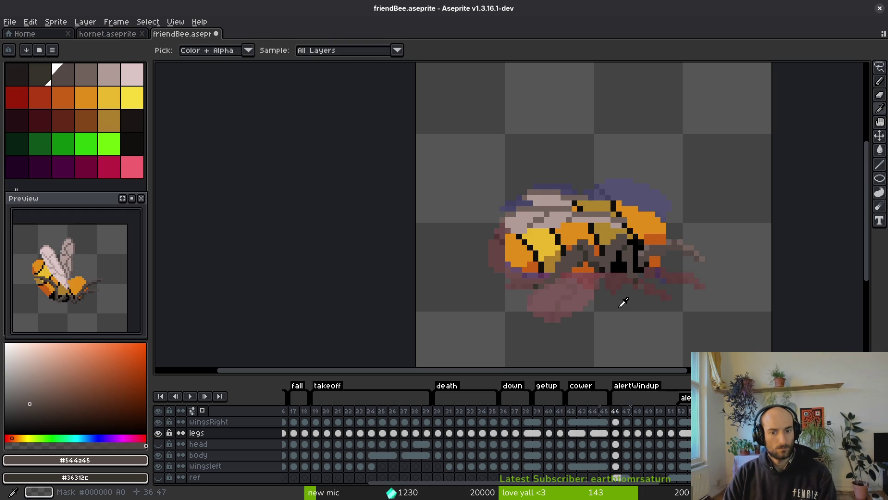
- Compare frames 48 and 49, then hide the legs and wingsRight layers
{"action": "key", "text": "period"}
{"action": "key", "text": "period"}
{"action": "key", "text": "period"}
{"action": "key", "text": "comma"}
{"action": "key", "text": "period"}
{"action": "key", "text": "comma"}
{"action": "key", "text": "comma"}
{"action": "key", "text": "period"}
{"action": "key", "text": "period"}
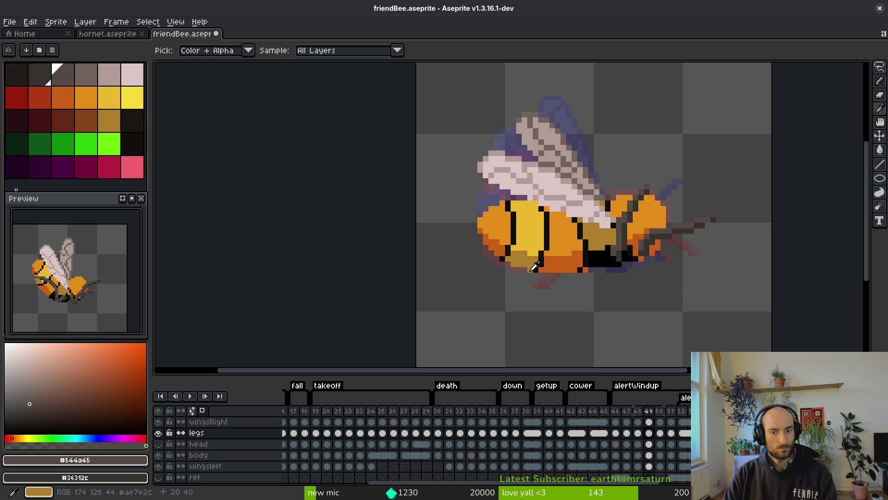
{"action": "key", "text": "comma"}
{"action": "key", "text": "b"}
{"action": "scroll", "coordinate": [526, 243], "scroll_direction": "up", "scroll_amount": 2}
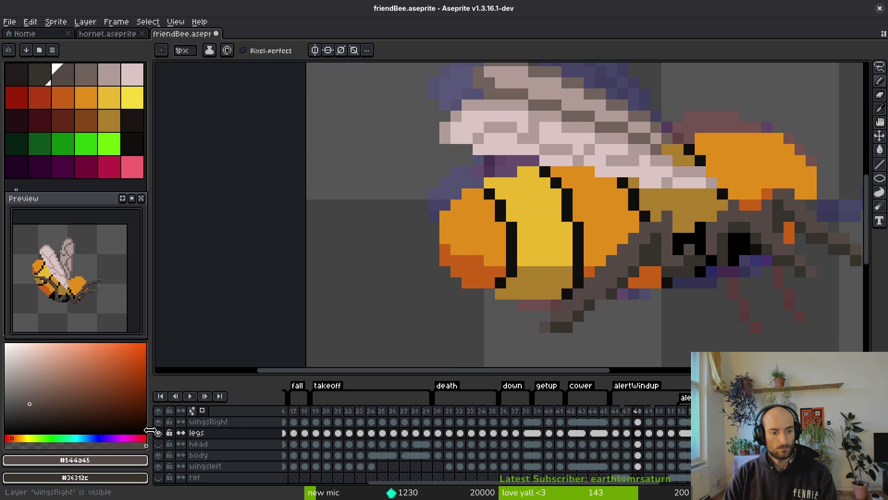
{"action": "left_click_drag", "start_coordinate": [164, 434], "coordinate": [159, 422]}
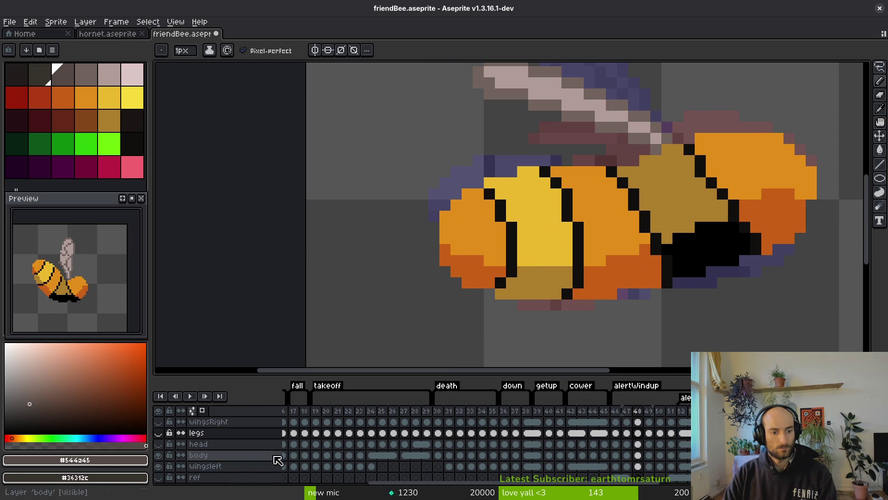
- On the body layer, select the bee's front body and nudge it right on the current frame
{"action": "left_click", "coordinate": [638, 456]}
{"action": "key", "text": "m"}
{"action": "mouse_move", "coordinate": [597, 142]}
{"action": "left_mouse_down"}
{"action": "mouse_move", "coordinate": [512, 327]}
{"action": "mouse_move", "coordinate": [382, 357]}
{"action": "left_mouse_up"}
{"action": "left_click_drag", "start_coordinate": [528, 290], "coordinate": [532, 287]}
{"action": "key", "text": "ctrl+d"}
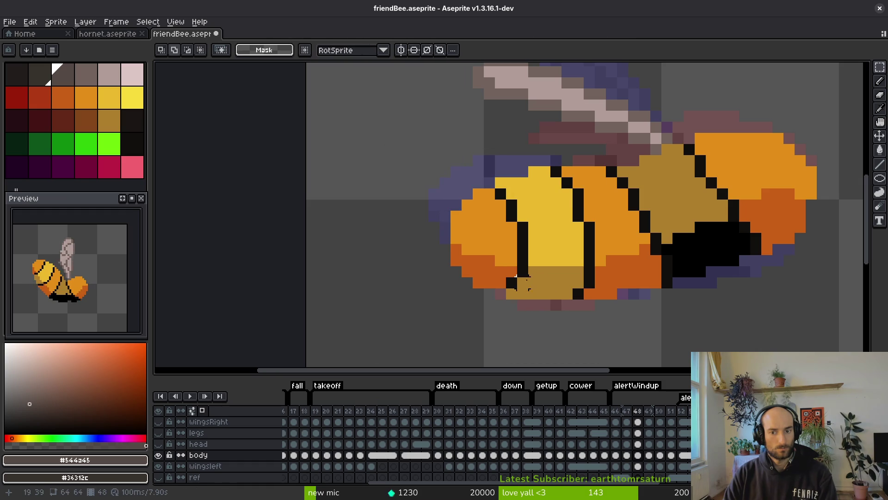
{"action": "left_click_drag", "start_coordinate": [406, 162], "coordinate": [536, 311]}
{"action": "left_click_drag", "start_coordinate": [507, 280], "coordinate": [515, 282]}
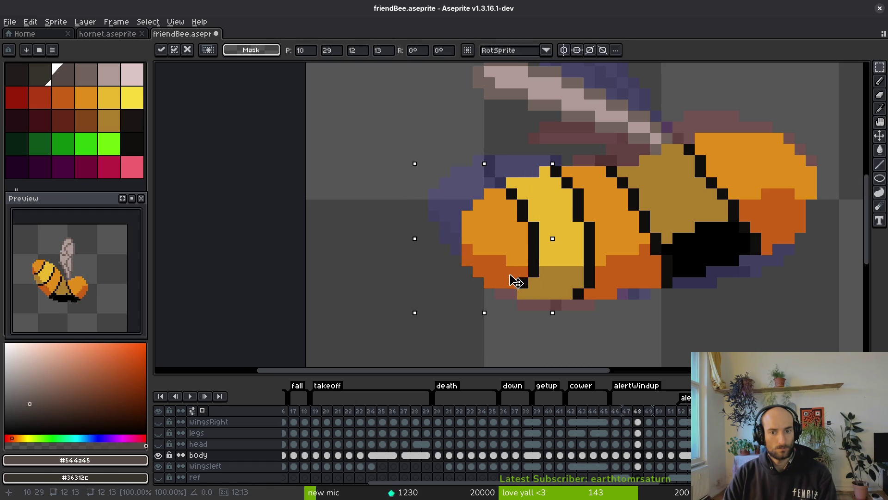
{"action": "key", "text": "ctrl+d"}
- On frame 49, select the bee's left body part, trial a one-pixel nudge, then drop the selection
{"action": "scroll", "coordinate": [521, 271], "scroll_direction": "down", "scroll_amount": 2}
{"action": "scroll", "coordinate": [522, 271], "scroll_direction": "down", "scroll_amount": 1}
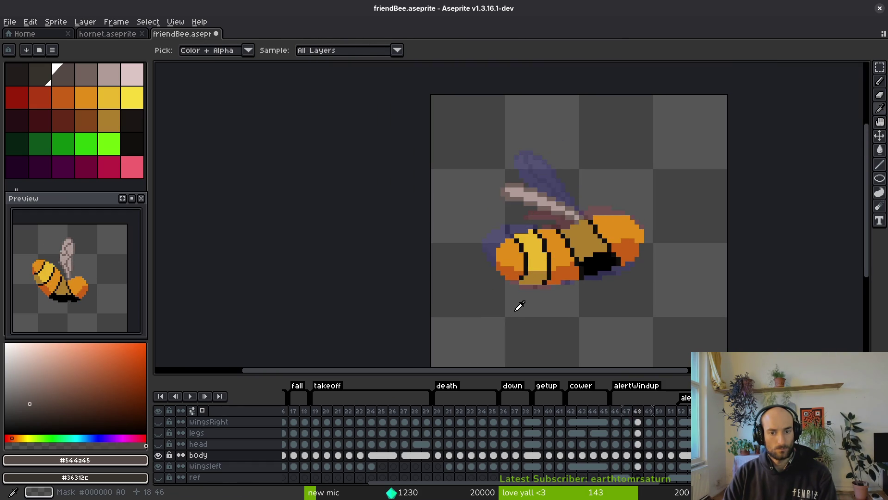
{"action": "key", "text": "."}
{"action": "scroll", "coordinate": [517, 257], "scroll_direction": "up", "scroll_amount": 1}
{"action": "mouse_move", "coordinate": [424, 180]}
{"action": "left_mouse_down"}
{"action": "mouse_move", "coordinate": [561, 331]}
{"action": "mouse_move", "coordinate": [582, 335]}
{"action": "left_mouse_up"}
{"action": "key", "text": "Right"}
{"action": "key", "text": "Right"}
{"action": "key", "text": "Left"}
{"action": "key", "text": "ctrl+d"}
{"action": "key", "text": "ctrl+z"}
{"action": "key", "text": "Left"}
{"action": "key", "text": "Right"}
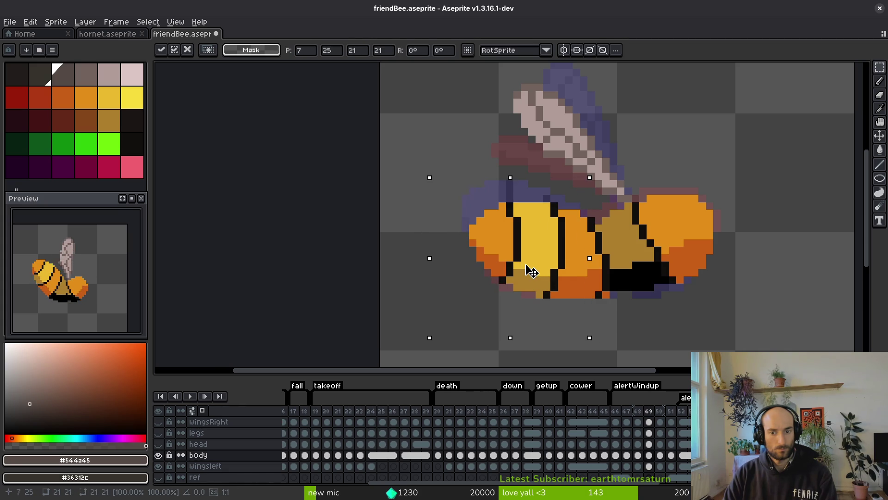
{"action": "left_click", "coordinate": [428, 204]}
{"action": "left_click_drag", "start_coordinate": [422, 186], "coordinate": [537, 299]}
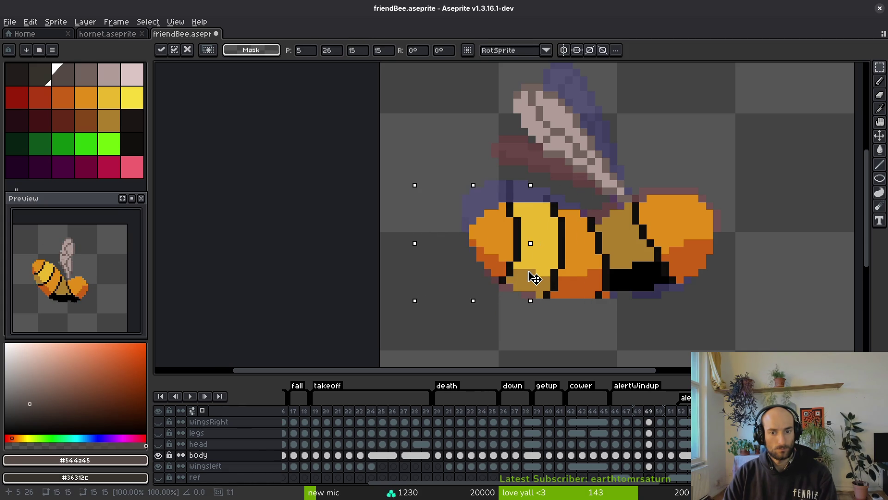
{"action": "key", "text": "ctrl+d"}
- On frame 50, shift the left body part one pixel right and pick orange to draw
{"action": "key", "text": "Right"}
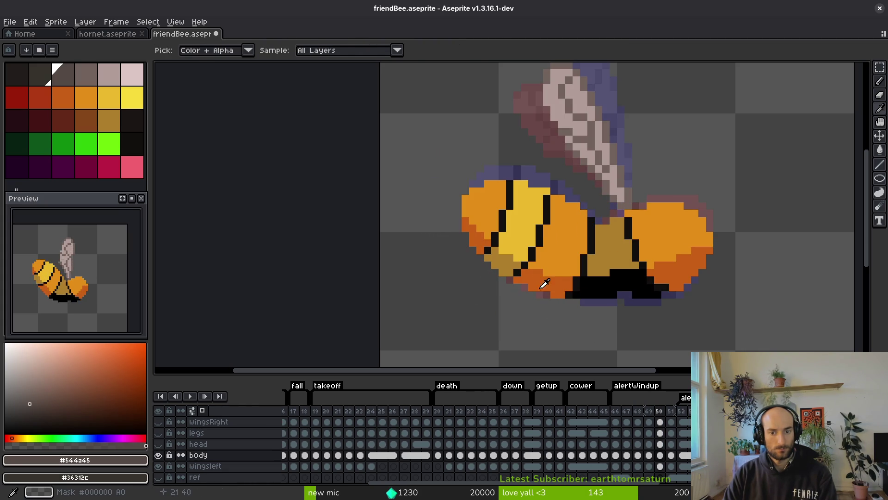
{"action": "left_click_drag", "start_coordinate": [394, 142], "coordinate": [557, 321]}
{"action": "key", "text": "Right"}
{"action": "key", "text": "Down"}
{"action": "key", "text": "Up"}
{"action": "key", "text": "b"}
{"action": "left_click", "coordinate": [570, 204], "text": "alt"}
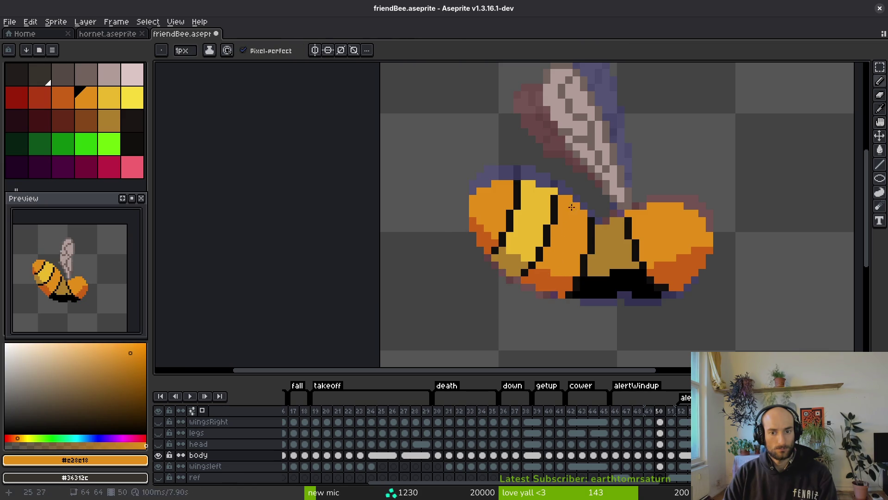
{"action": "scroll", "coordinate": [572, 207], "scroll_direction": "down", "scroll_amount": 1}
- On frame 51, lasso the bee's head and move it to the right
{"action": "key", "text": "Right"}
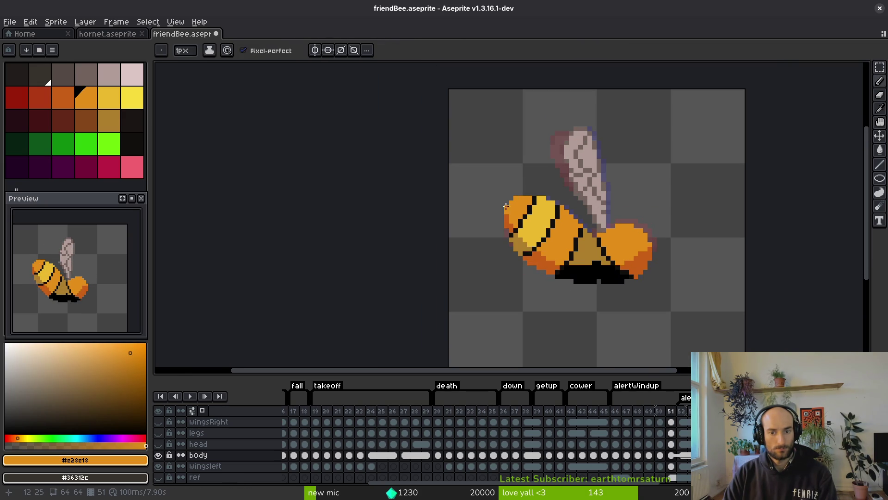
{"action": "scroll", "coordinate": [506, 206], "scroll_direction": "up", "scroll_amount": 1}
{"action": "key", "text": "q"}
{"action": "left_click_drag", "start_coordinate": [532, 156], "coordinate": [498, 296]}
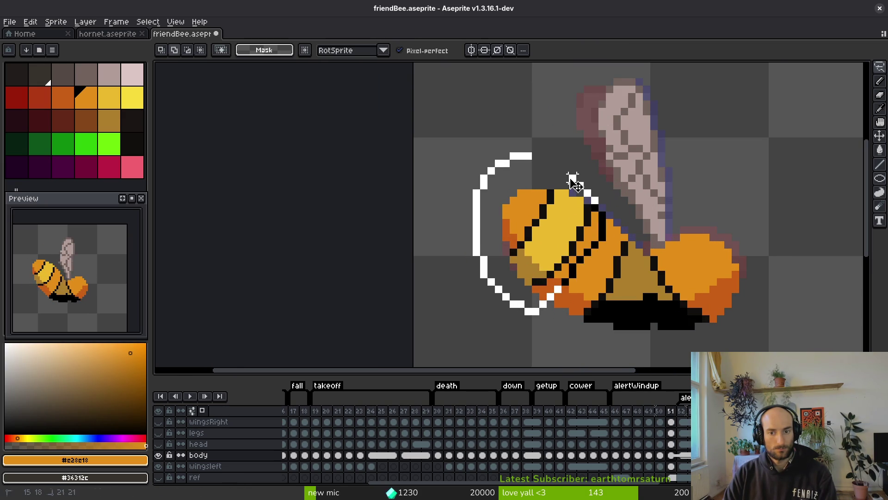
{"action": "left_click_drag", "start_coordinate": [572, 180], "coordinate": [568, 175]}
{"action": "left_click_drag", "start_coordinate": [569, 244], "coordinate": [577, 244]}
{"action": "key", "text": "ctrl+d"}
{"action": "key", "text": "f"}
- Check frame 52, then undo the head move on frame 51
{"action": "scroll", "coordinate": [616, 226], "scroll_direction": "down", "scroll_amount": 2}
{"action": "key", "text": "i"}
{"action": "key", "text": "Right"}
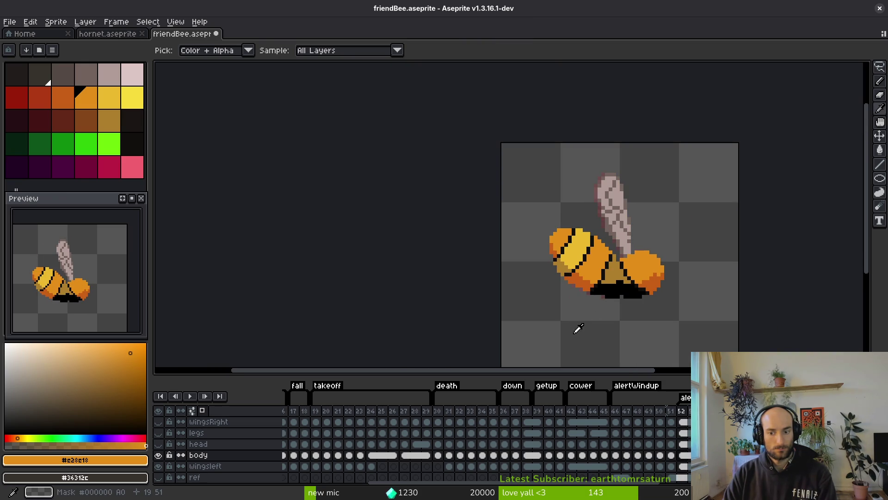
{"action": "key", "text": "Left"}
{"action": "key", "text": "b"}
{"action": "key", "text": "ctrl+z"}
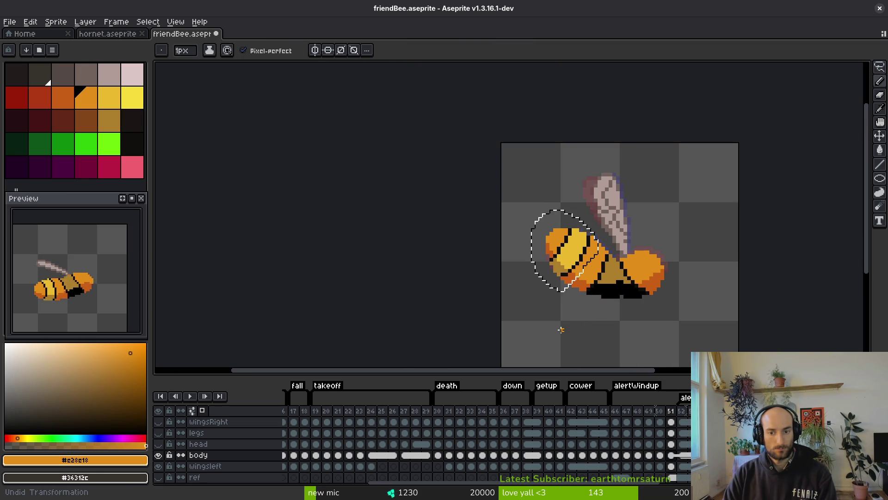
- Step back through frames 49, 48 and 47 to review frame 46
{"action": "key", "text": "i"}
{"action": "key", "text": "Right"}
{"action": "key", "text": "Left"}
{"action": "key", "text": "Left"}
{"action": "key", "text": "Left"}
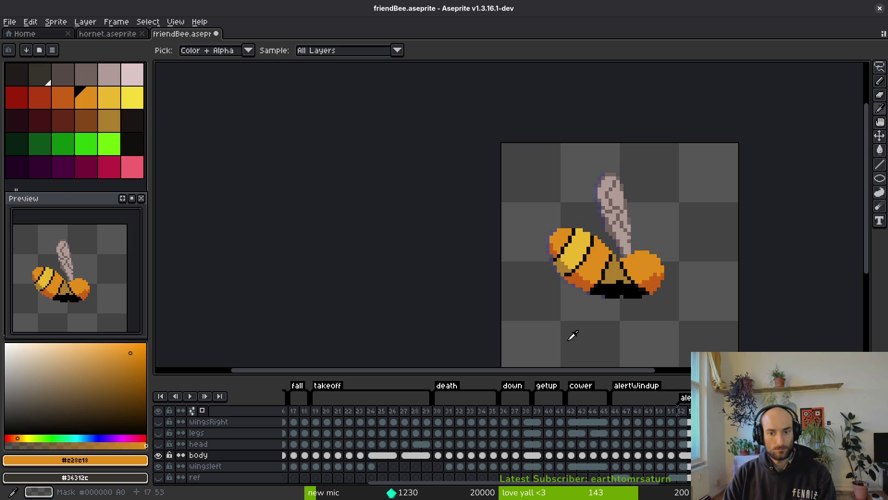
{"action": "key", "text": "Left"}
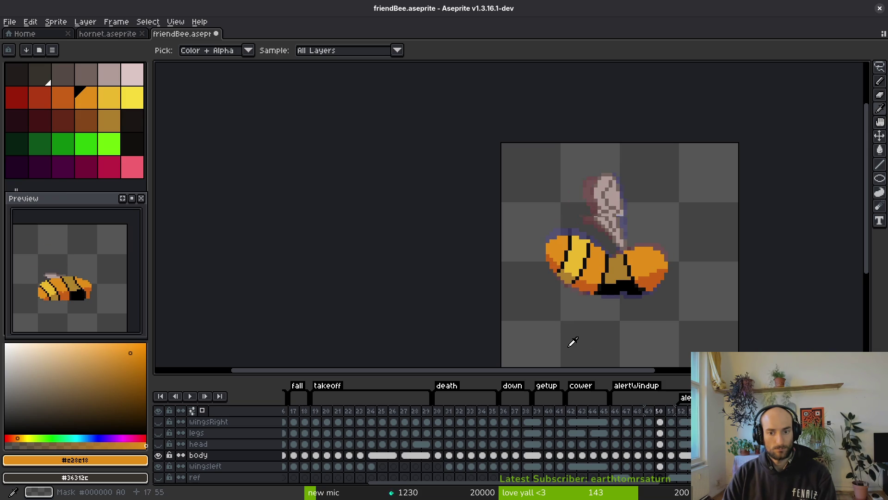
{"action": "key", "text": "b"}
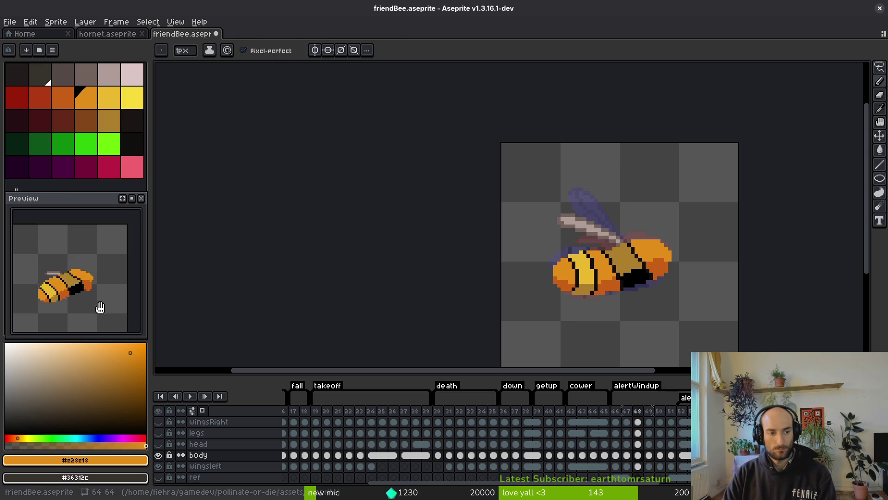
{"action": "key", "text": "Left"}
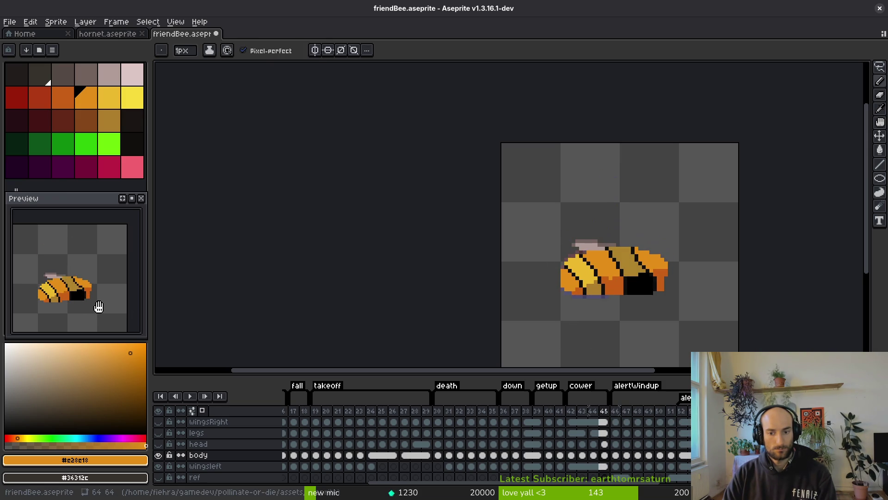
{"action": "key", "text": "Right"}
{"action": "key", "text": "Left"}
{"action": "key", "text": "Left"}
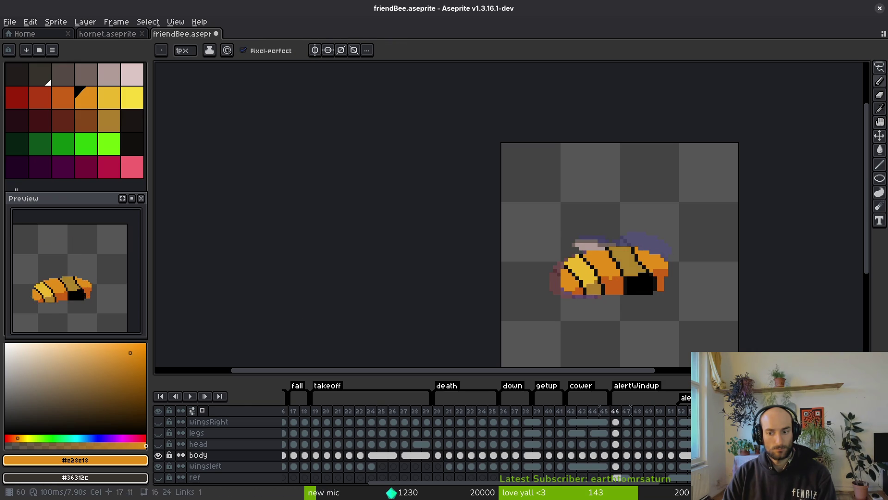
{"action": "key", "text": "m"}
{"action": "scroll", "coordinate": [634, 155], "scroll_direction": "up", "scroll_amount": 2}
- Box the bee's front body and nudge it one pixel right and down
{"action": "mouse_move", "coordinate": [454, 182]}
{"action": "left_mouse_down"}
{"action": "mouse_move", "coordinate": [531, 284]}
{"action": "mouse_move", "coordinate": [581, 306]}
{"action": "left_mouse_up"}
{"action": "left_click_drag", "start_coordinate": [438, 166], "coordinate": [586, 304]}
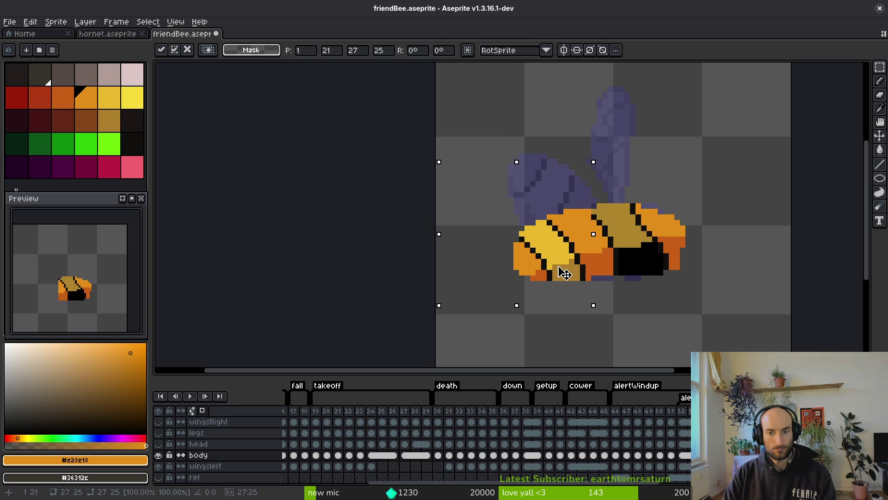
{"action": "left_click_drag", "start_coordinate": [481, 208], "coordinate": [572, 300]}
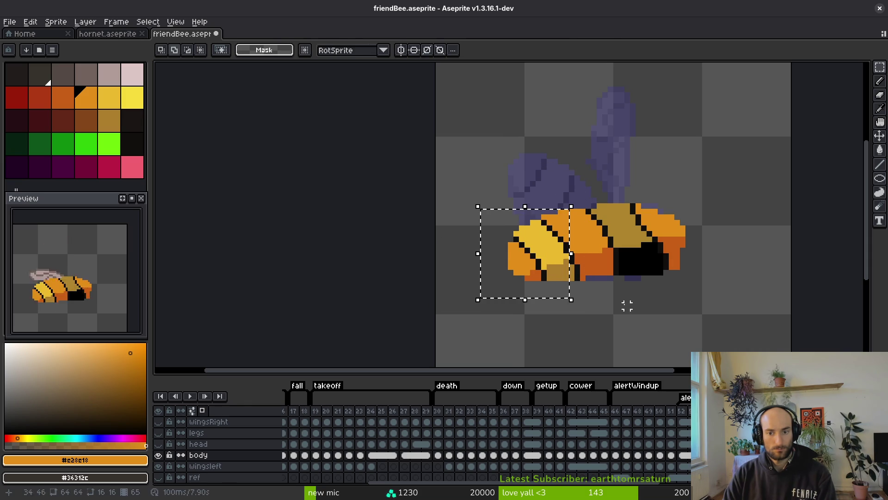
{"action": "mouse_move", "coordinate": [548, 255]}
{"action": "left_mouse_down"}
{"action": "mouse_move", "coordinate": [557, 260]}
{"action": "mouse_move", "coordinate": [501, 251]}
{"action": "left_mouse_up"}
{"action": "key", "text": "ctrl+d"}
- Reselect the front body with an added area, then drop the selection unchanged
{"action": "left_click_drag", "start_coordinate": [566, 306], "coordinate": [508, 251]}
{"action": "left_click_drag", "start_coordinate": [475, 200], "coordinate": [541, 261]}
{"action": "scroll", "coordinate": [520, 259], "scroll_direction": "up", "scroll_amount": 3}
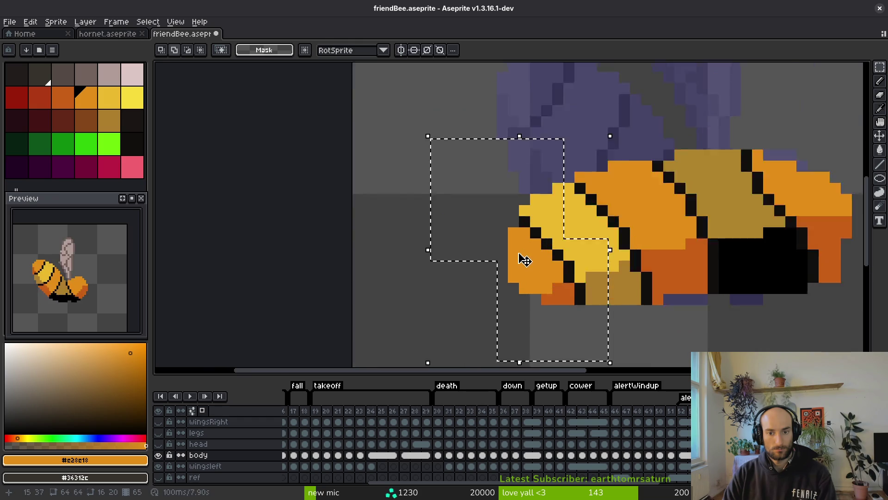
{"action": "key", "text": "ctrl+d"}
{"action": "scroll", "coordinate": [623, 296], "scroll_direction": "down", "scroll_amount": 3}
{"action": "scroll", "coordinate": [636, 280], "scroll_direction": "up", "scroll_amount": 2}
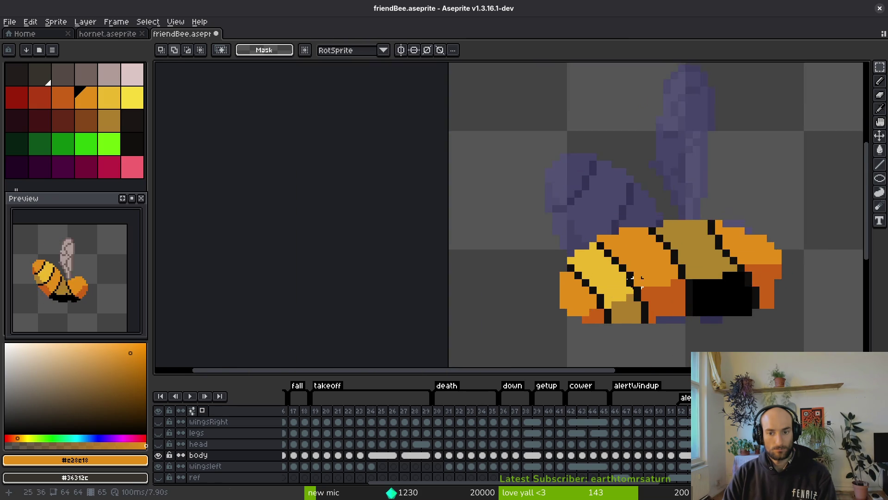
{"action": "key", "text": "i"}
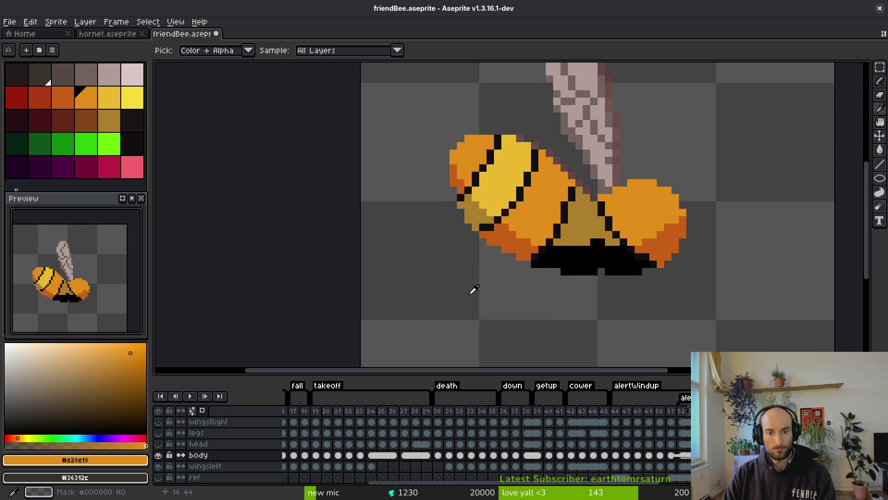
- Stop playback, go to frame 51, and lasso and shift the bee's front body
{"action": "key", "text": "Return"}
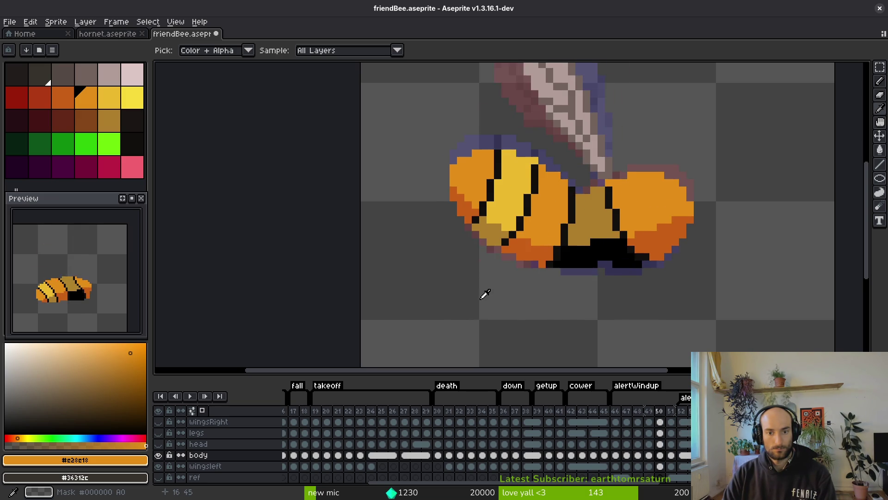
{"action": "scroll", "coordinate": [485, 294], "scroll_direction": "up", "scroll_amount": 1}
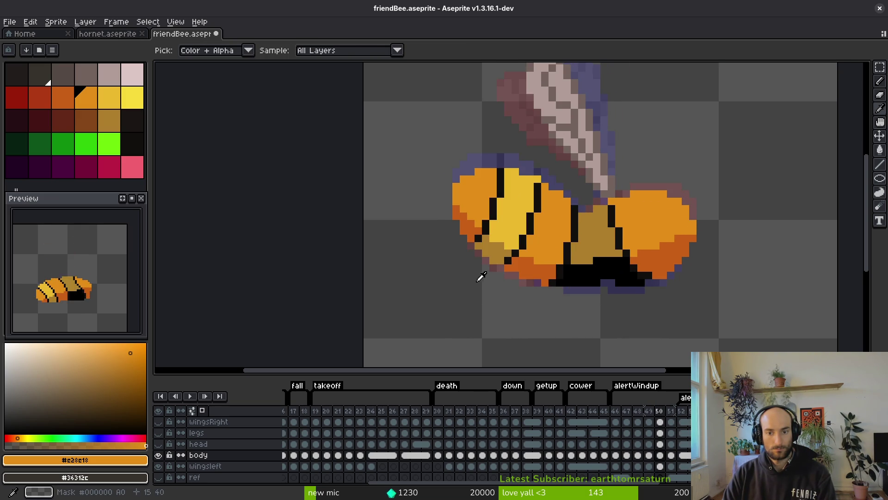
{"action": "key", "text": "."}
{"action": "key", "text": "q"}
{"action": "mouse_move", "coordinate": [489, 135]}
{"action": "left_mouse_down"}
{"action": "mouse_move", "coordinate": [476, 134]}
{"action": "mouse_move", "coordinate": [500, 272]}
{"action": "left_mouse_up"}
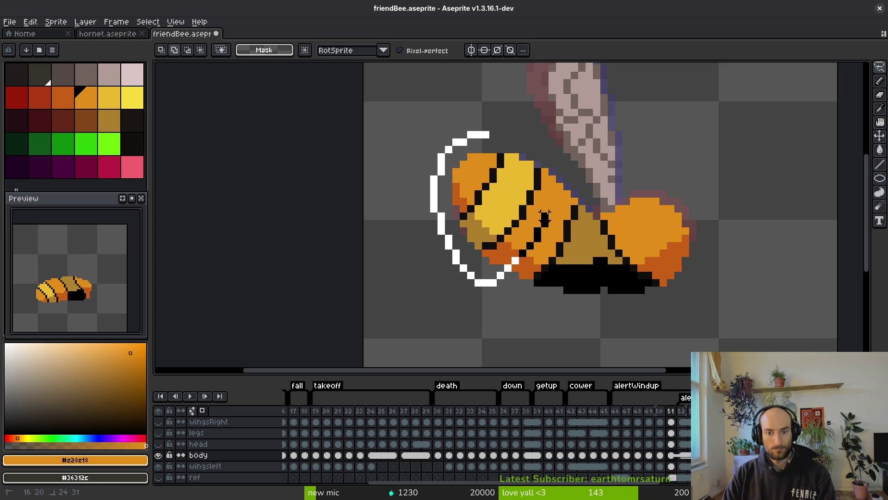
{"action": "left_click_drag", "start_coordinate": [567, 191], "coordinate": [566, 194]}
{"action": "left_click_drag", "start_coordinate": [518, 220], "coordinate": [526, 220]}
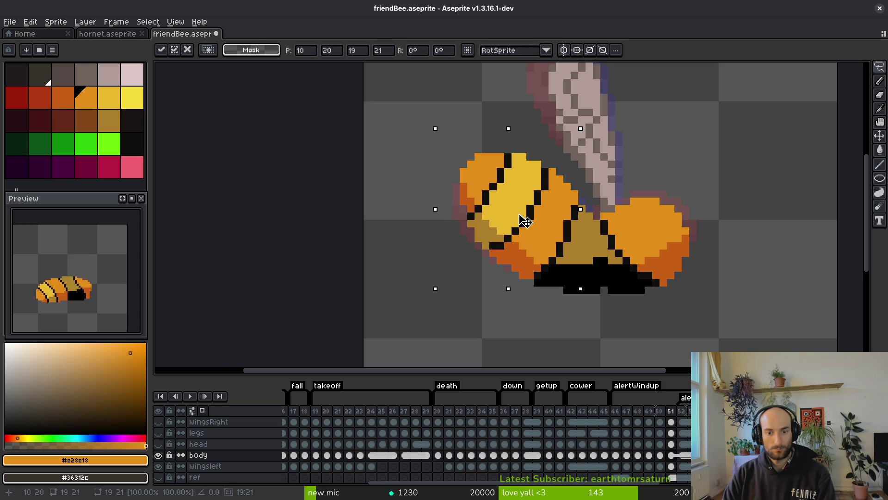
{"action": "left_click_drag", "start_coordinate": [526, 220], "coordinate": [519, 222]}
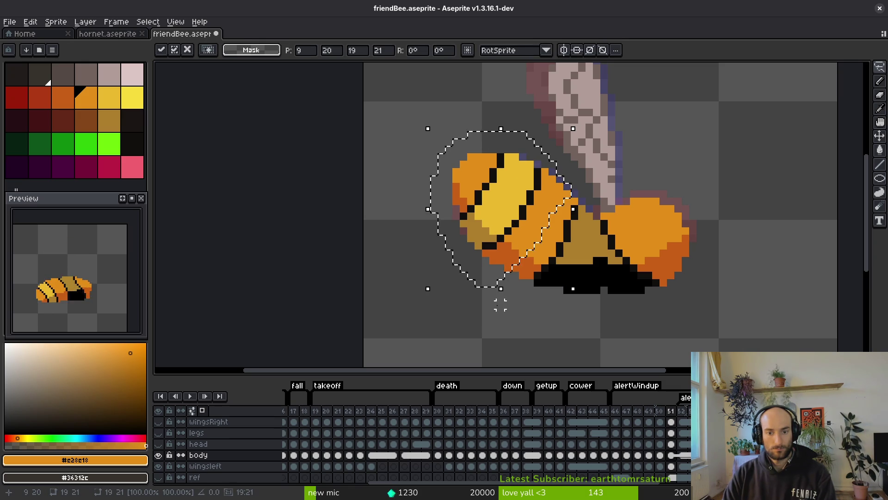
- Undo a stray white stroke and nudge the front body one pixel right, committing it
{"action": "left_click_drag", "start_coordinate": [501, 304], "coordinate": [499, 267]}
{"action": "key", "text": "ctrl+z"}
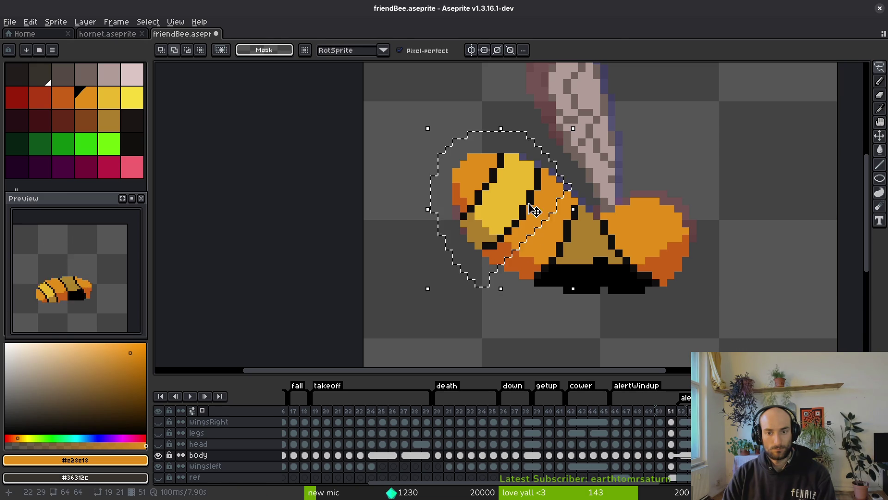
{"action": "left_click", "coordinate": [519, 218]}
{"action": "key", "text": "Right"}
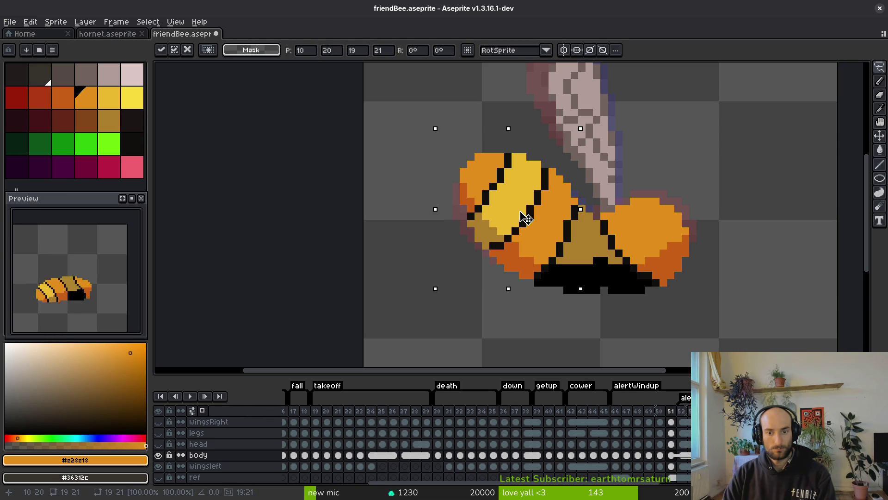
{"action": "key", "text": "ctrl+d"}
- Flip between frames 51 and 52 to compare the wings
{"action": "scroll", "coordinate": [555, 216], "scroll_direction": "up", "scroll_amount": 1}
{"action": "scroll", "coordinate": [541, 217], "scroll_direction": "down", "scroll_amount": 2}
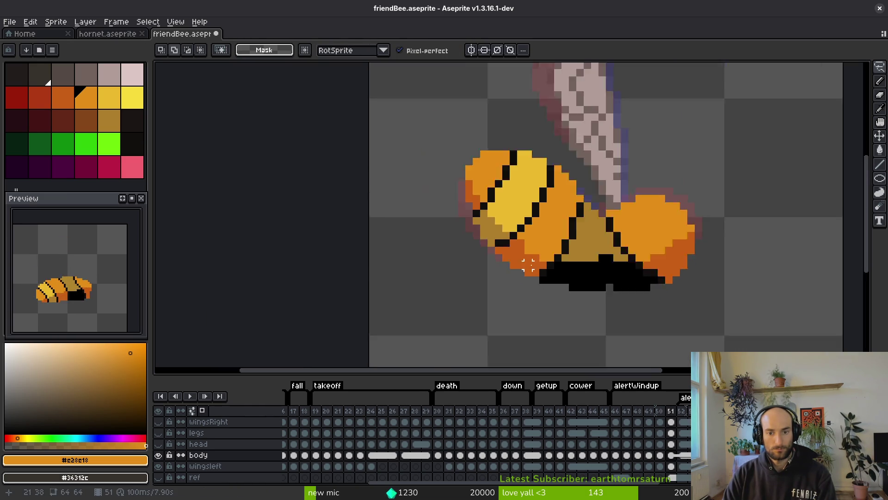
{"action": "key", "text": "b"}
{"action": "scroll", "coordinate": [528, 217], "scroll_direction": "up", "scroll_amount": 4}
{"action": "scroll", "coordinate": [525, 216], "scroll_direction": "down", "scroll_amount": 4}
{"action": "key", "text": "Right"}
{"action": "key", "text": "Left"}
{"action": "key", "text": "Right"}
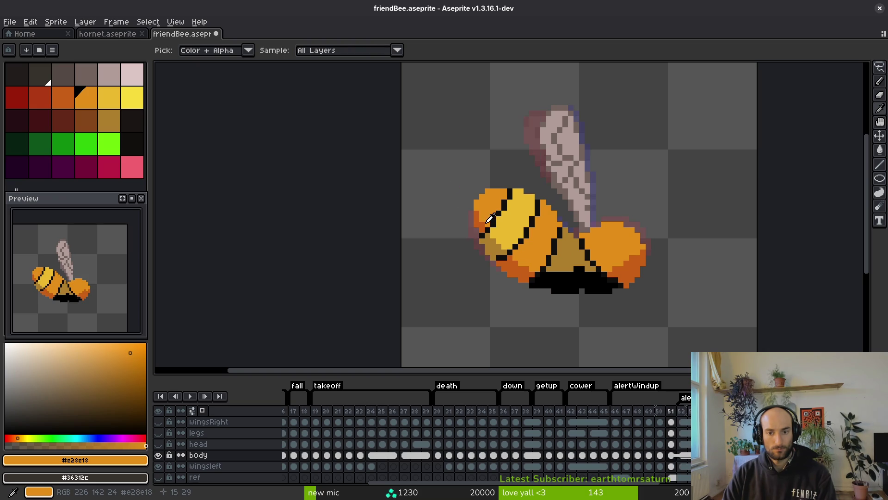
- Lasso the bee's front body again, then drop the selection unchanged
{"action": "key", "text": "shift+w"}
{"action": "left_click_drag", "start_coordinate": [511, 174], "coordinate": [454, 278]}
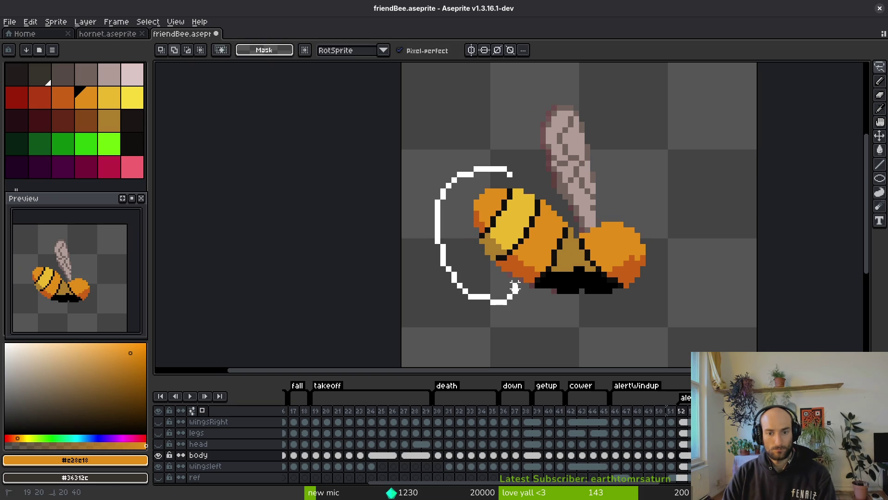
{"action": "left_click_drag", "start_coordinate": [543, 187], "coordinate": [526, 237]}
{"action": "scroll", "coordinate": [525, 238], "scroll_direction": "up", "scroll_amount": 2}
{"action": "key", "text": "ctrl+d"}
{"action": "key", "text": "f"}
{"action": "scroll", "coordinate": [574, 219], "scroll_direction": "down", "scroll_amount": 3}
- Compare poses on neighbouring frames and start lassoing the front body once more
{"action": "key", "text": "alt"}
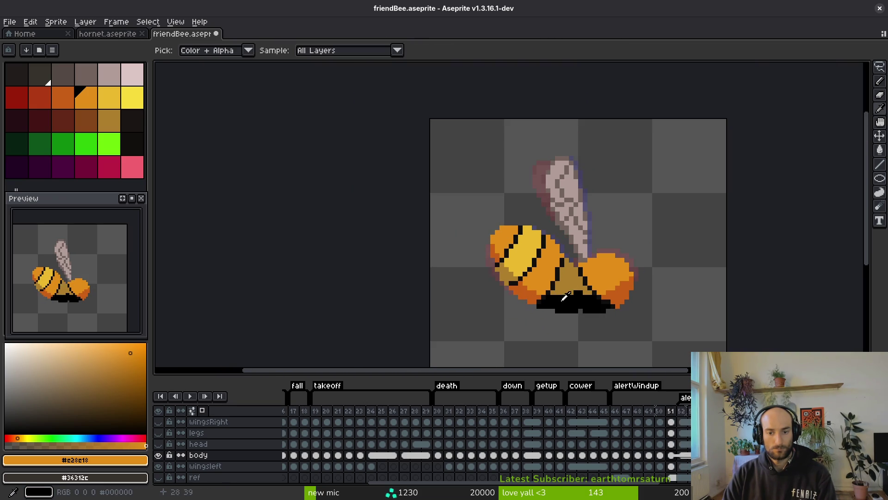
{"action": "key", "text": "Right"}
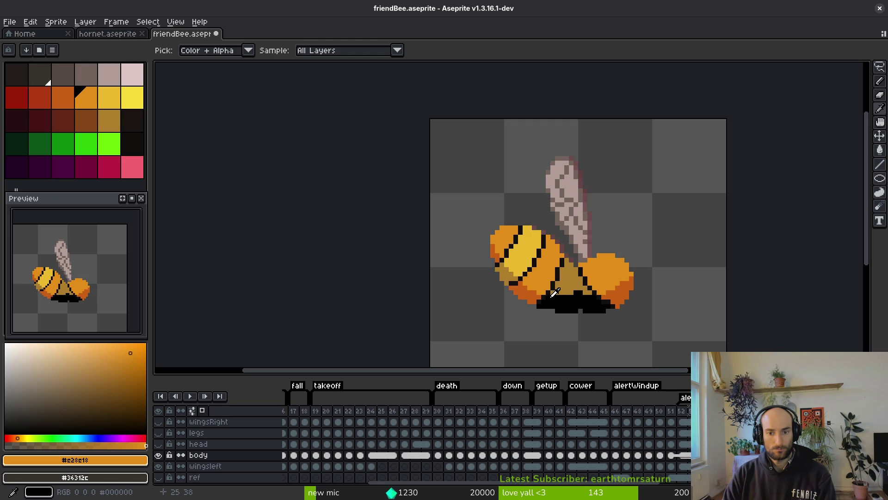
{"action": "key", "text": "Left"}
{"action": "key", "text": "Right"}
{"action": "key", "text": "Left"}
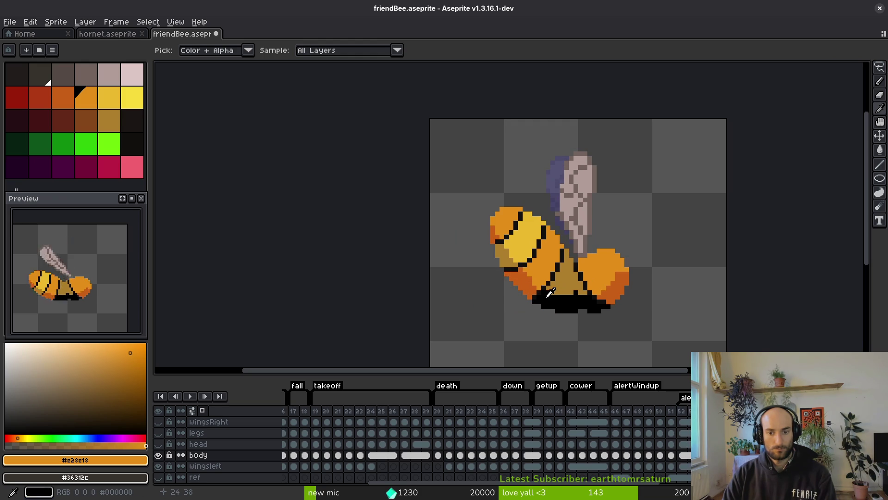
{"action": "key", "text": "Right"}
{"action": "key", "text": "Left"}
{"action": "key", "text": "shift+w"}
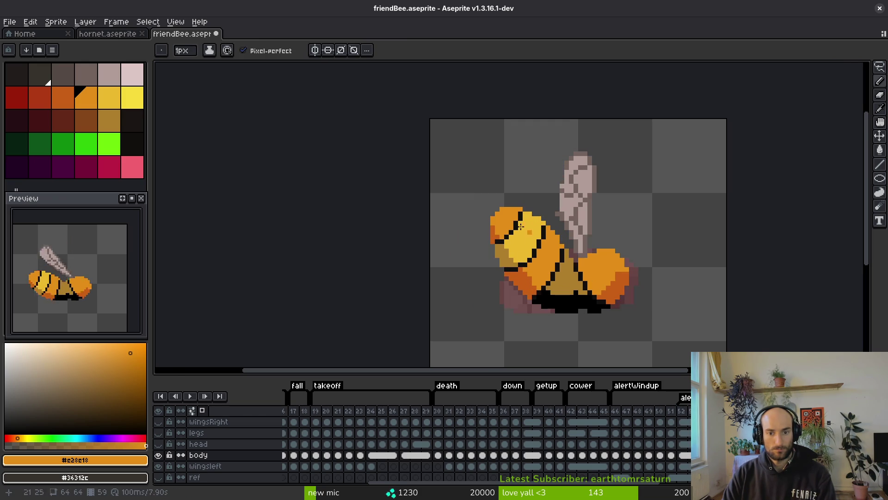
{"action": "scroll", "coordinate": [531, 257], "scroll_direction": "up", "scroll_amount": 2}
{"action": "left_click_drag", "start_coordinate": [504, 144], "coordinate": [419, 296]}
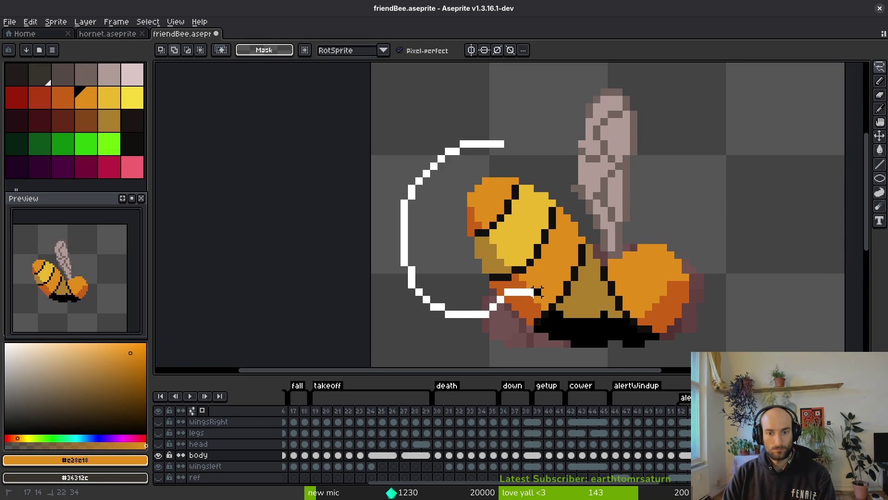
- Lasso the lower body and nudge it down one pixel
{"action": "left_click_drag", "start_coordinate": [560, 190], "coordinate": [561, 187]}
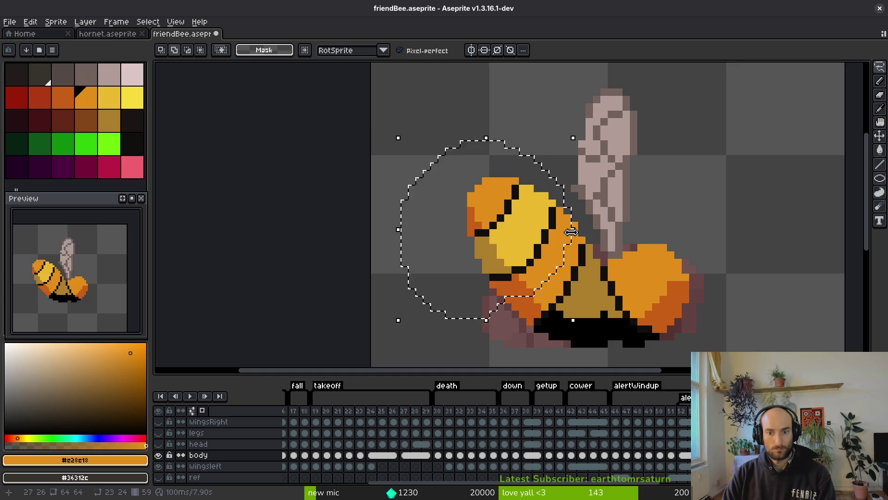
{"action": "scroll", "coordinate": [560, 187], "scroll_direction": "up", "scroll_amount": 2}
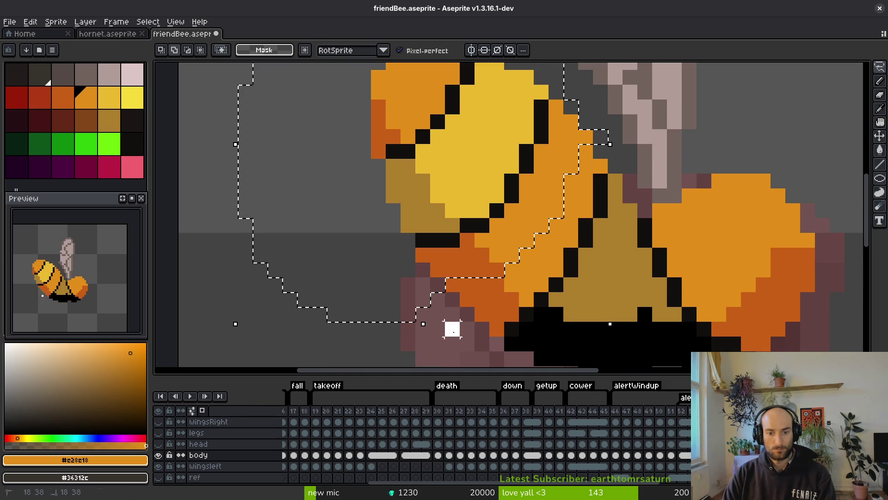
{"action": "key", "text": "Down"}
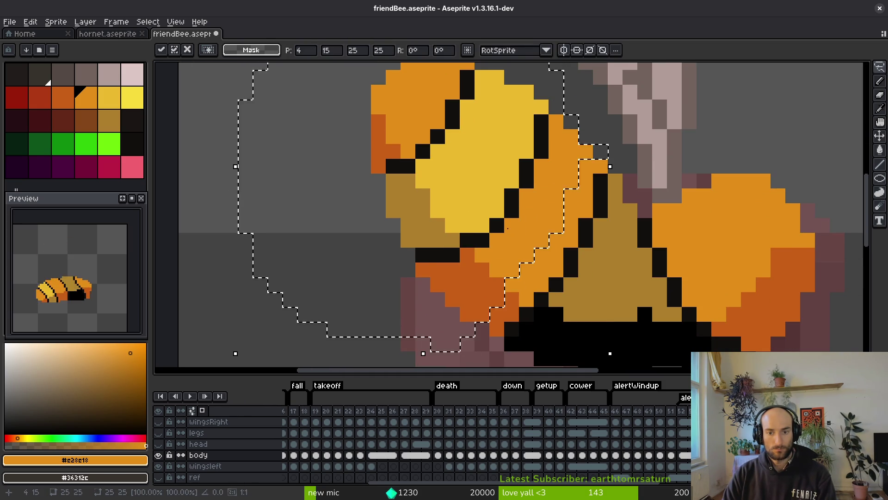
{"action": "key", "text": "ctrl+d"}
{"action": "scroll", "coordinate": [532, 222], "scroll_direction": "down", "scroll_amount": 2}
{"action": "scroll", "coordinate": [548, 221], "scroll_direction": "up", "scroll_amount": 2}
- Step forward through several animation frames to check the bee's poses
{"action": "key", "text": "e"}
{"action": "scroll", "coordinate": [548, 220], "scroll_direction": "down", "scroll_amount": 2}
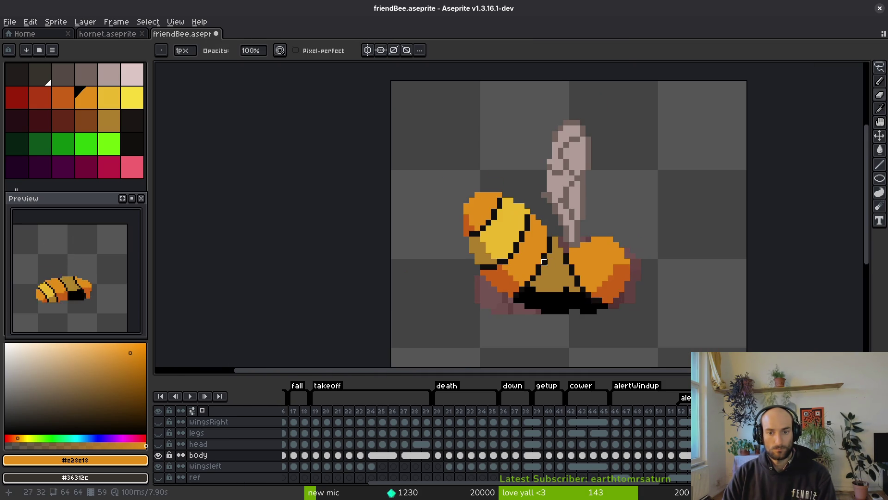
{"action": "scroll", "coordinate": [523, 279], "scroll_direction": "down", "scroll_amount": 1}
{"action": "key", "text": "i"}
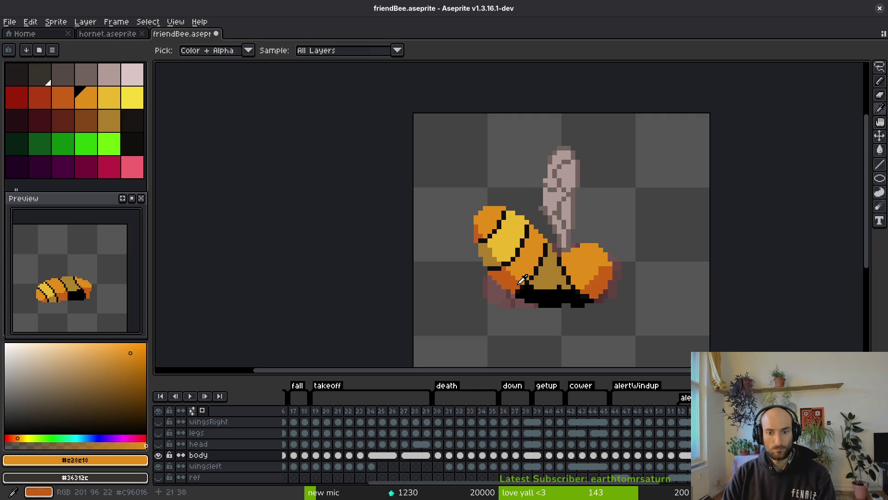
{"action": "scroll", "coordinate": [551, 239], "scroll_direction": "up", "scroll_amount": 3}
{"action": "scroll", "coordinate": [559, 291], "scroll_direction": "down", "scroll_amount": 3}
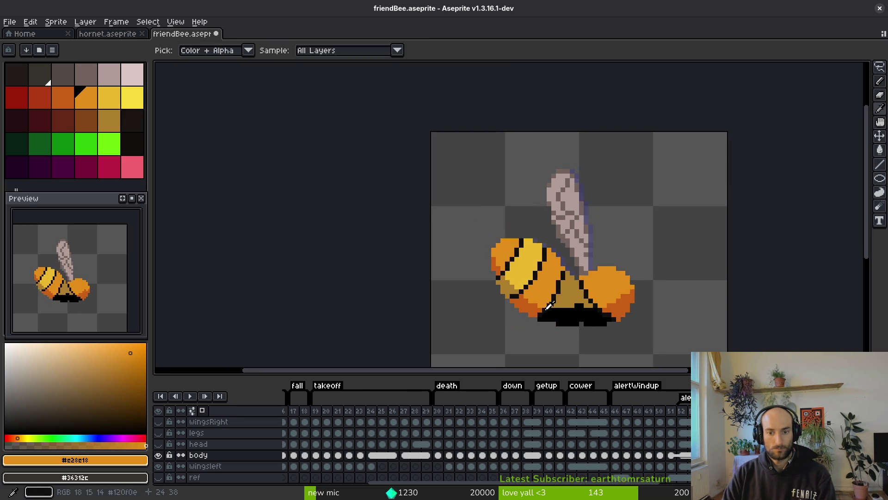
{"action": "key", "text": "Right"}
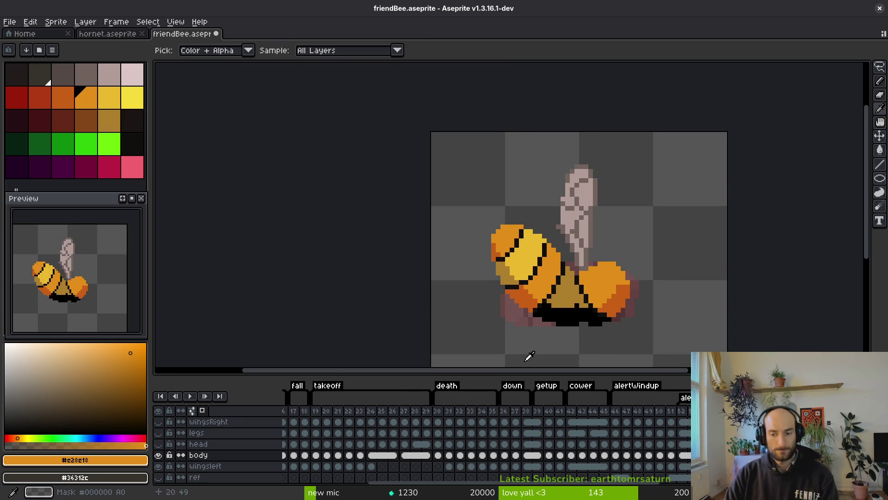
{"action": "key", "text": "Right"}
{"action": "key", "text": "Right"}
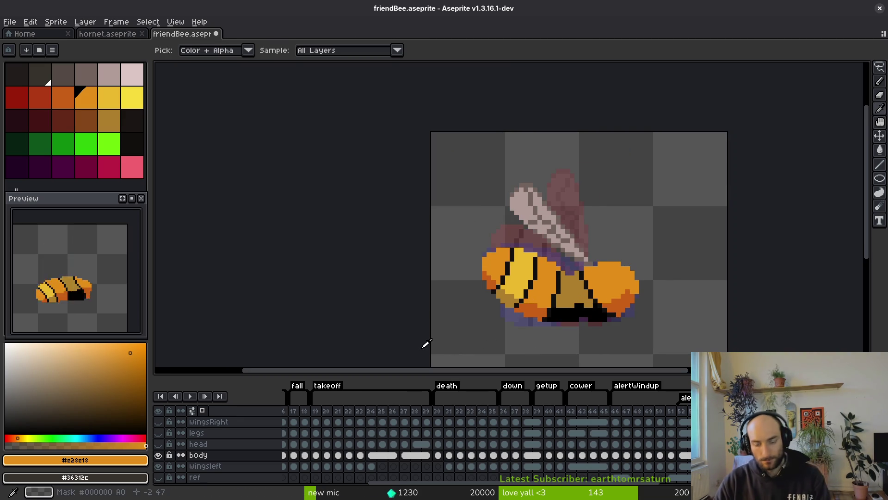
{"action": "key", "text": "Right"}
{"action": "key", "text": "Right"}
{"action": "key", "text": "Right"}
{"action": "key", "text": "Right"}
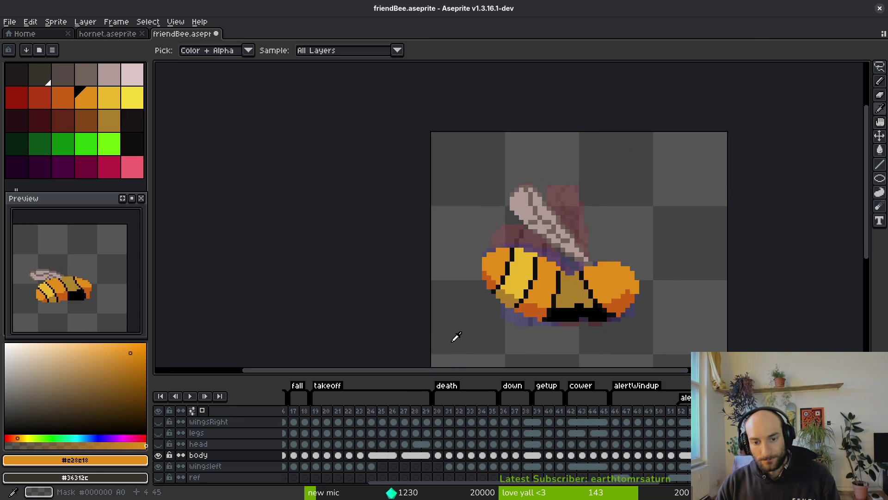
{"action": "key", "text": "Right"}
{"action": "key", "text": "Right"}
{"action": "key", "text": "b"}
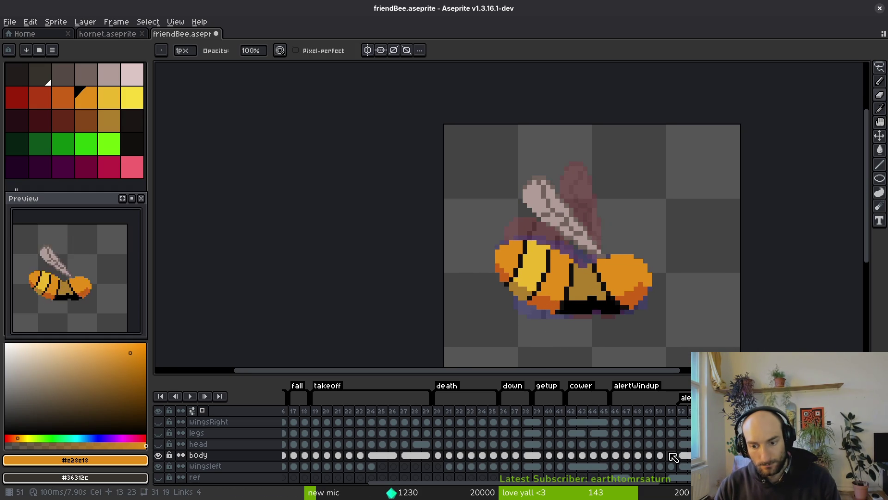
- Save friendBee.aseprite on the frame 50 body cel and turn wingsRight back on
{"action": "left_click", "coordinate": [666, 456]}
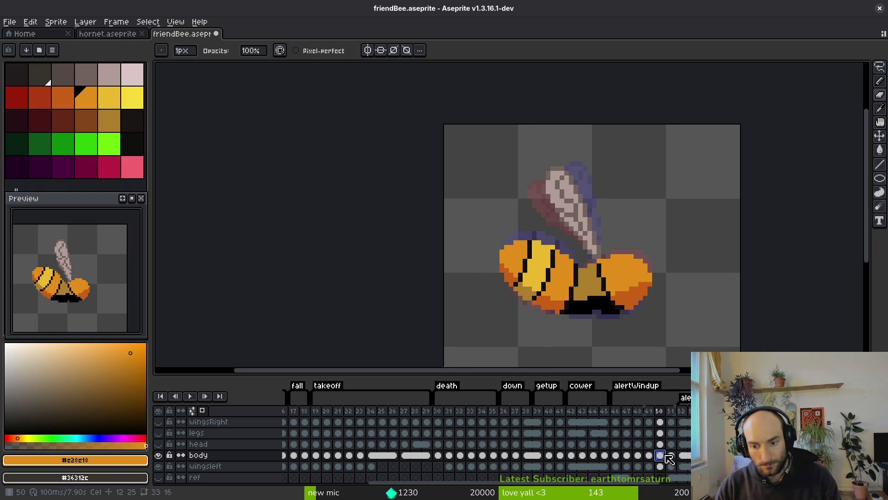
{"action": "key", "text": "Right"}
{"action": "key", "text": "Right"}
{"action": "key", "text": "ctrl+s"}
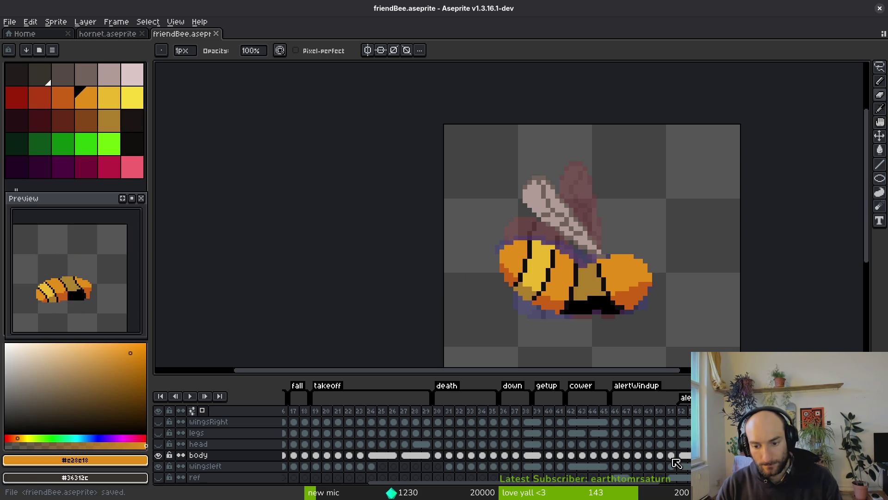
{"action": "left_click", "coordinate": [660, 456]}
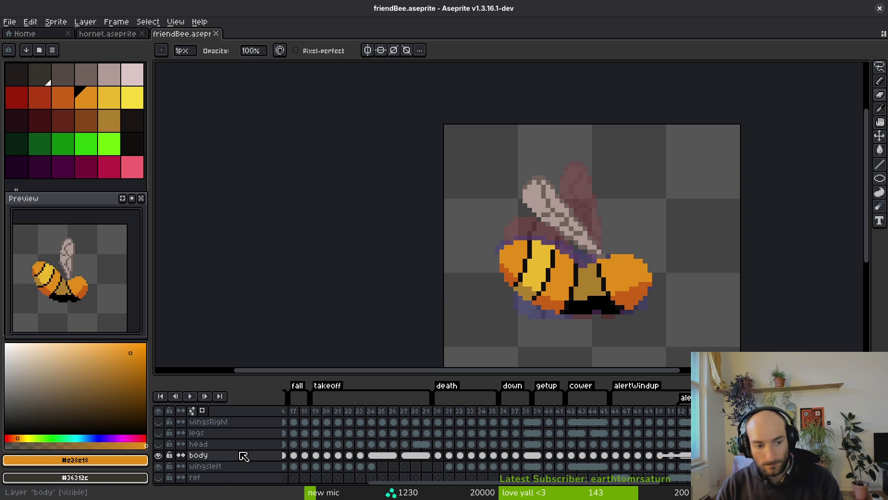
{"action": "left_click", "coordinate": [158, 422]}
{"action": "scroll", "coordinate": [608, 267], "scroll_direction": "up", "scroll_amount": 4}
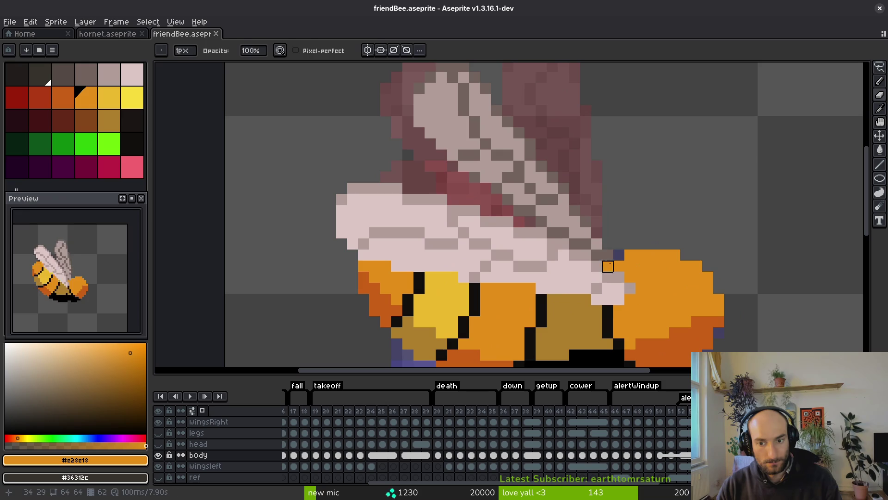
- Lasso the right wing and shift it two pixels left
{"action": "key", "text": "q"}
{"action": "mouse_move", "coordinate": [652, 221]}
{"action": "left_mouse_down"}
{"action": "mouse_move", "coordinate": [613, 199]}
{"action": "mouse_move", "coordinate": [519, 270]}
{"action": "mouse_move", "coordinate": [645, 235]}
{"action": "mouse_move", "coordinate": [650, 222]}
{"action": "left_mouse_up"}
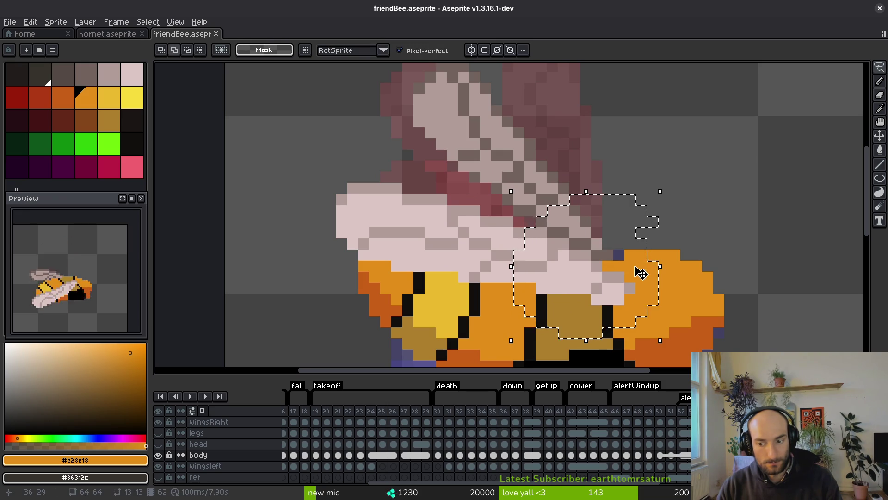
{"action": "left_click", "coordinate": [547, 288], "text": "ctrl"}
{"action": "key", "text": "Left"}
{"action": "key", "text": "Left"}
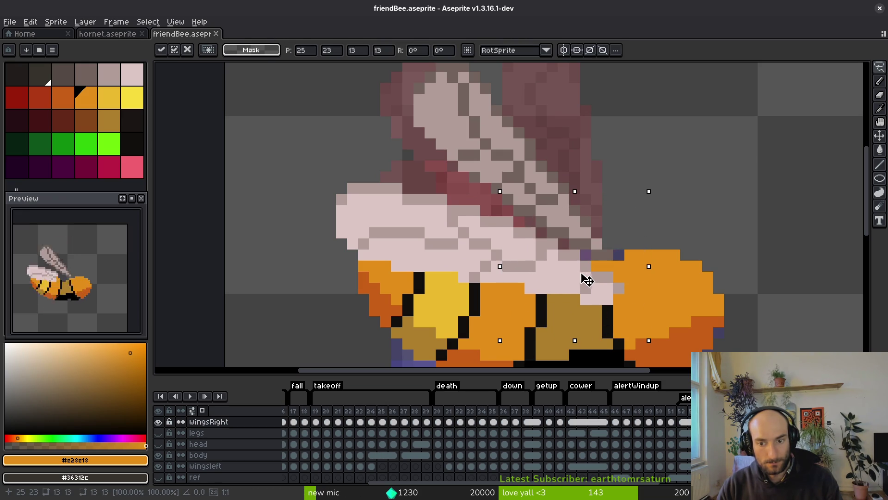
{"action": "key", "text": "ctrl+d"}
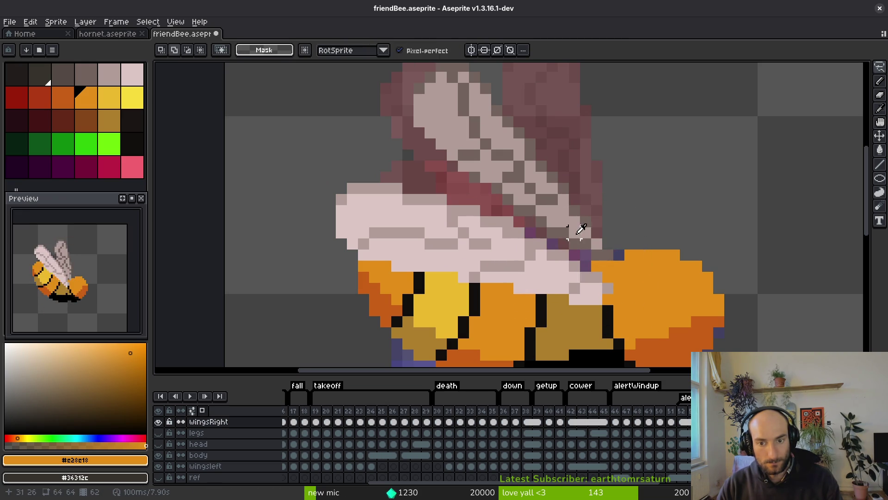
- Select and move the left wing tip, committing the change
{"action": "mouse_move", "coordinate": [619, 217]}
{"action": "left_mouse_down"}
{"action": "mouse_move", "coordinate": [569, 194]}
{"action": "mouse_move", "coordinate": [638, 206]}
{"action": "mouse_move", "coordinate": [586, 186]}
{"action": "mouse_move", "coordinate": [684, 296]}
{"action": "mouse_move", "coordinate": [609, 238]}
{"action": "left_mouse_up"}
{"action": "left_click", "coordinate": [601, 205], "text": "ctrl"}
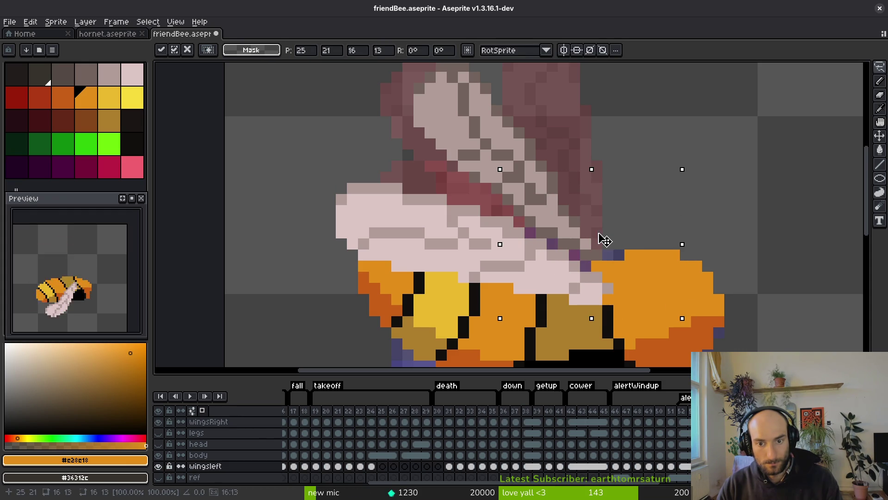
{"action": "key", "text": "ctrl+d"}
- Repaint the purple wing-edge pixels in greys #71625d and #b19d99
{"action": "key", "text": "b"}
{"action": "left_click", "coordinate": [587, 263], "text": "alt"}
{"action": "left_click", "coordinate": [552, 244]}
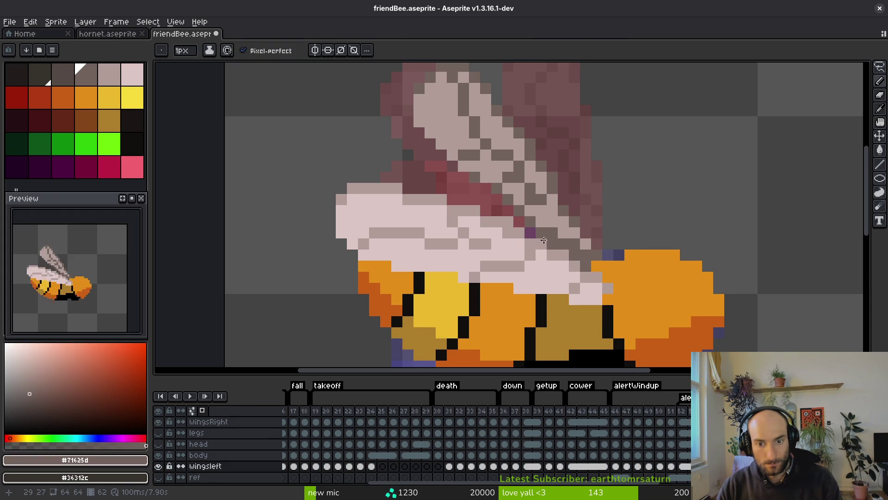
{"action": "left_click", "coordinate": [513, 200], "text": "alt"}
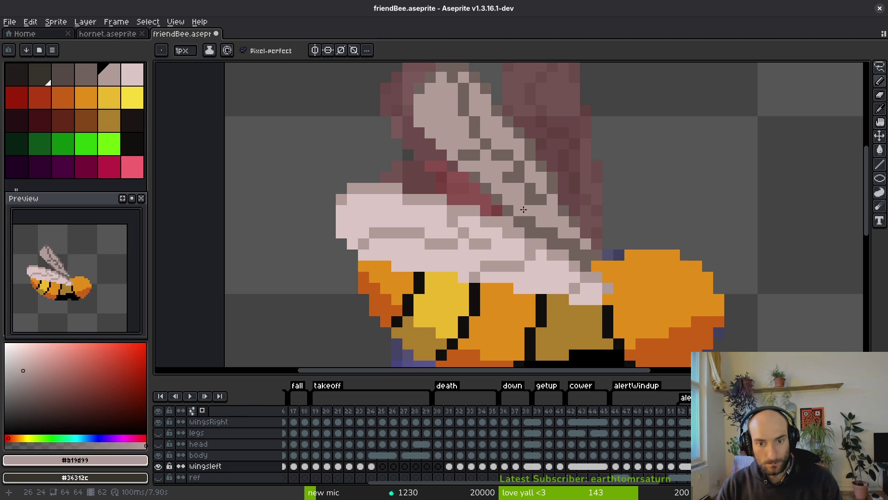
{"action": "scroll", "coordinate": [545, 212], "scroll_direction": "up", "scroll_amount": 1}
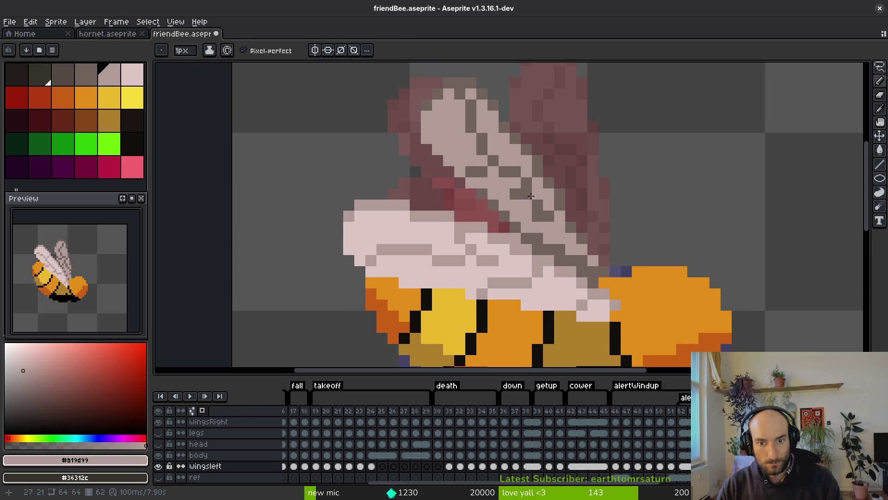
{"action": "left_click", "coordinate": [537, 196], "text": "alt"}
{"action": "left_click", "coordinate": [547, 193], "text": "alt"}
{"action": "left_click_drag", "start_coordinate": [541, 204], "coordinate": [549, 215]}
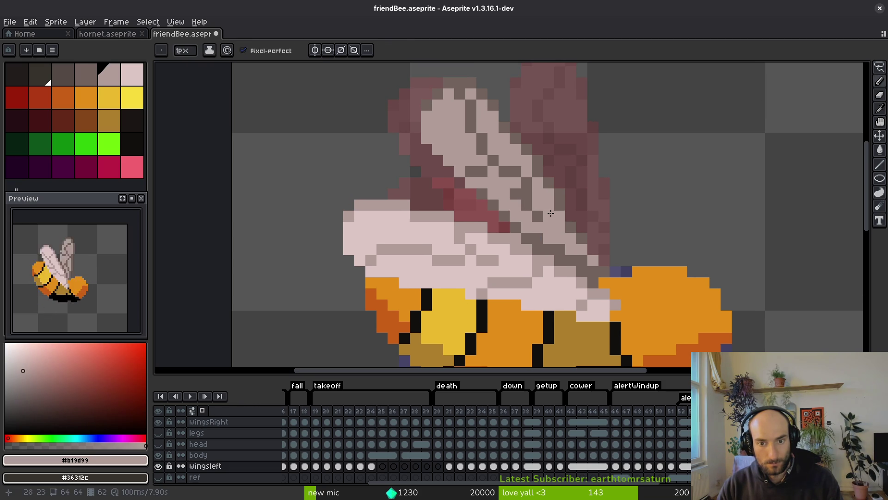
- Sample the darker #71625d and lighter #b19d99 wing greys to check the edge
{"action": "left_click", "coordinate": [547, 216], "text": "alt"}
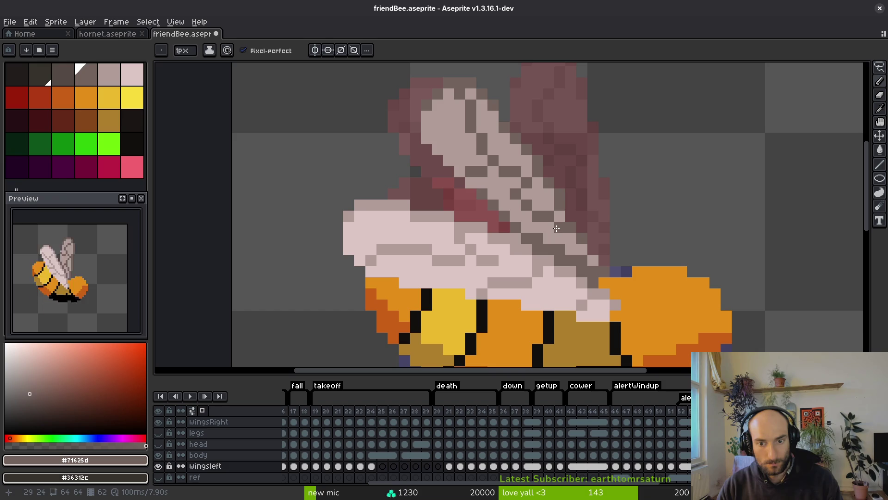
{"action": "left_click", "coordinate": [548, 213], "text": "alt"}
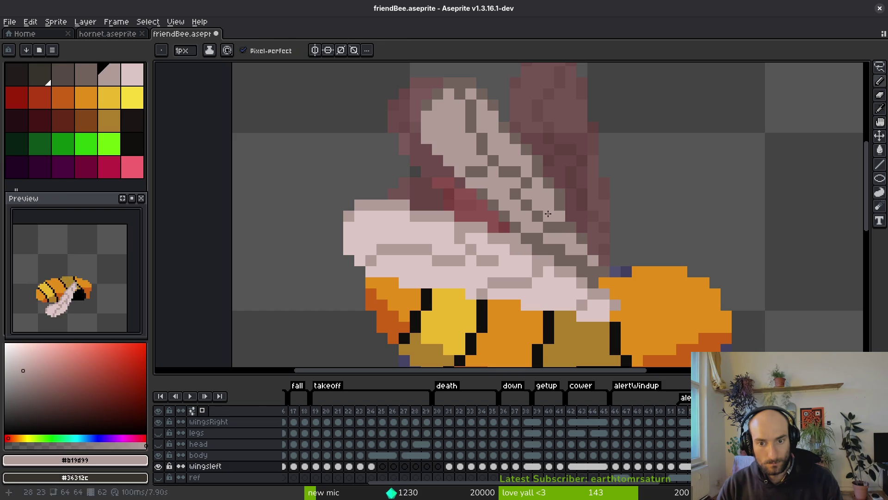
{"action": "scroll", "coordinate": [559, 208], "scroll_direction": "down", "scroll_amount": 2}
{"action": "scroll", "coordinate": [536, 218], "scroll_direction": "up", "scroll_amount": 2}
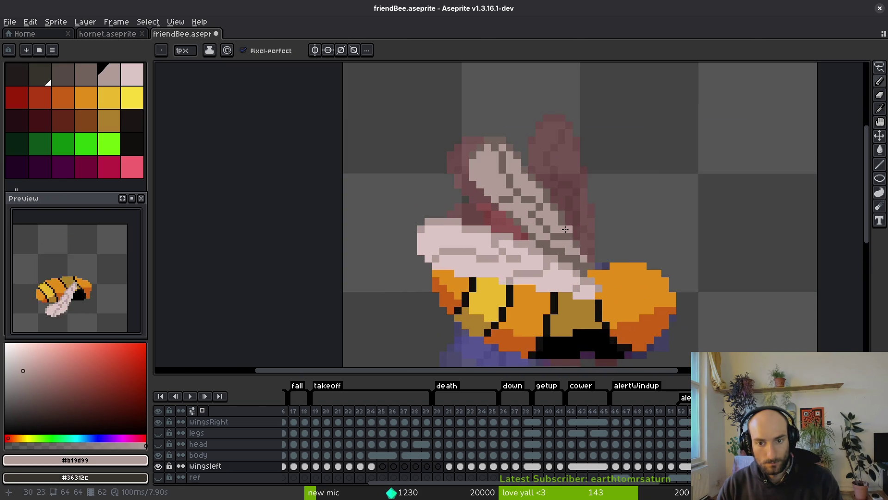
{"action": "scroll", "coordinate": [535, 218], "scroll_direction": "up", "scroll_amount": 1}
{"action": "left_click", "coordinate": [532, 207], "text": "alt"}
{"action": "left_click", "coordinate": [549, 207], "text": "alt"}
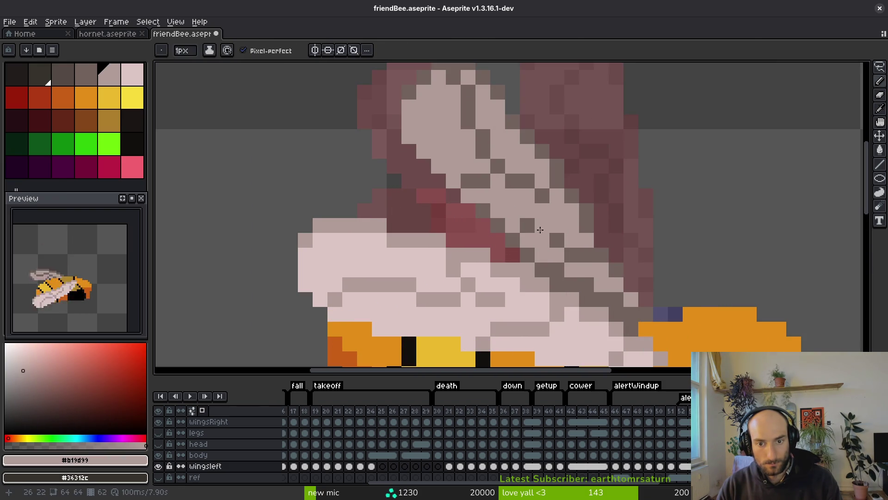
{"action": "left_click", "coordinate": [535, 218], "text": "alt"}
{"action": "left_click", "coordinate": [528, 213], "text": "alt"}
{"action": "scroll", "coordinate": [539, 217], "scroll_direction": "down", "scroll_amount": 5}
- Save friendBee.aseprite
{"action": "key", "text": "ctrl+s"}
{"action": "scroll", "coordinate": [552, 243], "scroll_direction": "down", "scroll_amount": 4}
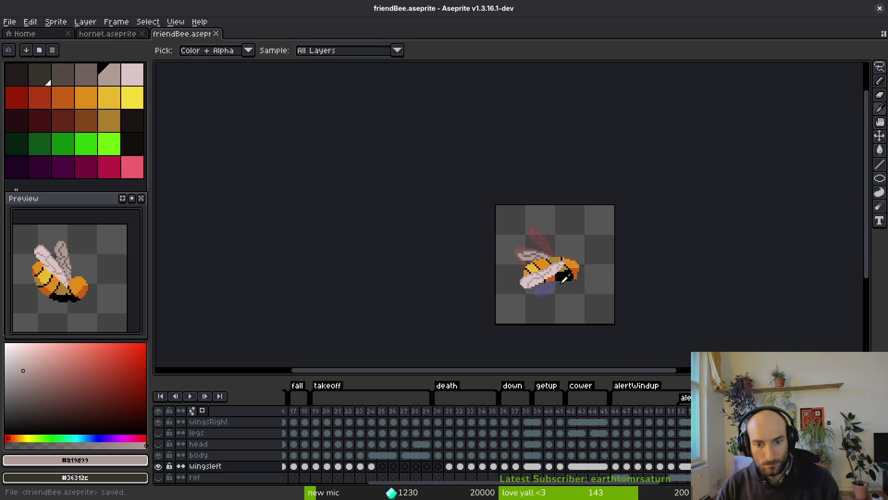
{"action": "scroll", "coordinate": [549, 302], "scroll_direction": "up", "scroll_amount": 4}
{"action": "key", "text": "alt"}
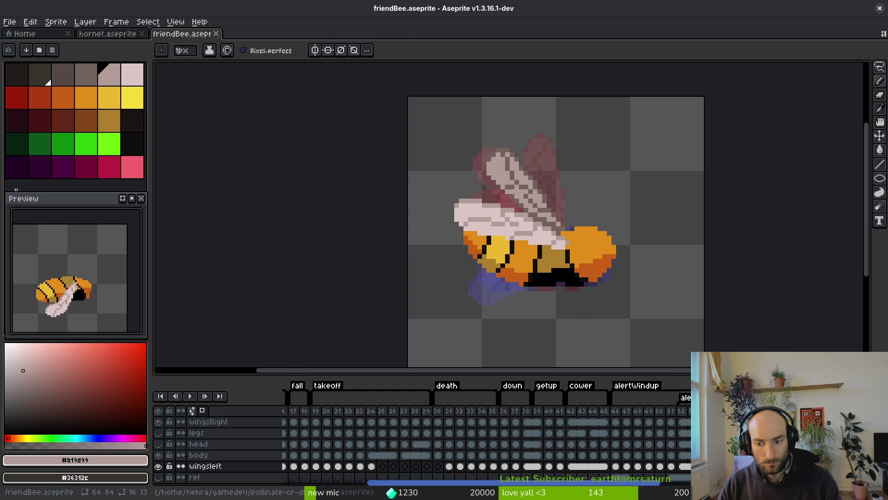
- Activate the body layer and browse its cels on frames 47 to 49
{"action": "left_click", "coordinate": [198, 455]}
{"action": "left_click", "coordinate": [650, 456]}
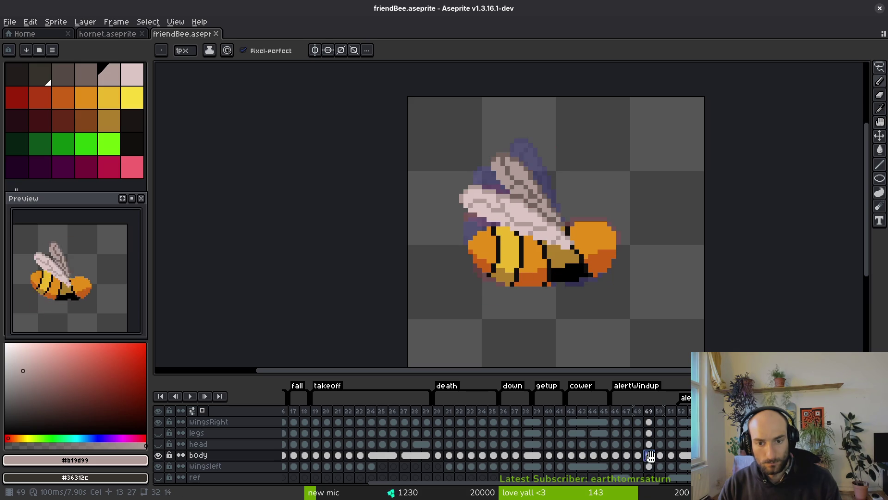
{"action": "left_click", "coordinate": [638, 432]}
{"action": "left_click", "coordinate": [649, 435]}
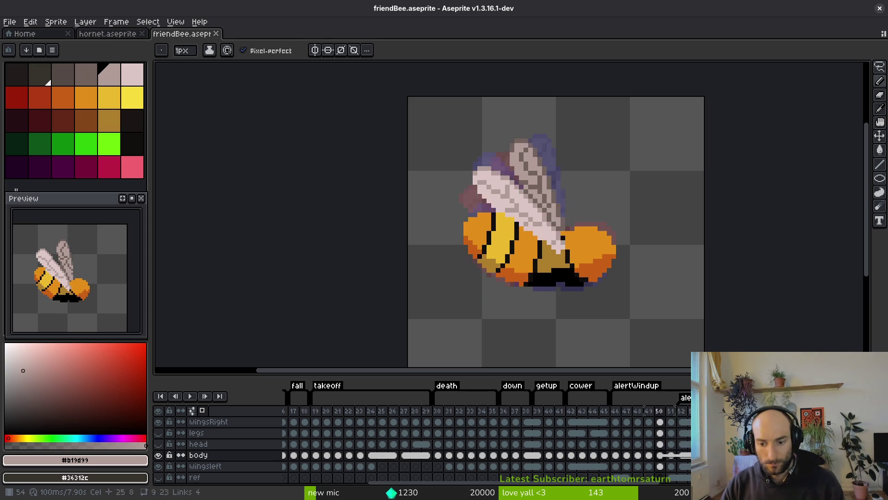
{"action": "left_click", "coordinate": [626, 444]}
{"action": "left_click", "coordinate": [626, 433]}
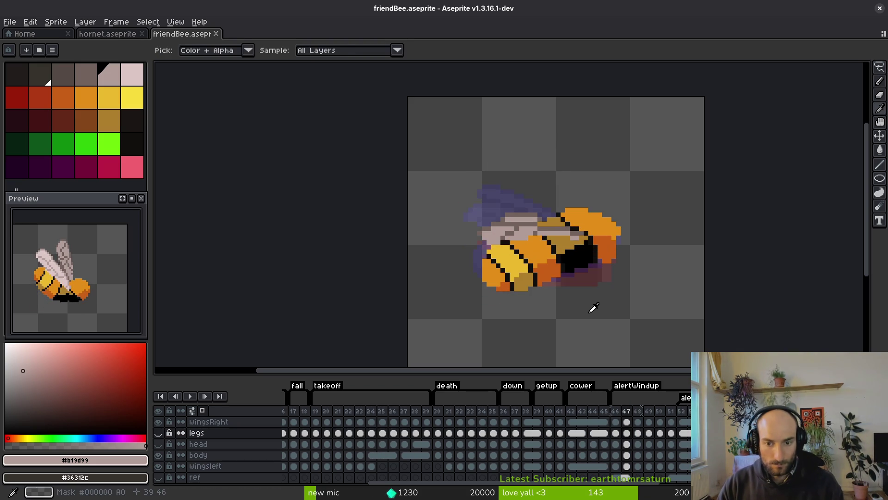
- Show the legs layer and sample the grey leg colour #544a45
{"action": "left_click", "coordinate": [157, 432]}
{"action": "key", "text": "Right"}
{"action": "key", "text": "Right"}
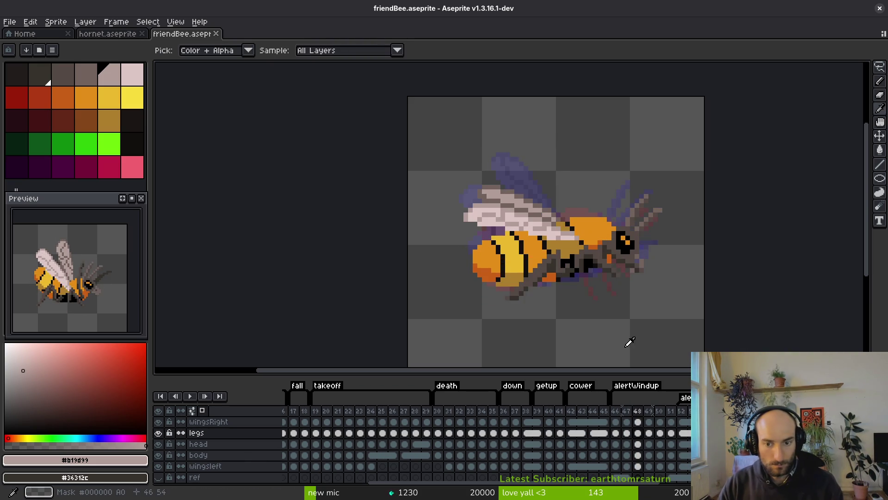
{"action": "left_click", "coordinate": [583, 259]}
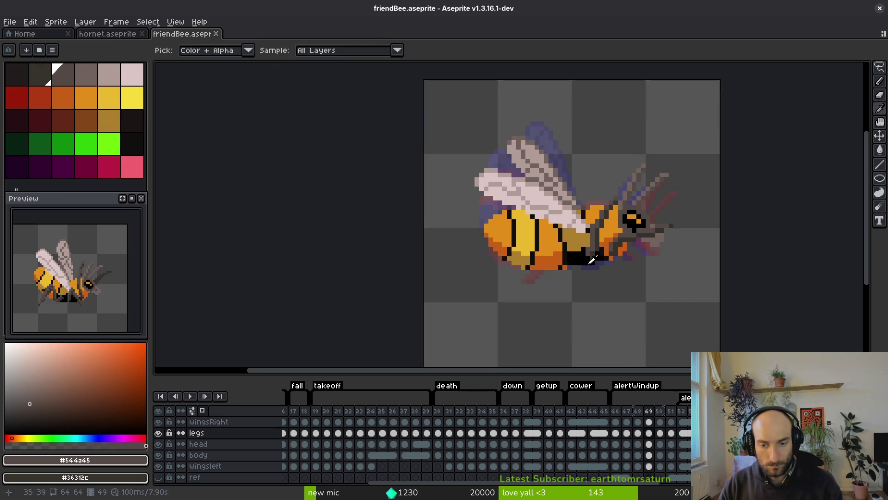
{"action": "key", "text": "Left"}
{"action": "scroll", "coordinate": [594, 261], "scroll_direction": "up", "scroll_amount": 4}
{"action": "scroll", "coordinate": [629, 267], "scroll_direction": "up", "scroll_amount": 2}
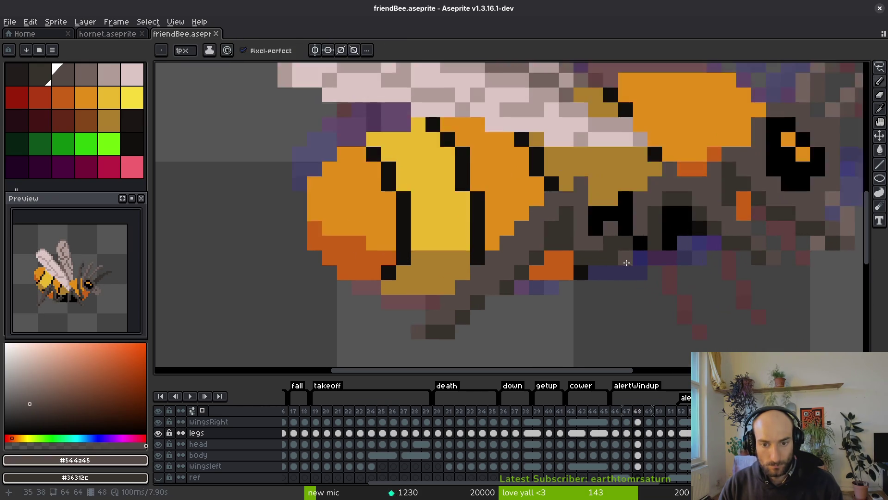
{"action": "scroll", "coordinate": [630, 268], "scroll_direction": "down", "scroll_amount": 5}
- Flip between frames 47, 48 and 49 to compare the leg poses
{"action": "key", "text": "Left"}
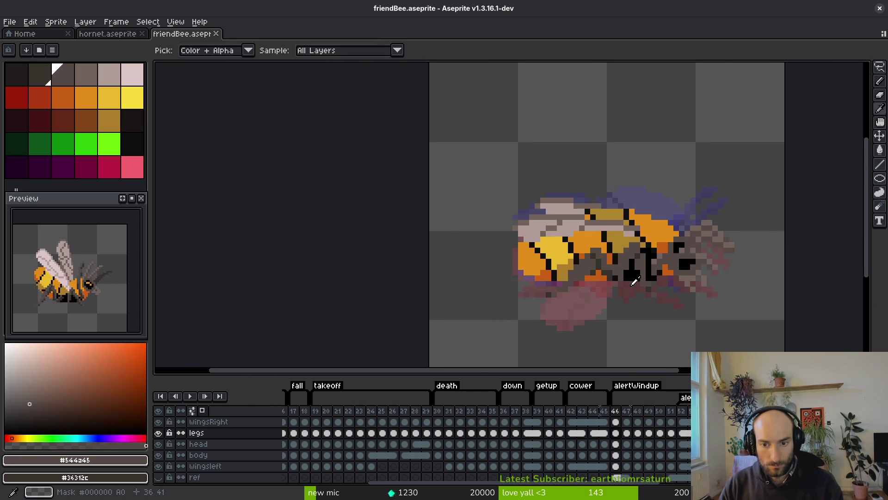
{"action": "key", "text": "Right"}
{"action": "key", "text": "Right"}
{"action": "key", "text": "Right"}
{"action": "key", "text": "Left"}
{"action": "key", "text": "Left"}
{"action": "key", "text": "Left"}
{"action": "key", "text": "Right"}
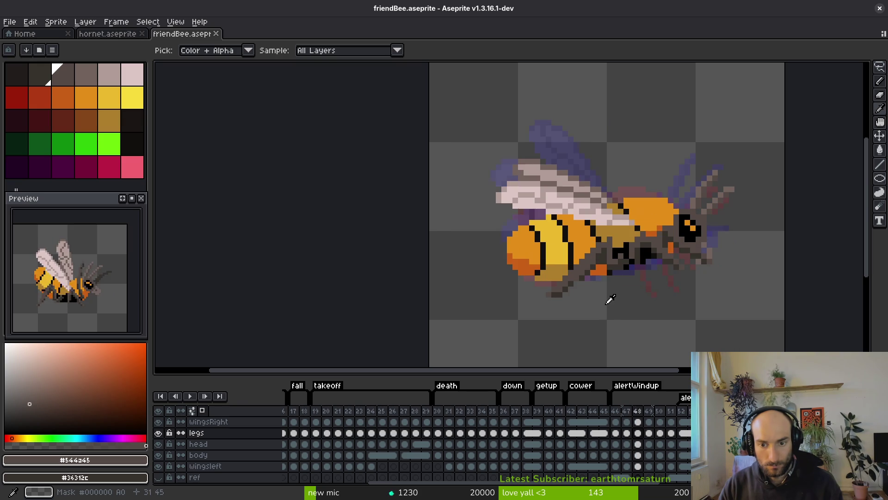
{"action": "key", "text": "Left"}
{"action": "scroll", "coordinate": [569, 299], "scroll_direction": "up", "scroll_amount": 4}
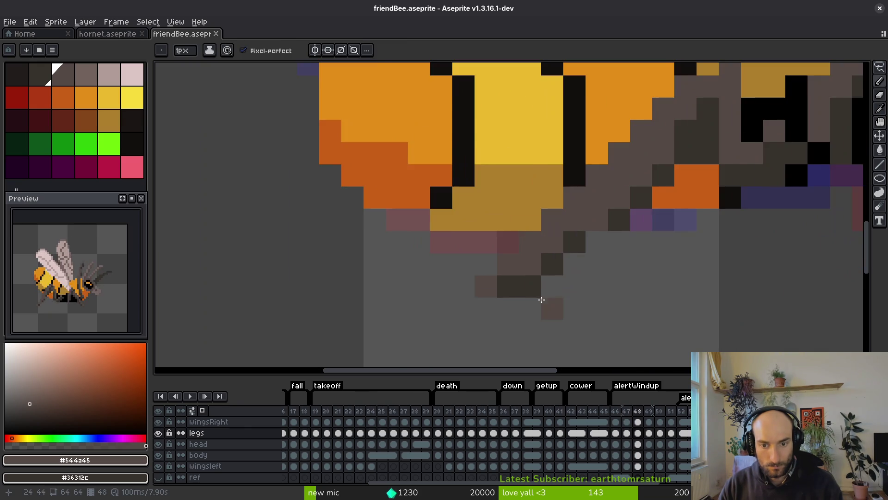
- Compare frame 48 with frame 47 and erase a stray dark leg pixel on frame 48
{"action": "key", "text": "Right"}
{"action": "key", "text": "Left"}
{"action": "key", "text": "Right"}
{"action": "key", "text": "e"}
{"action": "left_click", "coordinate": [530, 287]}
- Fill two empty leg pixels with the dark grey #36312c
{"action": "scroll", "coordinate": [584, 321], "scroll_direction": "up", "scroll_amount": 2}
{"action": "left_click", "coordinate": [530, 292], "text": "alt"}
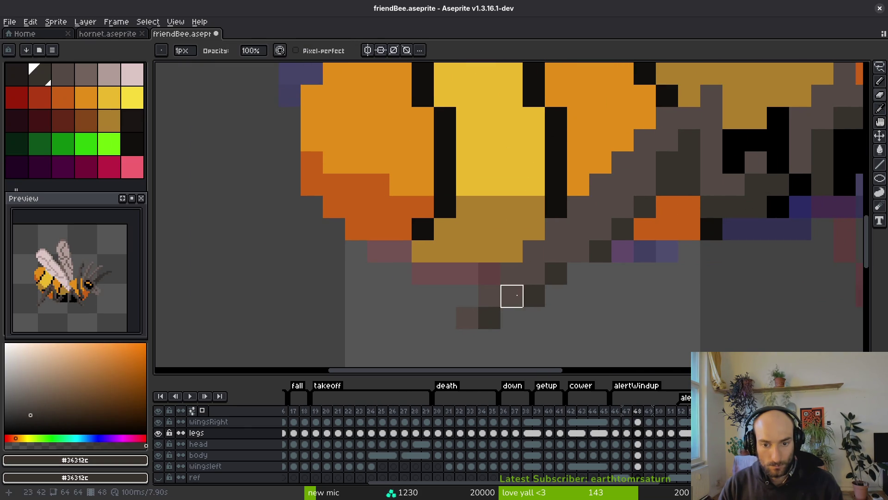
{"action": "key", "text": "b"}
{"action": "left_click", "coordinate": [512, 296]}
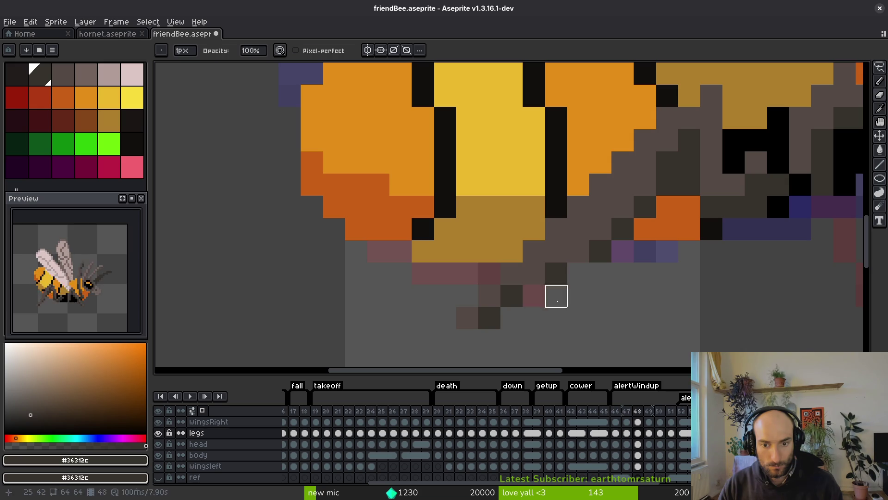
{"action": "left_click", "coordinate": [584, 256]}
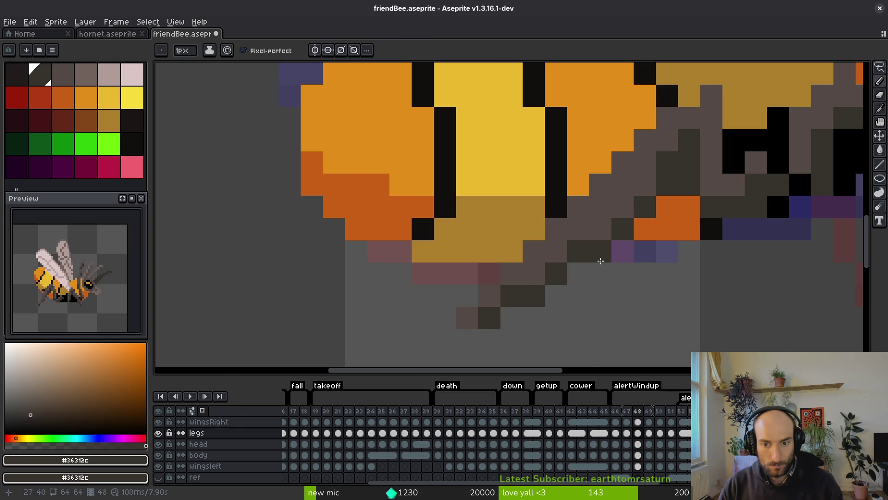
{"action": "scroll", "coordinate": [601, 261], "scroll_direction": "down", "scroll_amount": 5}
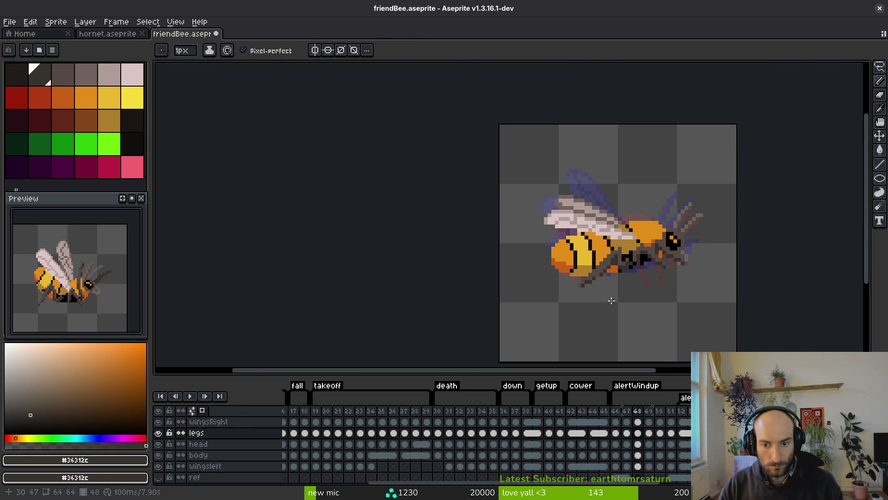
{"action": "scroll", "coordinate": [612, 301], "scroll_direction": "up", "scroll_amount": 4}
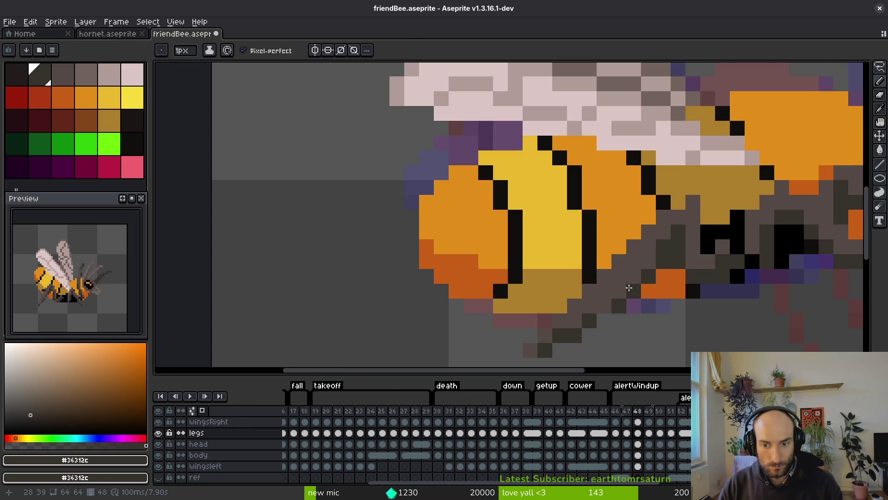
- Repaint a diagonal run of leg pixels and two stray orange pixels in mid-grey #544a45
{"action": "left_click", "coordinate": [636, 271], "text": "alt"}
{"action": "left_click", "coordinate": [634, 291]}
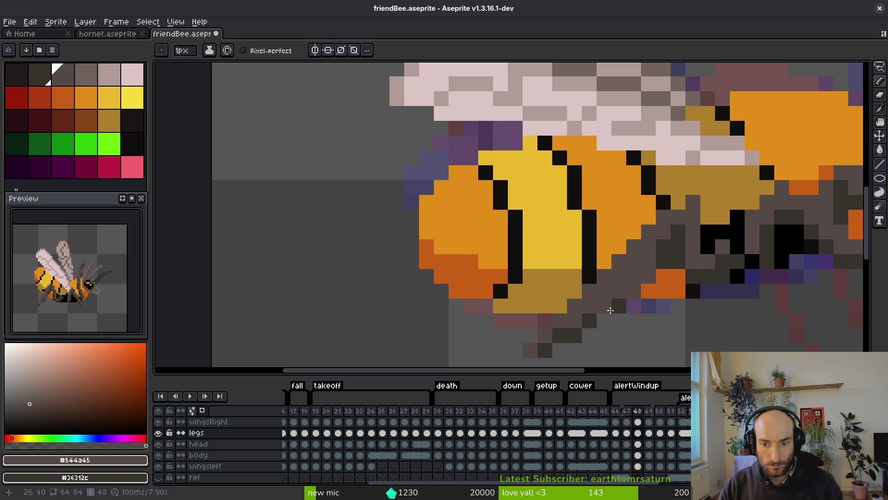
{"action": "left_click_drag", "start_coordinate": [648, 276], "coordinate": [619, 305]}
{"action": "left_click", "coordinate": [633, 291]}
{"action": "left_click", "coordinate": [619, 305]}
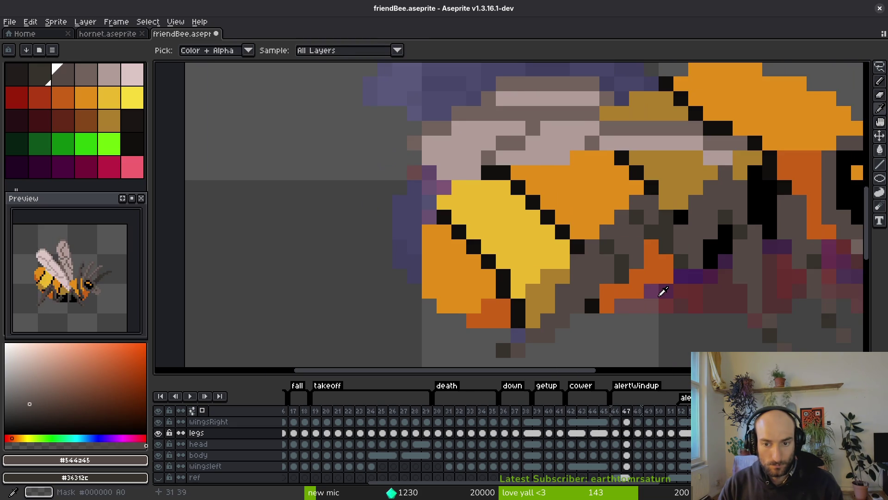
{"action": "scroll", "coordinate": [662, 293], "scroll_direction": "down", "scroll_amount": 4}
{"action": "scroll", "coordinate": [634, 286], "scroll_direction": "up", "scroll_amount": 3}
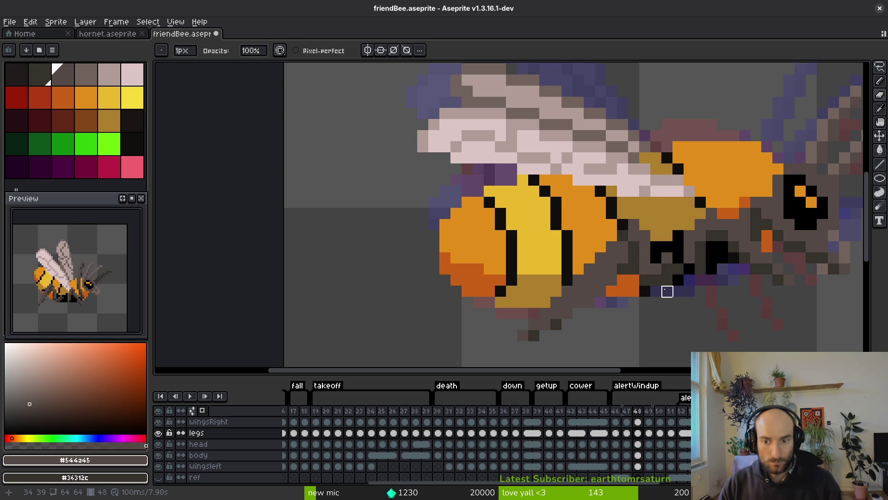
- Make dark grey #36312c the drawing colour again and save friendBee.aseprite
{"action": "key", "text": "alt"}
{"action": "left_click", "coordinate": [638, 266], "text": "alt"}
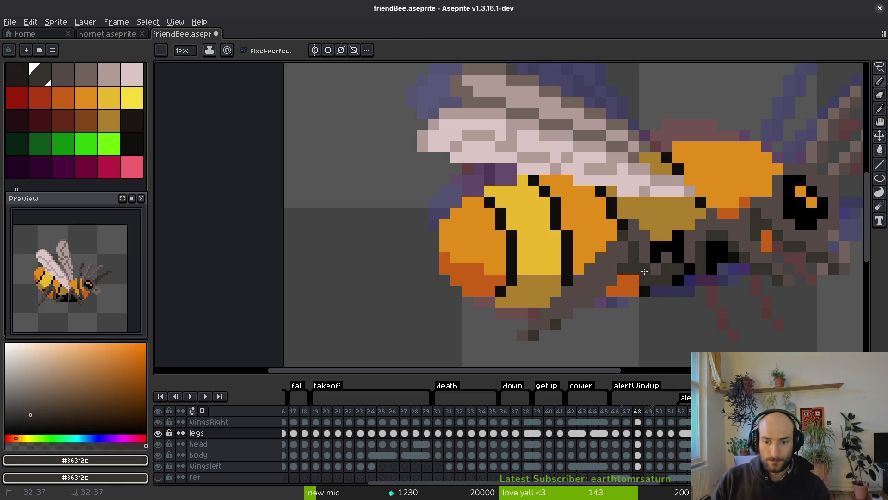
{"action": "key", "text": "ctrl+s"}
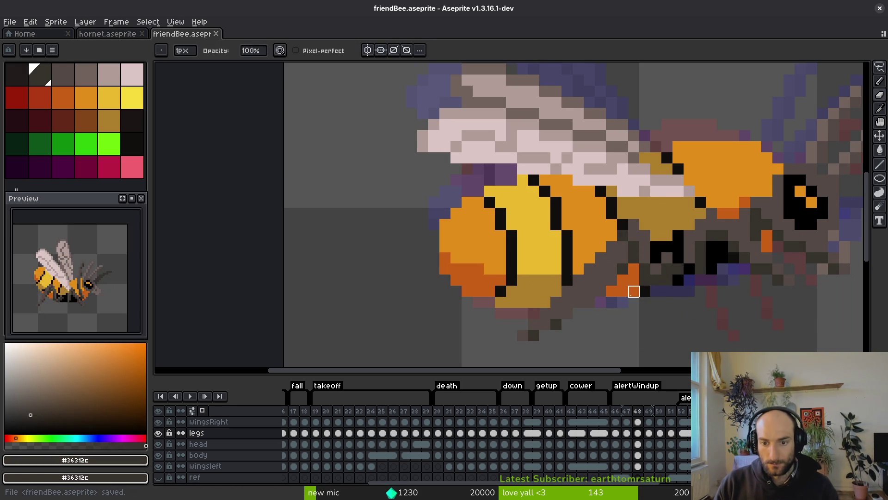
{"action": "left_click_drag", "start_coordinate": [632, 289], "coordinate": [632, 277]}
{"action": "left_click", "coordinate": [636, 223], "text": "alt"}
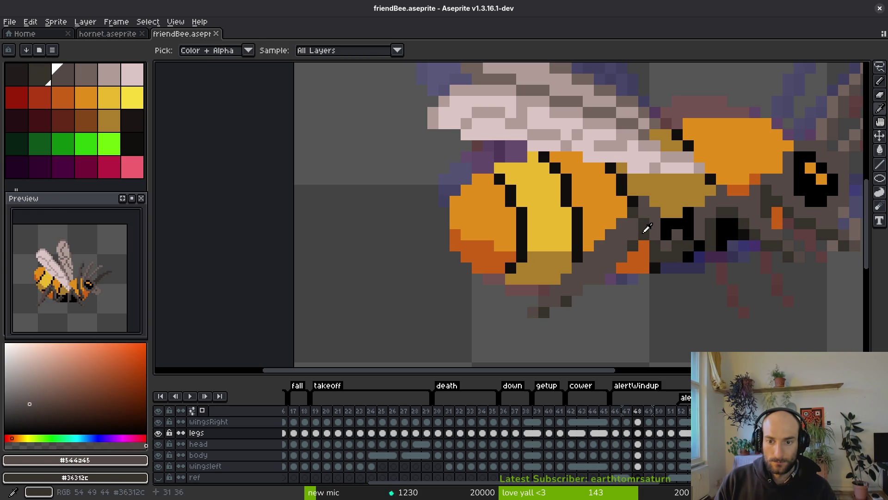
{"action": "scroll", "coordinate": [610, 283], "scroll_direction": "down", "scroll_amount": 3}
{"action": "key", "text": "Right"}
{"action": "scroll", "coordinate": [576, 285], "scroll_direction": "up", "scroll_amount": 3}
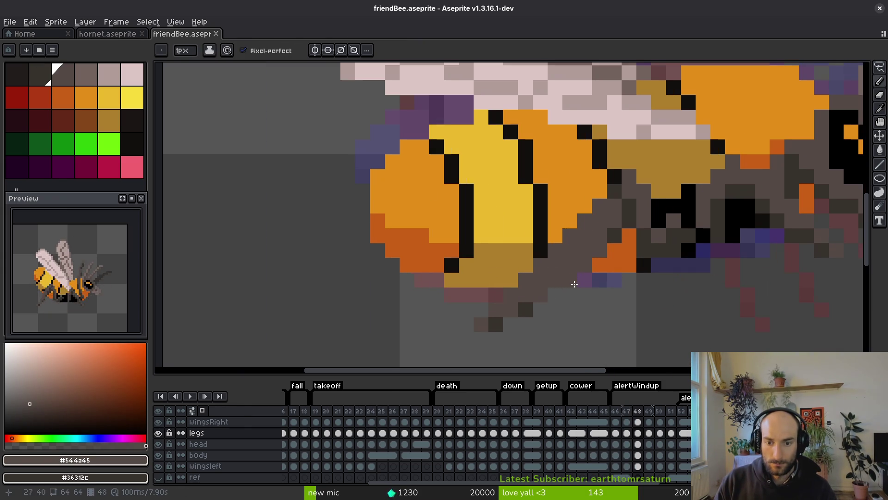
{"action": "key", "text": "Left"}
{"action": "key", "text": "Right"}
{"action": "key", "text": "Left"}
{"action": "key", "text": "Right"}
{"action": "key", "text": "Left"}
{"action": "key", "text": "Right"}
{"action": "key", "text": "Left"}
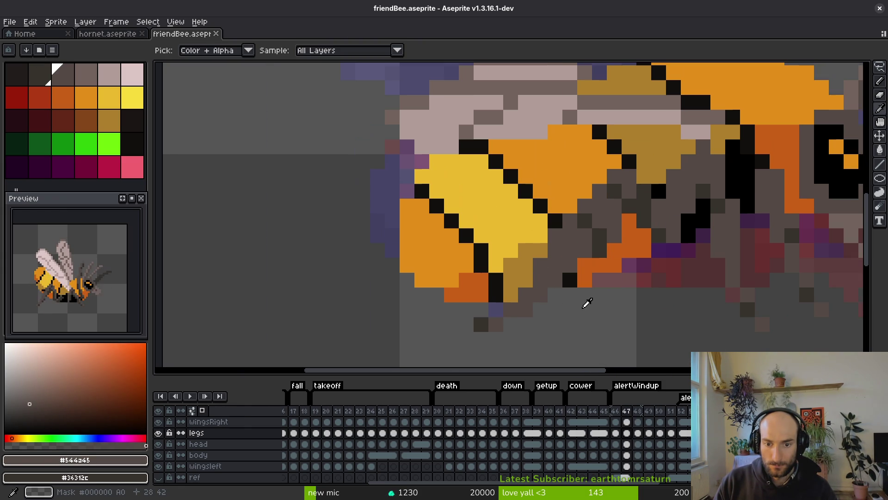
{"action": "key", "text": "Right"}
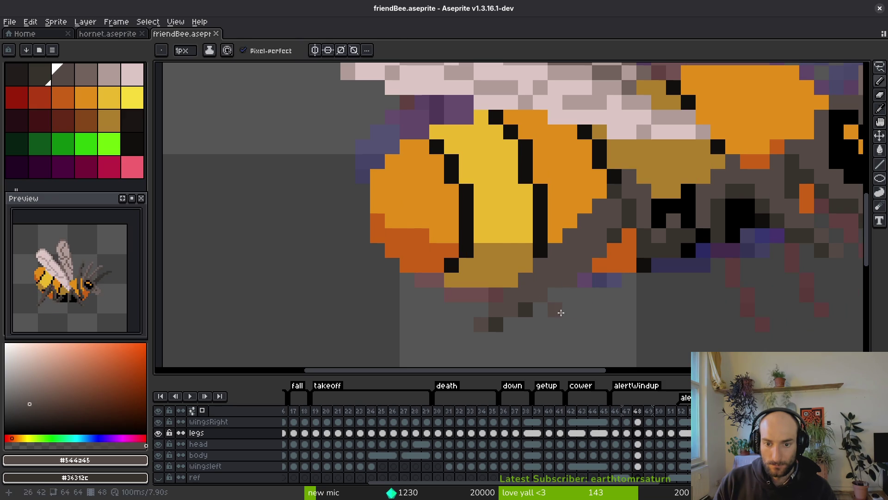
{"action": "key", "text": "Left"}
{"action": "key", "text": "Right"}
{"action": "key", "text": "Left"}
{"action": "key", "text": "Right"}
{"action": "key", "text": "Left"}
{"action": "key", "text": "Left"}
{"action": "key", "text": "Right"}
{"action": "key", "text": "Right"}
{"action": "key", "text": "Left"}
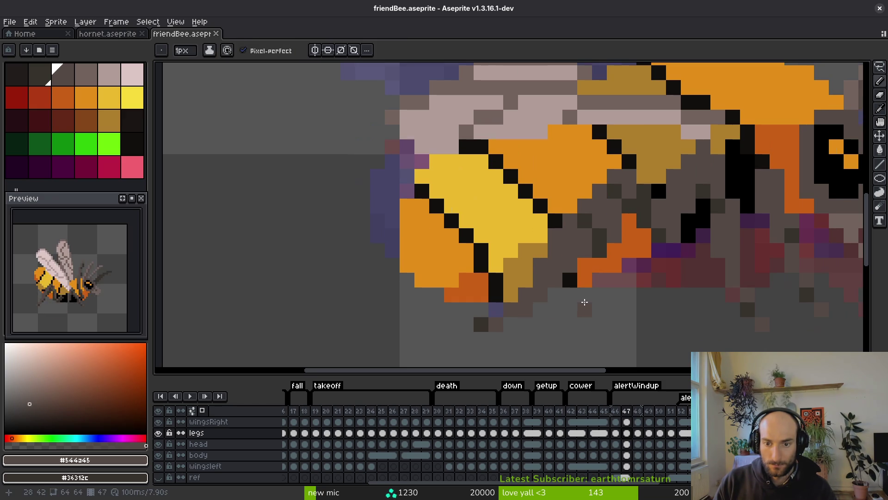
{"action": "key", "text": "Right"}
{"action": "scroll", "coordinate": [585, 303], "scroll_direction": "down", "scroll_amount": 3}
{"action": "scroll", "coordinate": [592, 289], "scroll_direction": "up", "scroll_amount": 3}
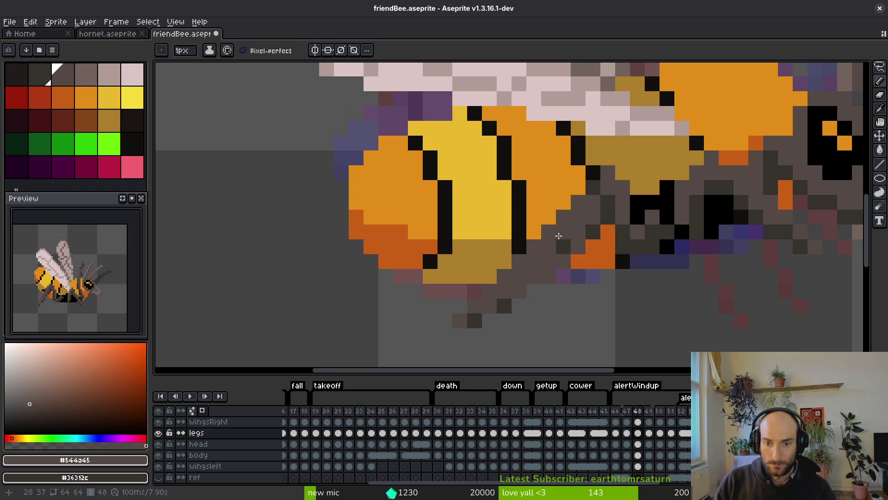
{"action": "scroll", "coordinate": [560, 233], "scroll_direction": "down", "scroll_amount": 3}
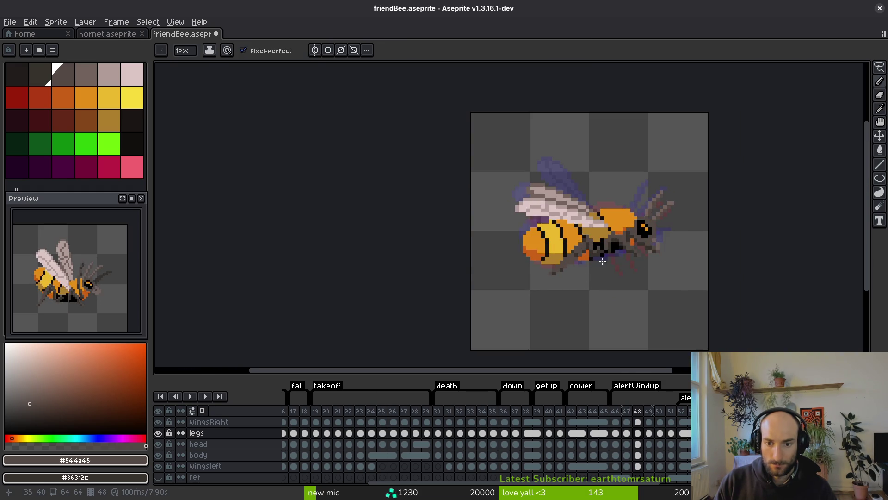
{"action": "scroll", "coordinate": [603, 261], "scroll_direction": "up", "scroll_amount": 3}
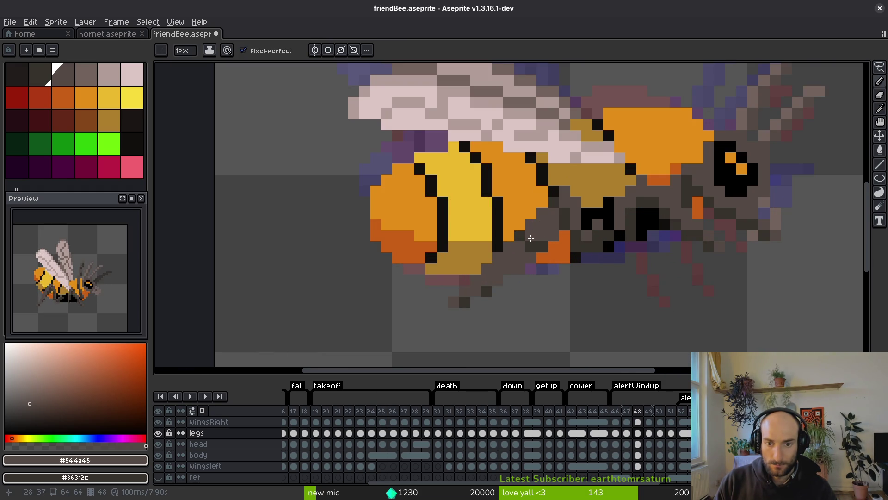
{"action": "scroll", "coordinate": [543, 247], "scroll_direction": "down", "scroll_amount": 3}
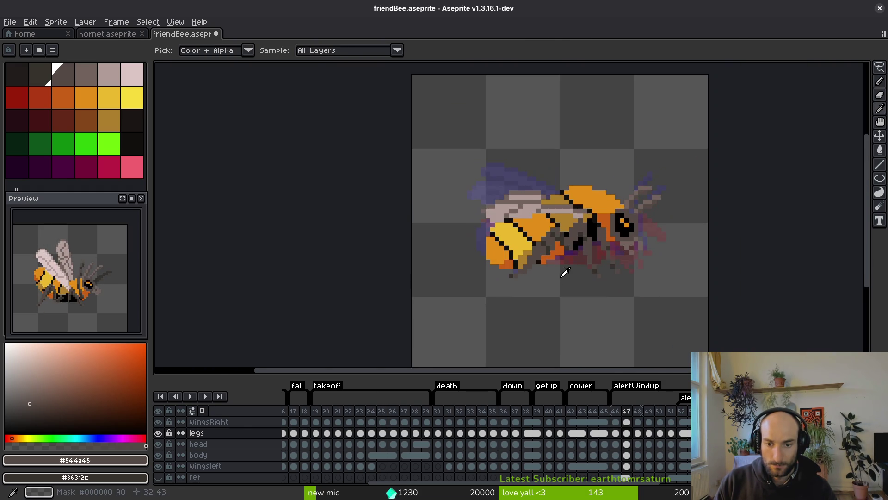
{"action": "scroll", "coordinate": [569, 273], "scroll_direction": "up", "scroll_amount": 3}
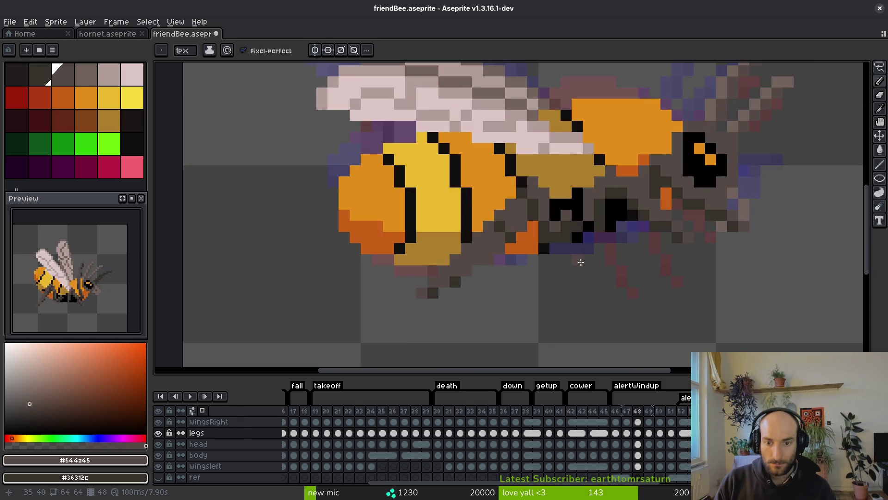
{"action": "scroll", "coordinate": [608, 311], "scroll_direction": "down", "scroll_amount": 4}
{"action": "key", "text": "Right"}
{"action": "scroll", "coordinate": [608, 301], "scroll_direction": "up", "scroll_amount": 3}
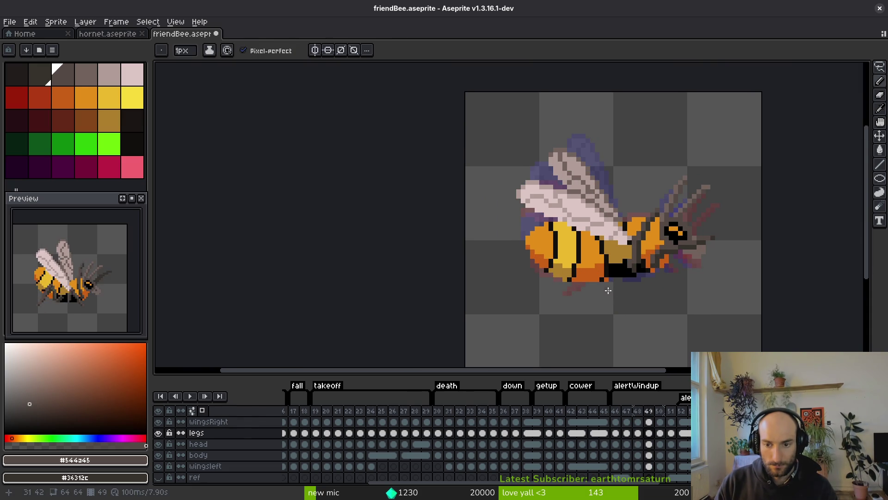
{"action": "key", "text": "Left"}
{"action": "key", "text": "alt"}
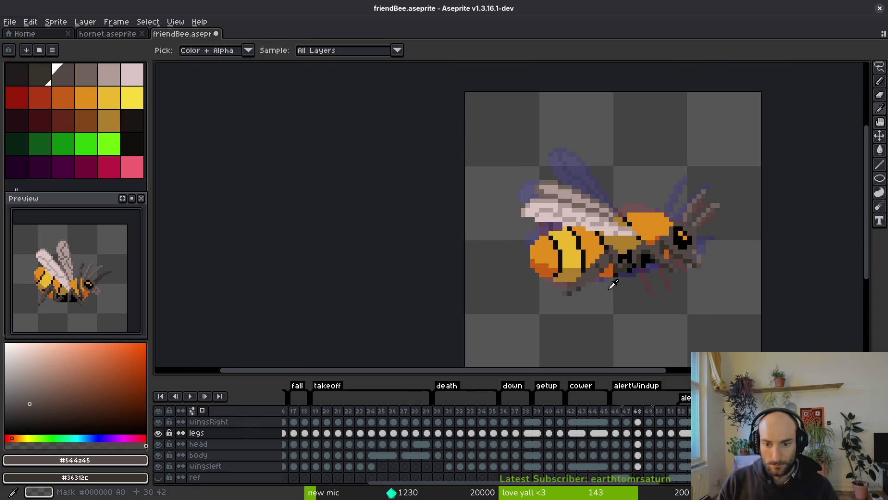
{"action": "key", "text": "Return"}
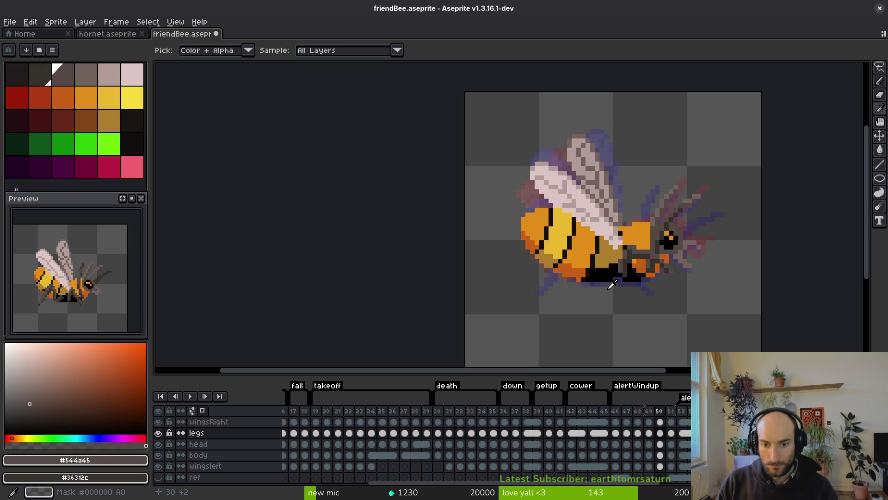
{"action": "scroll", "coordinate": [633, 259], "scroll_direction": "up", "scroll_amount": 4}
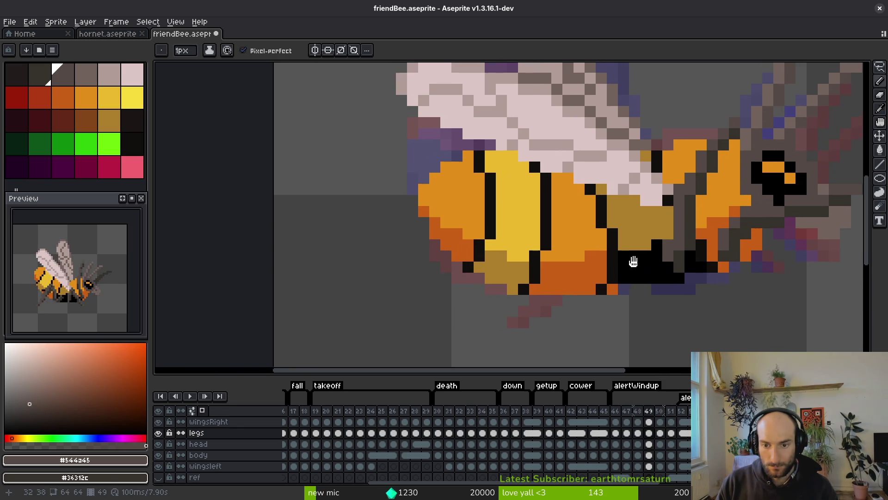
- Recolour the black row under the bee and its leg outline grey, undoing a stray belly pixel
{"action": "mouse_move", "coordinate": [651, 260]}
{"action": "left_mouse_down"}
{"action": "mouse_move", "coordinate": [626, 268]}
{"action": "mouse_move", "coordinate": [602, 217]}
{"action": "left_mouse_up"}
{"action": "mouse_move", "coordinate": [636, 269]}
{"action": "left_mouse_down"}
{"action": "mouse_move", "coordinate": [608, 228]}
{"action": "mouse_move", "coordinate": [494, 261]}
{"action": "left_mouse_up"}
{"action": "left_click", "coordinate": [607, 224]}
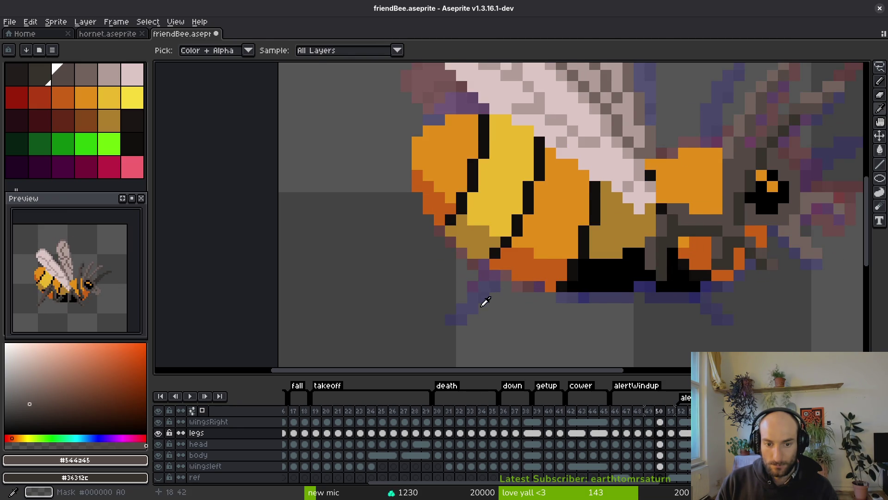
{"action": "left_click", "coordinate": [609, 250]}
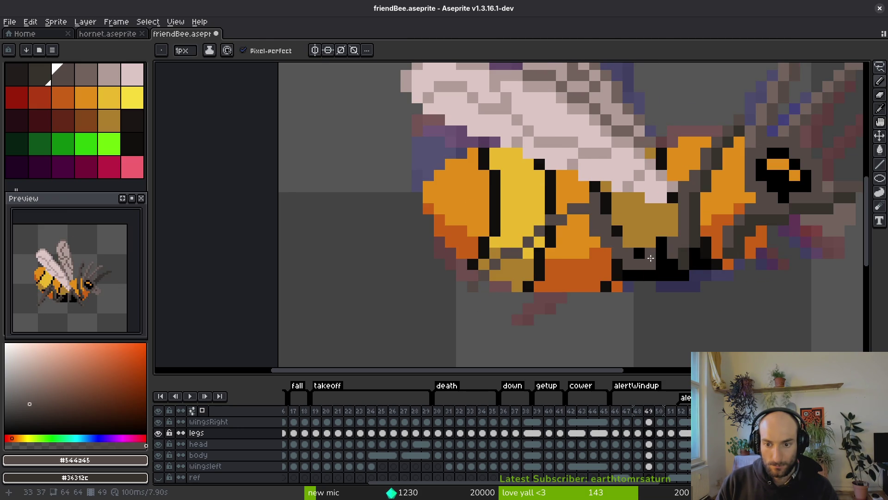
{"action": "key", "text": "ctrl+z"}
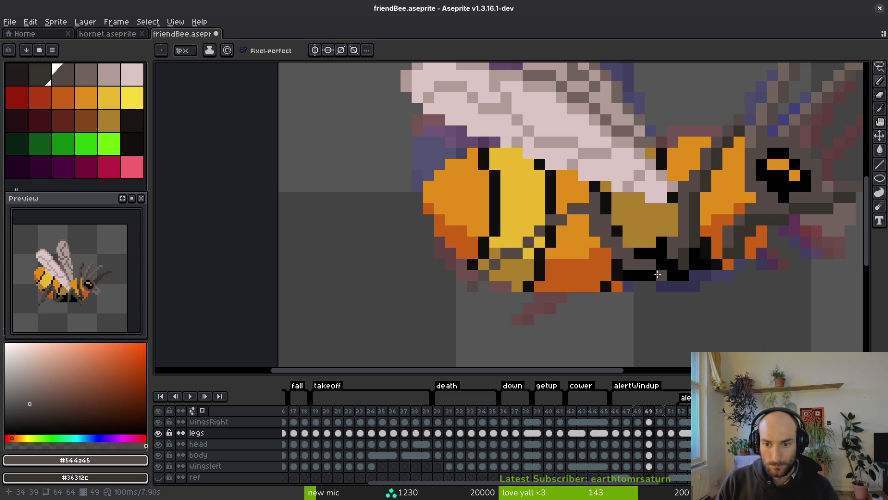
- Paint the bee's lower edge and leg lines across the belly in dark grey
{"action": "mouse_move", "coordinate": [647, 274]}
{"action": "left_mouse_down"}
{"action": "mouse_move", "coordinate": [629, 275]}
{"action": "mouse_move", "coordinate": [573, 231]}
{"action": "left_mouse_up"}
{"action": "scroll", "coordinate": [572, 230], "scroll_direction": "left", "scroll_amount": 2}
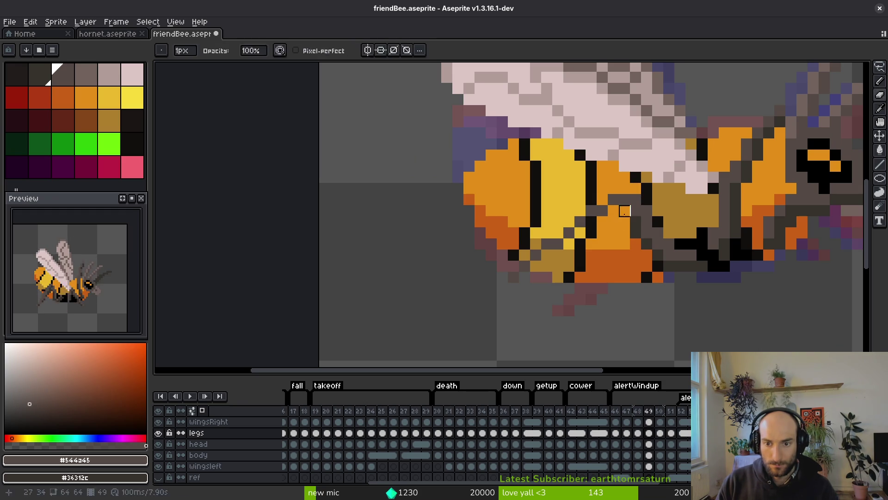
{"action": "left_click_drag", "start_coordinate": [613, 213], "coordinate": [537, 251]}
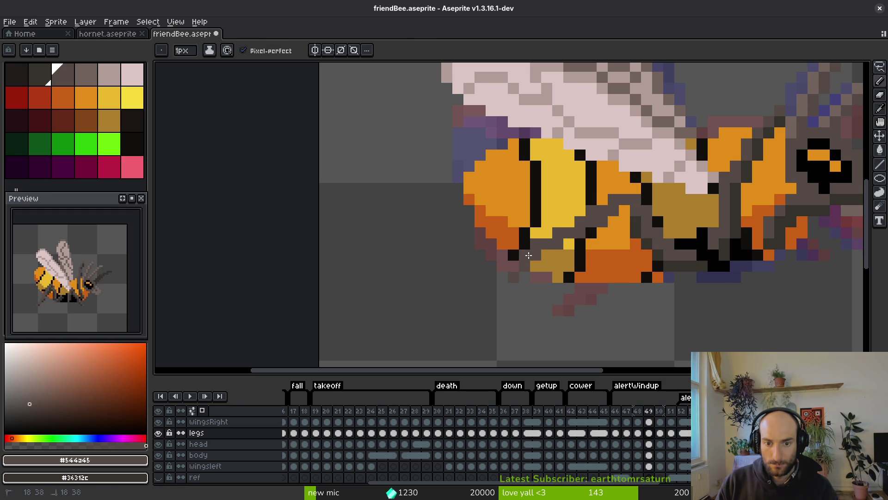
{"action": "key", "text": "e"}
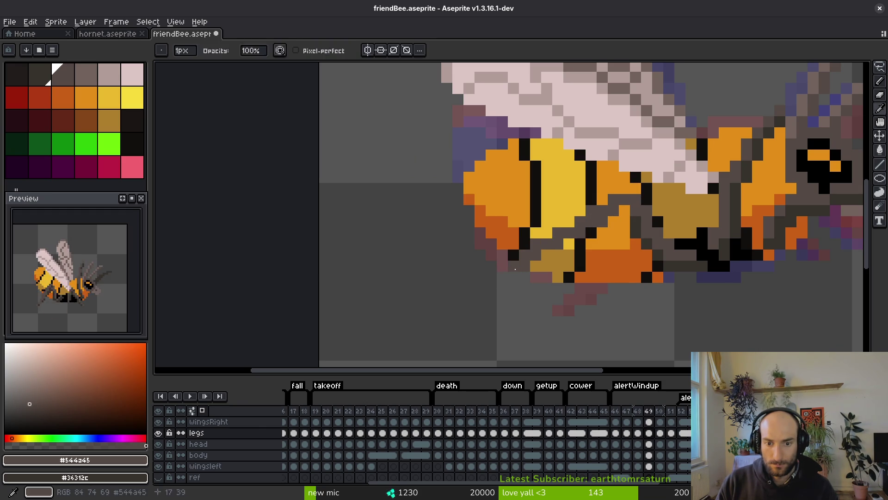
{"action": "key", "text": "b"}
{"action": "mouse_move", "coordinate": [503, 267]}
{"action": "left_mouse_down"}
{"action": "mouse_move", "coordinate": [513, 256]}
{"action": "mouse_move", "coordinate": [561, 251]}
{"action": "left_mouse_up"}
{"action": "left_click_drag", "start_coordinate": [622, 218], "coordinate": [599, 230]}
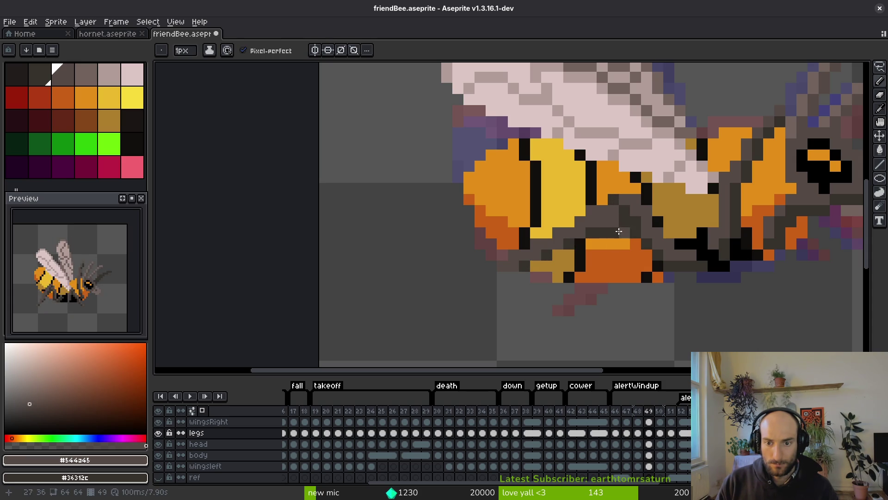
- Sample the lighter belly grey and repaint a dark belly pixel with it
{"action": "left_click", "coordinate": [618, 231], "text": "alt"}
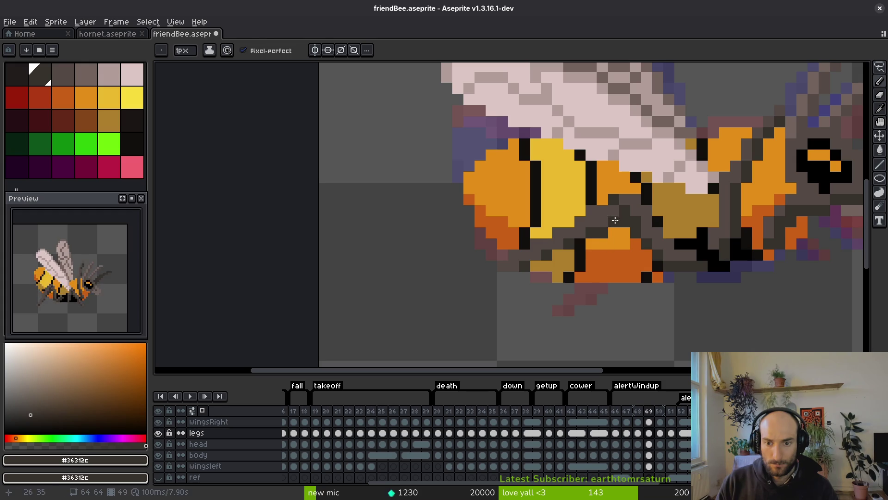
{"action": "left_click", "coordinate": [613, 221], "text": "alt"}
{"action": "left_click", "coordinate": [598, 232]}
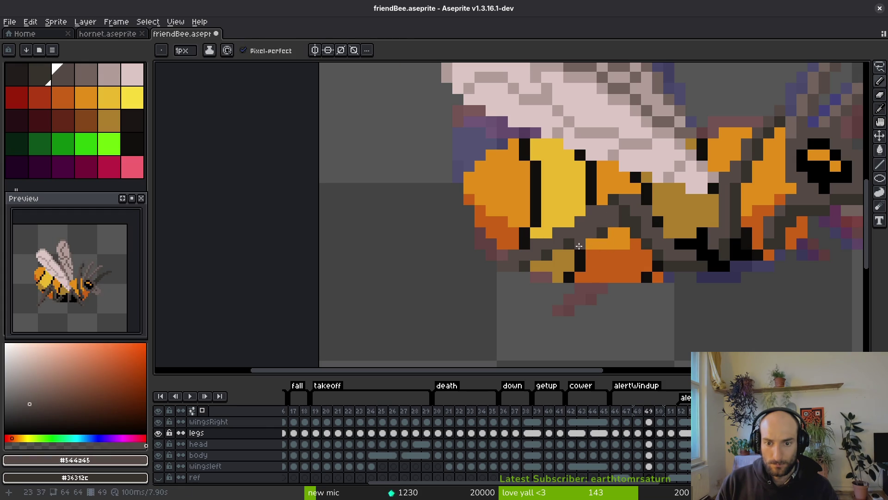
{"action": "scroll", "coordinate": [696, 210], "scroll_direction": "down", "scroll_amount": 3}
- Flip between frames 48, 49 and 50 to check the bee's leg motion
{"action": "key", "text": "Right"}
{"action": "key", "text": "Left"}
{"action": "key", "text": "Right"}
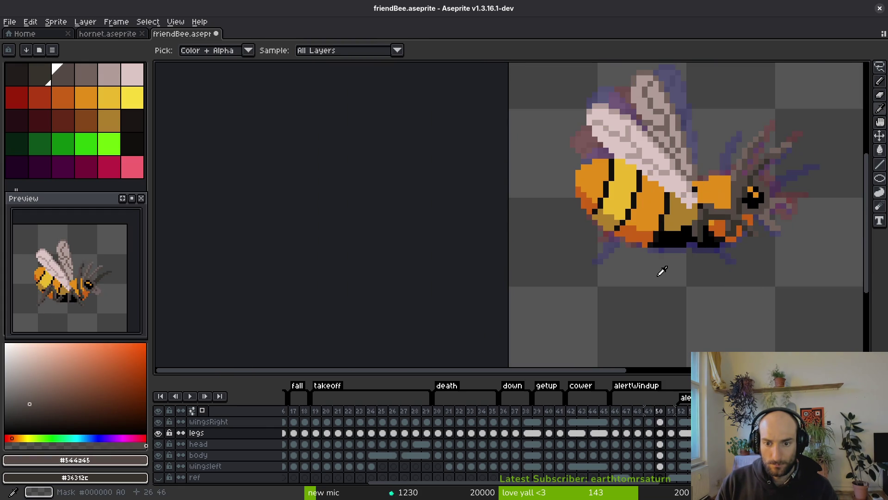
{"action": "key", "text": "Left"}
{"action": "key", "text": "period"}
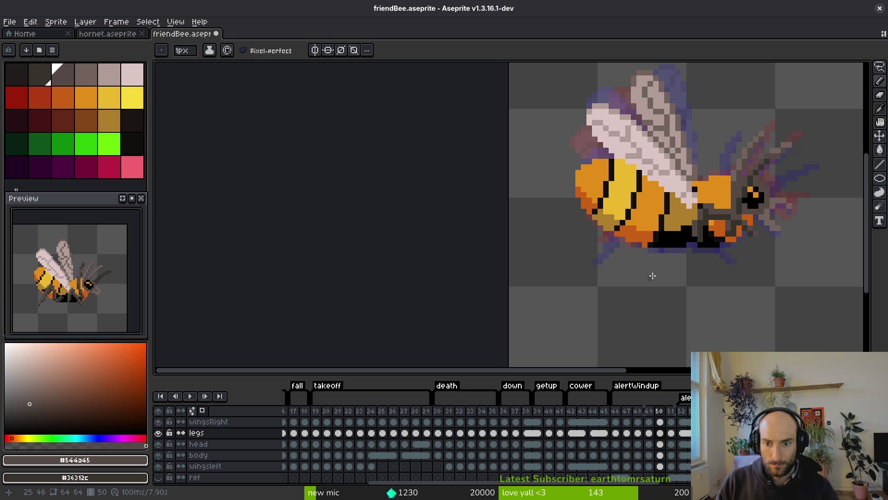
{"action": "key", "text": "comma"}
{"action": "key", "text": "comma"}
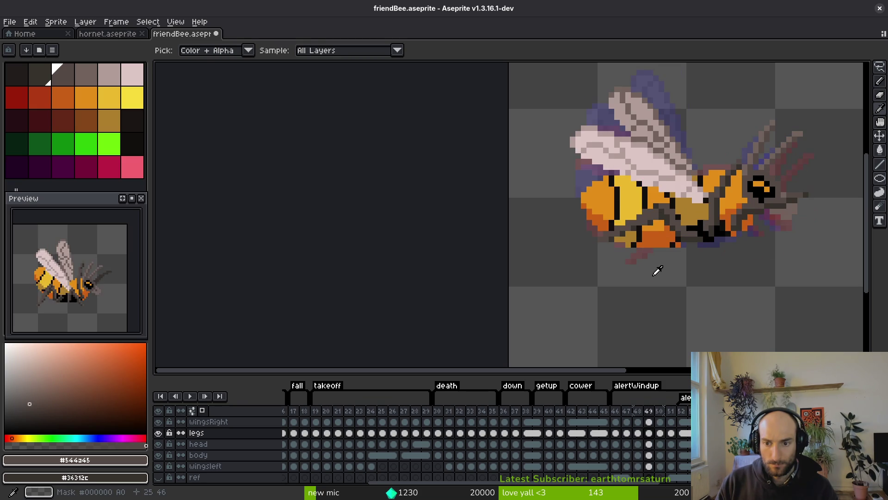
{"action": "key", "text": "comma"}
{"action": "key", "text": "period"}
{"action": "key", "text": "comma"}
{"action": "key", "text": "period"}
{"action": "key", "text": "comma"}
{"action": "key", "text": "period"}
{"action": "key", "text": "comma"}
{"action": "key", "text": "period"}
- Step back through frames 47 and 48 to review the legs
{"action": "key", "text": "b"}
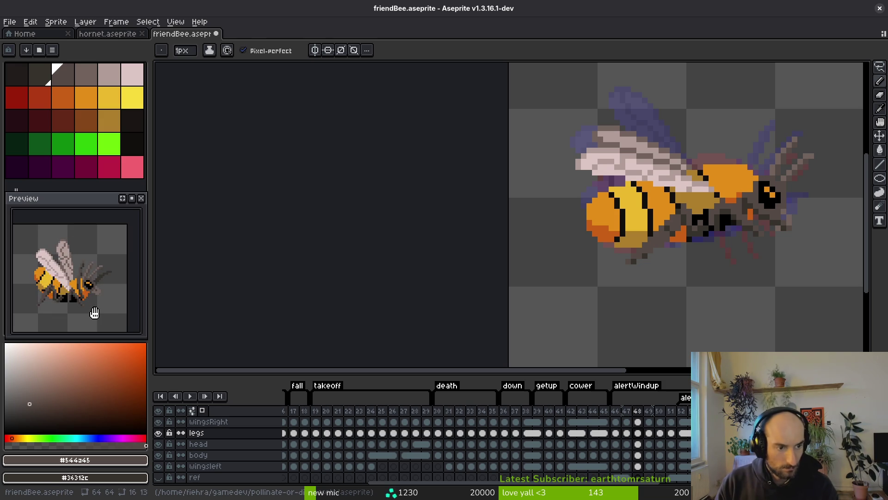
{"action": "left_click_drag", "start_coordinate": [555, 251], "coordinate": [534, 257]}
{"action": "key", "text": "i"}
{"action": "key", "text": "comma"}
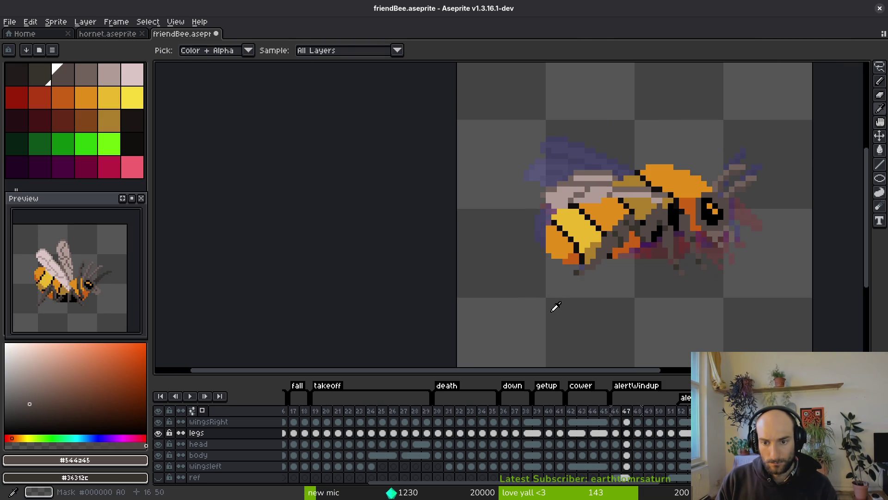
{"action": "scroll", "coordinate": [580, 299], "scroll_direction": "up", "scroll_amount": 3}
{"action": "key", "text": "b"}
{"action": "key", "text": "i"}
{"action": "key", "text": "period"}
{"action": "key", "text": "b"}
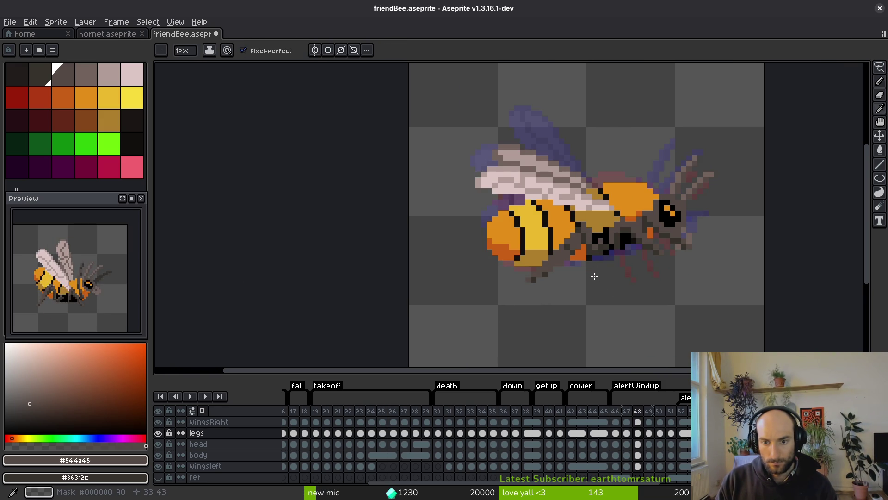
{"action": "scroll", "coordinate": [606, 250], "scroll_direction": "up", "scroll_amount": 2}
{"action": "scroll", "coordinate": [606, 250], "scroll_direction": "up", "scroll_amount": 1}
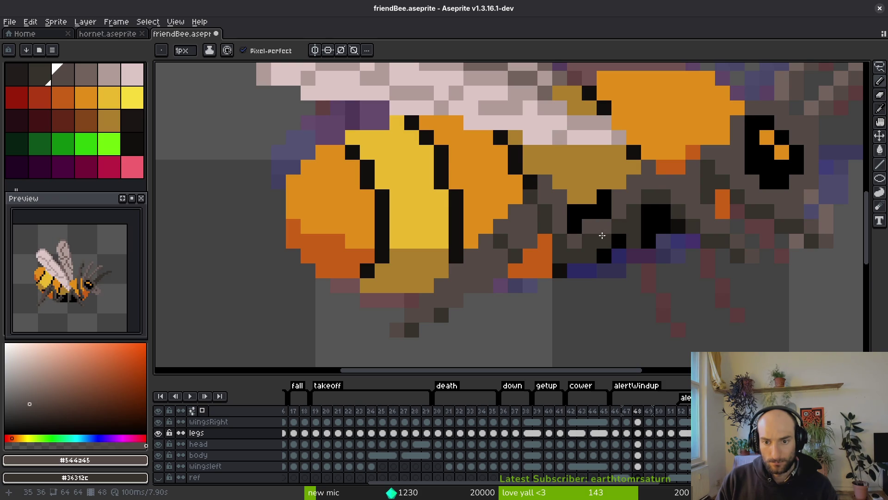
{"action": "scroll", "coordinate": [602, 236], "scroll_direction": "down", "scroll_amount": 4}
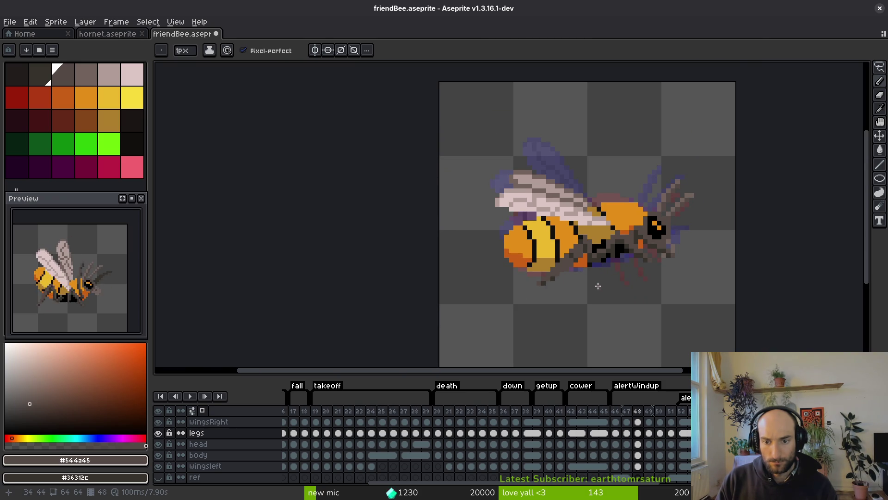
- Go to frame 50, start a grey leg line, and compare it with frame 49
{"action": "key", "text": "period"}
{"action": "key", "text": "i"}
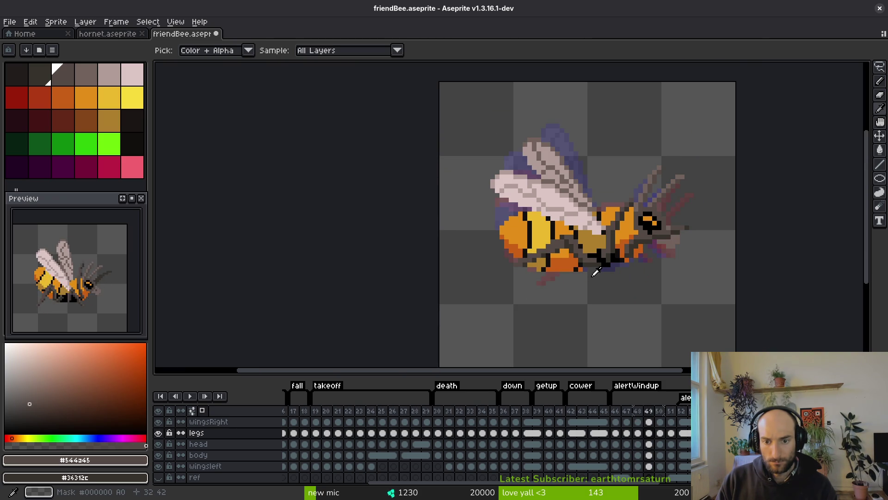
{"action": "key", "text": "period"}
{"action": "key", "text": "b"}
{"action": "scroll", "coordinate": [578, 259], "scroll_direction": "up", "scroll_amount": 2}
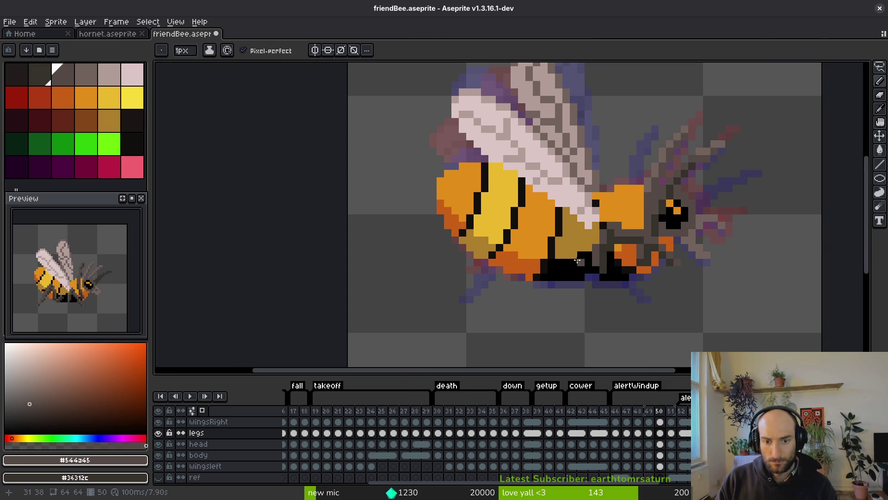
{"action": "key", "text": "comma"}
{"action": "key", "text": "i"}
{"action": "key", "text": "period"}
{"action": "key", "text": "b"}
{"action": "left_click", "coordinate": [474, 214]}
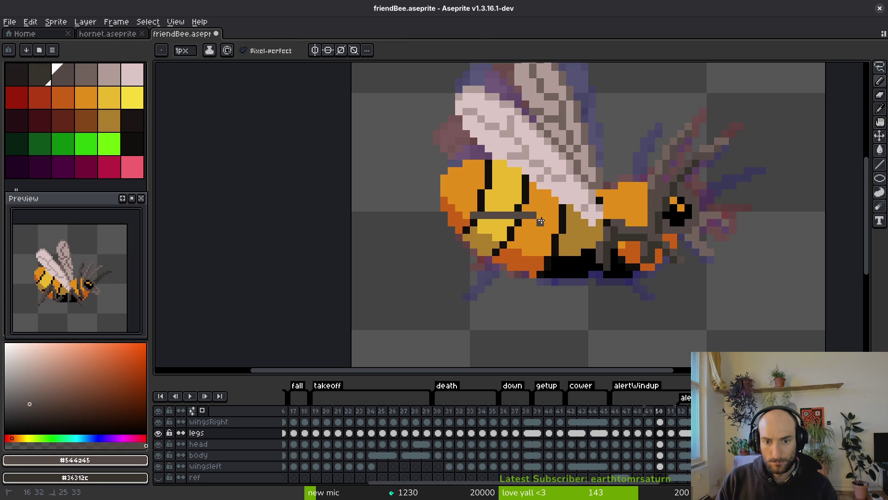
{"action": "key", "text": "comma"}
{"action": "key", "text": "i"}
{"action": "key", "text": "period"}
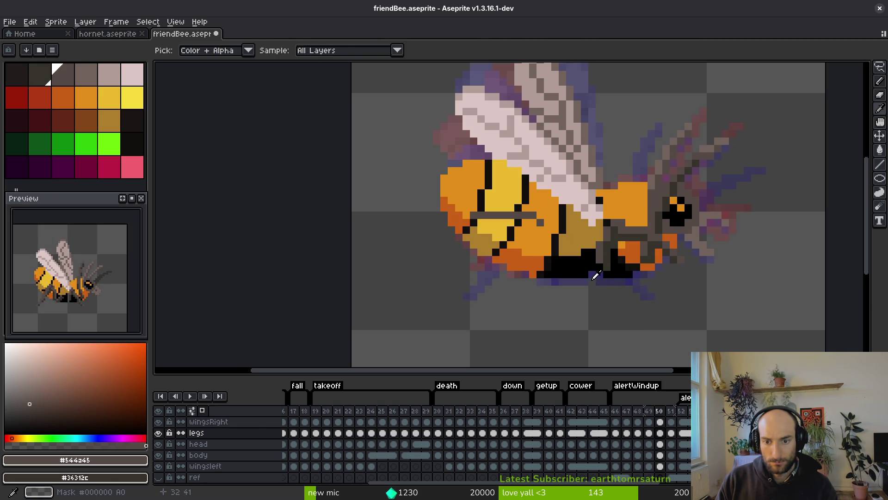
{"action": "key", "text": "b"}
{"action": "key", "text": "comma"}
{"action": "key", "text": "i"}
{"action": "key", "text": "period"}
{"action": "key", "text": "b"}
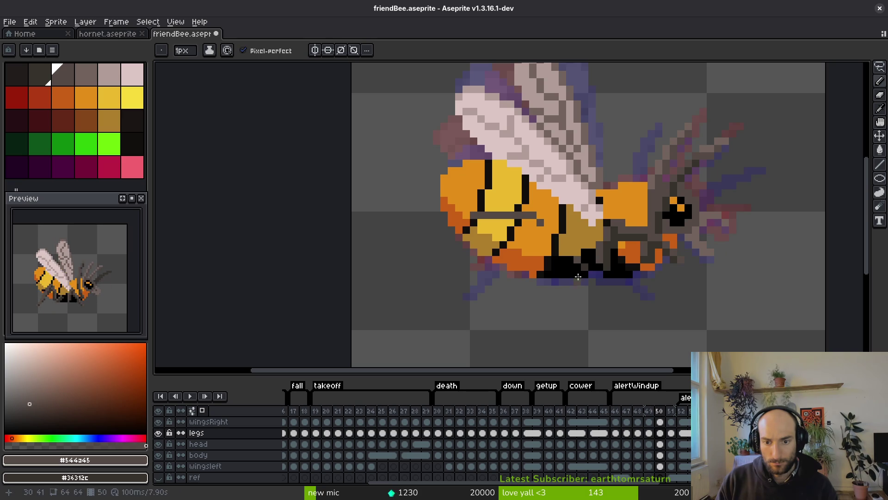
{"action": "scroll", "coordinate": [580, 273], "scroll_direction": "up", "scroll_amount": 2}
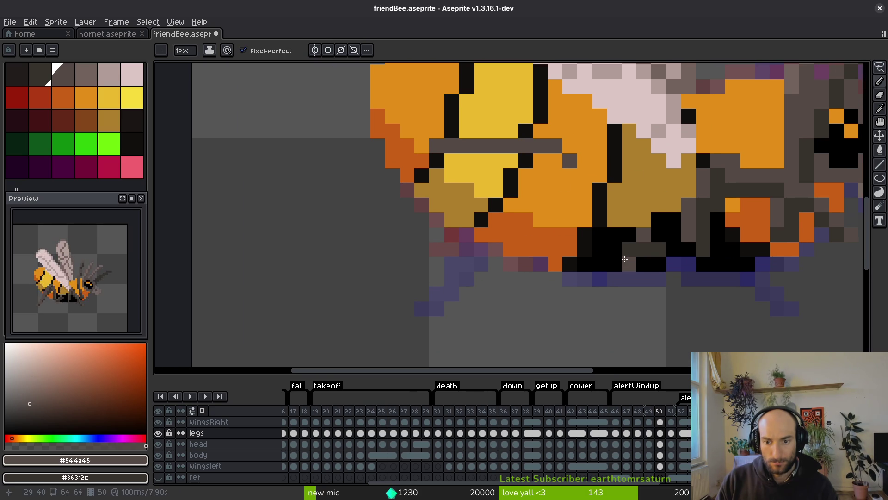
- On frame 50, repaint the black leg row and body bars in dark grey
{"action": "left_click_drag", "start_coordinate": [625, 259], "coordinate": [579, 261]}
{"action": "mouse_move", "coordinate": [581, 176]}
{"action": "left_mouse_down"}
{"action": "mouse_move", "coordinate": [584, 225]}
{"action": "mouse_move", "coordinate": [570, 268]}
{"action": "mouse_move", "coordinate": [585, 185]}
{"action": "mouse_move", "coordinate": [570, 230]}
{"action": "mouse_move", "coordinate": [599, 203]}
{"action": "mouse_move", "coordinate": [585, 161]}
{"action": "mouse_move", "coordinate": [599, 160]}
{"action": "left_mouse_up"}
{"action": "left_click", "coordinate": [570, 146]}
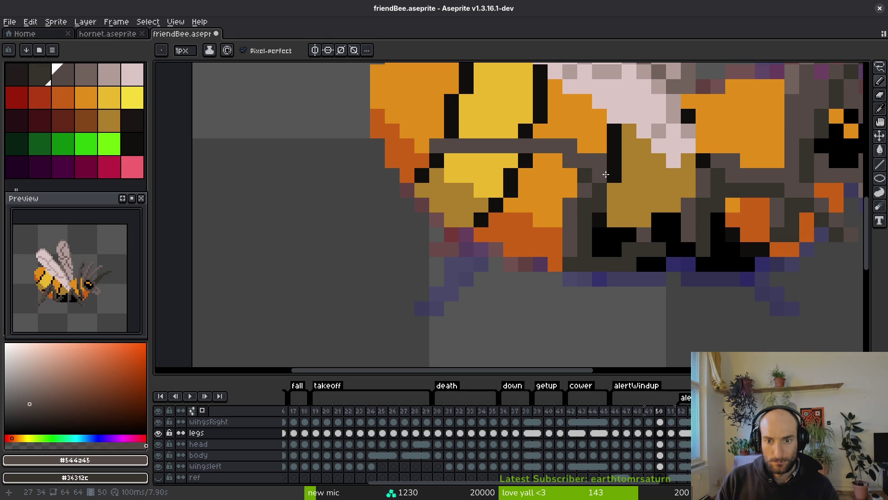
{"action": "left_click", "coordinate": [585, 145]}
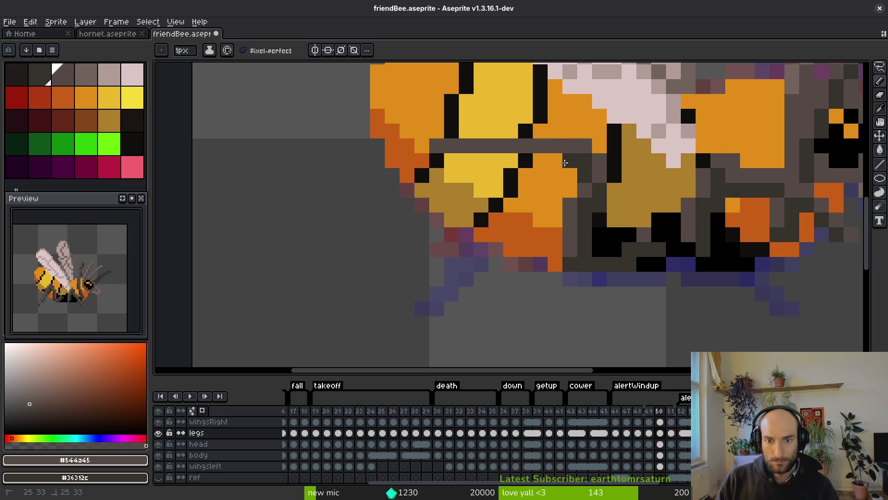
{"action": "left_click_drag", "start_coordinate": [577, 160], "coordinate": [476, 160]}
{"action": "left_click", "coordinate": [440, 160]}
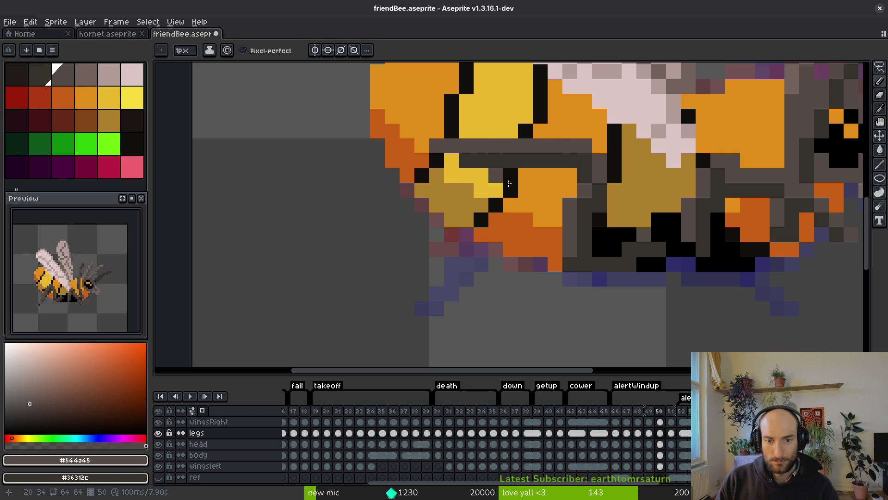
{"action": "left_click_drag", "start_coordinate": [613, 249], "coordinate": [585, 264]}
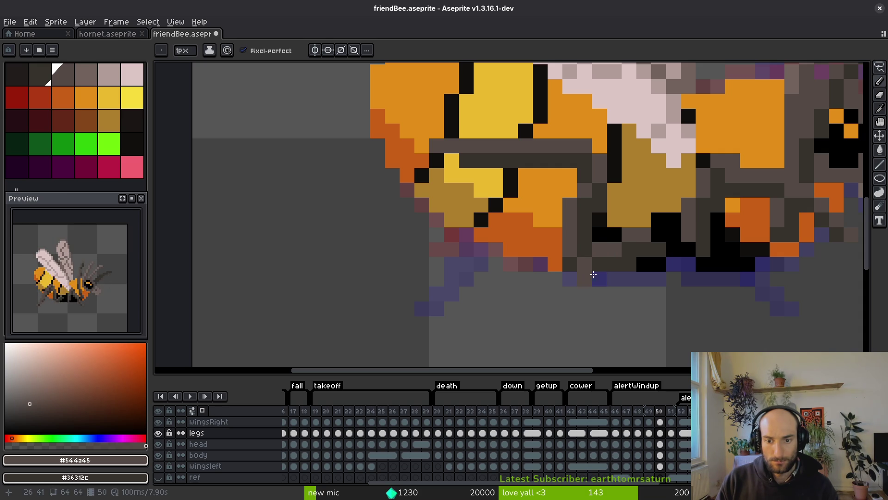
- Play through the neighbouring frames to check the legs, ending on frame 51
{"action": "scroll", "coordinate": [574, 275], "scroll_direction": "down", "scroll_amount": 4}
{"action": "key", "text": "alt"}
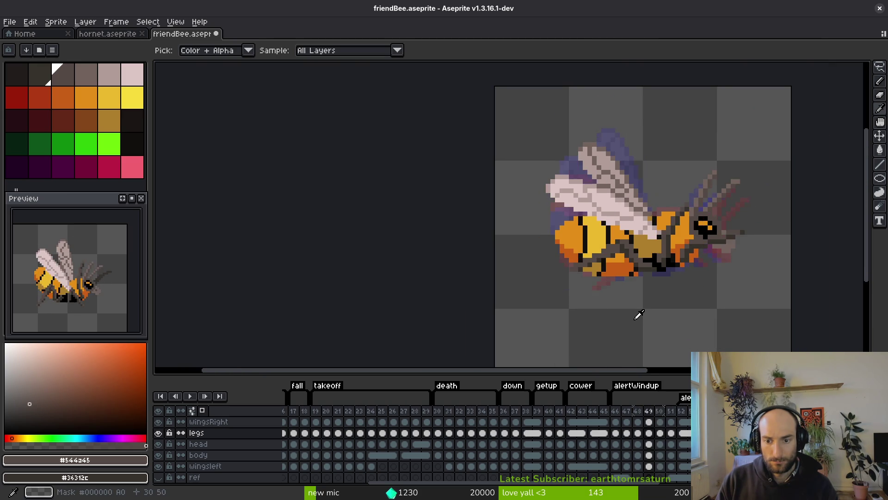
{"action": "key", "text": "Right"}
{"action": "key", "text": "Left"}
{"action": "key", "text": "Left"}
{"action": "key", "text": "Right"}
{"action": "key", "text": "Right"}
{"action": "key", "text": "Left"}
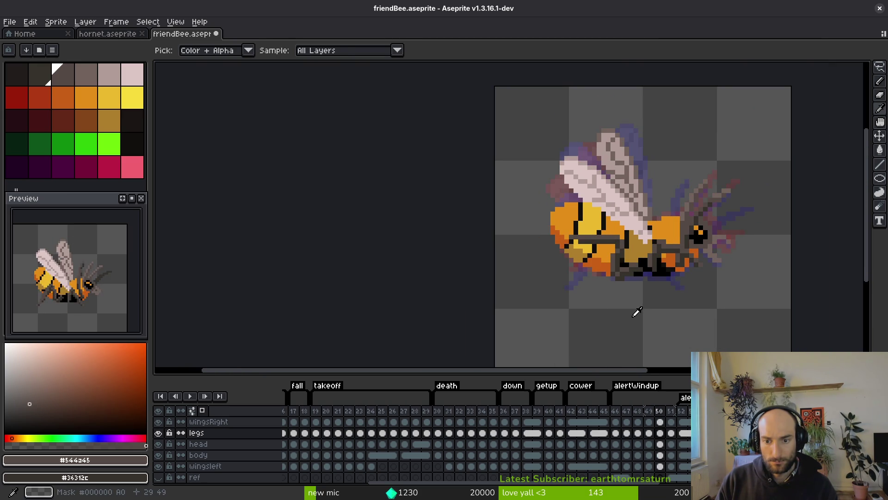
{"action": "key", "text": "Right"}
{"action": "scroll", "coordinate": [638, 301], "scroll_direction": "up", "scroll_amount": 5}
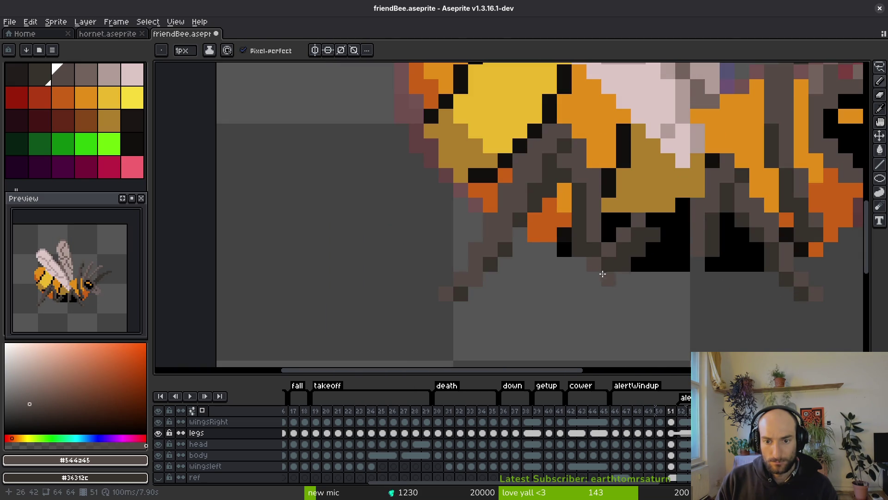
- Move the selected leg pixels up one pixel and compare with the neighbouring frame
{"action": "key", "text": "m"}
{"action": "mouse_move", "coordinate": [574, 242]}
{"action": "left_mouse_down"}
{"action": "mouse_move", "coordinate": [660, 287]}
{"action": "mouse_move", "coordinate": [628, 260]}
{"action": "left_mouse_up"}
{"action": "key", "text": "ctrl+d"}
{"action": "key", "text": "b"}
{"action": "scroll", "coordinate": [633, 284], "scroll_direction": "down", "scroll_amount": 5}
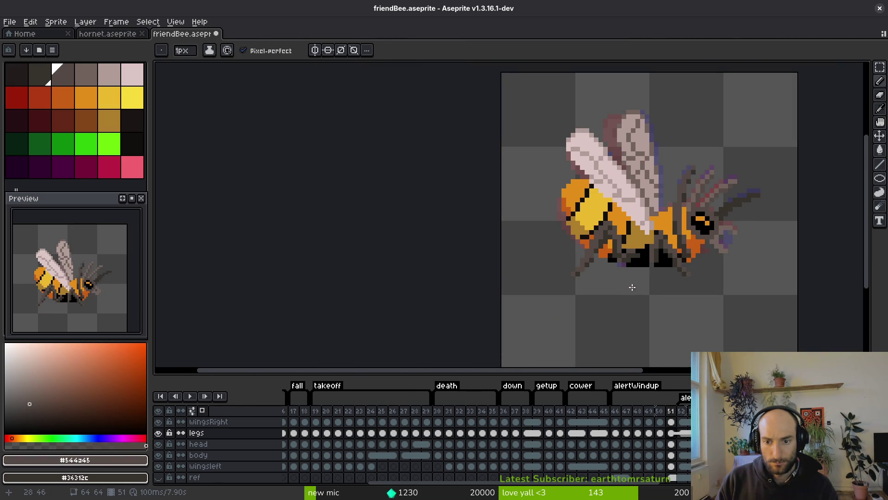
{"action": "key", "text": "Left"}
{"action": "key", "text": "Right"}
{"action": "scroll", "coordinate": [638, 264], "scroll_direction": "up", "scroll_amount": 5}
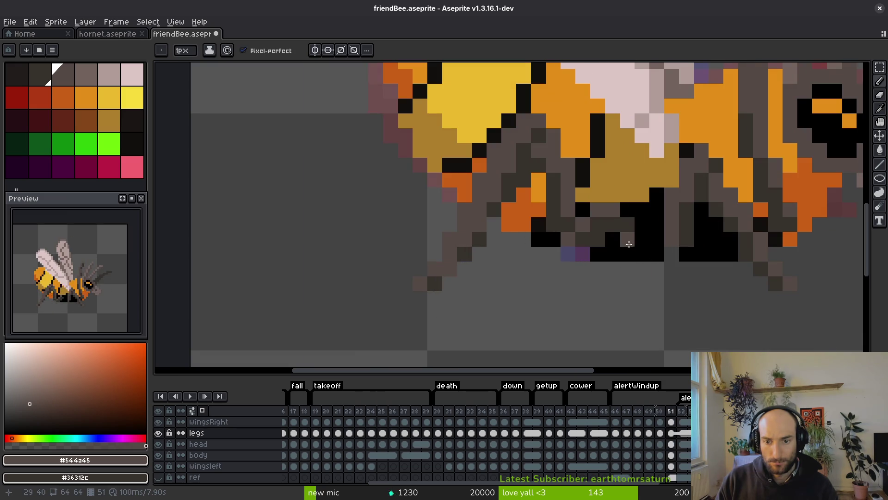
- Move a 3x2 patch of leg pixels down one pixel and compare frames 50 and 51
{"action": "key", "text": "m"}
{"action": "mouse_move", "coordinate": [592, 203]}
{"action": "left_mouse_down"}
{"action": "mouse_move", "coordinate": [632, 229]}
{"action": "mouse_move", "coordinate": [619, 239]}
{"action": "left_mouse_up"}
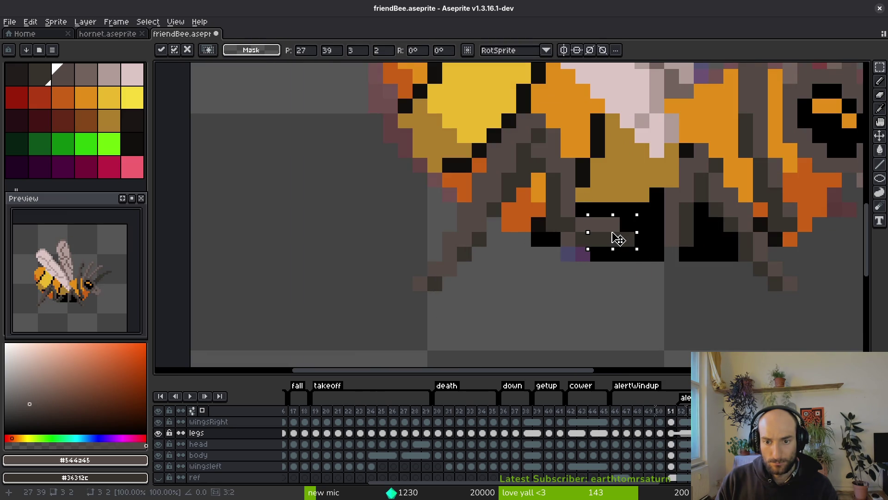
{"action": "key", "text": "ctrl+d"}
{"action": "scroll", "coordinate": [629, 283], "scroll_direction": "down", "scroll_amount": 5}
{"action": "key", "text": "Left"}
{"action": "key", "text": "Right"}
{"action": "key", "text": "Left"}
{"action": "key", "text": "Right"}
{"action": "scroll", "coordinate": [621, 250], "scroll_direction": "up", "scroll_amount": 5}
- Return to frame 50 and sample the darker grey #36312c from the bee
{"action": "key", "text": "i"}
{"action": "left_click", "coordinate": [601, 264]}
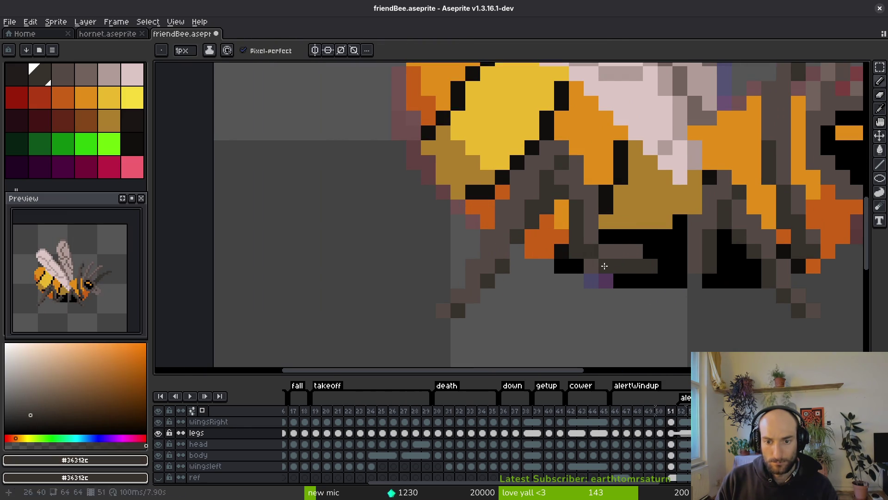
{"action": "scroll", "coordinate": [611, 268], "scroll_direction": "down", "scroll_amount": 5}
{"action": "key", "text": "Left"}
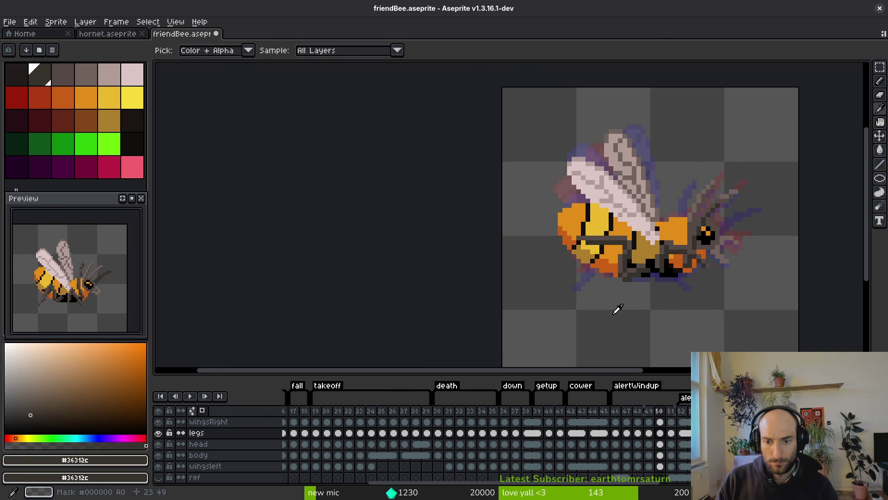
{"action": "key", "text": "Right"}
{"action": "key", "text": "Left"}
{"action": "scroll", "coordinate": [637, 291], "scroll_direction": "up", "scroll_amount": 5}
{"action": "key", "text": "b"}
- Alternate between greys #544a45 and #36312c for the legs, undoing the last pencil stroke
{"action": "left_click", "coordinate": [625, 270], "text": "alt"}
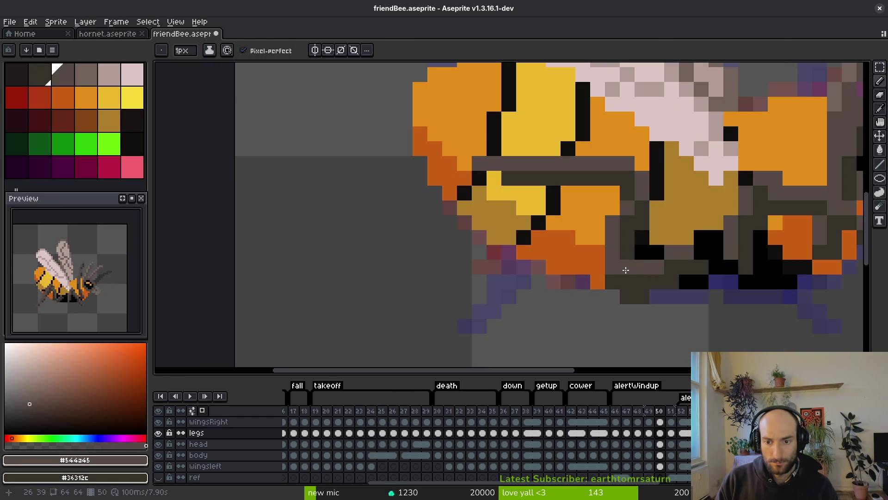
{"action": "left_click", "coordinate": [610, 268], "text": "alt"}
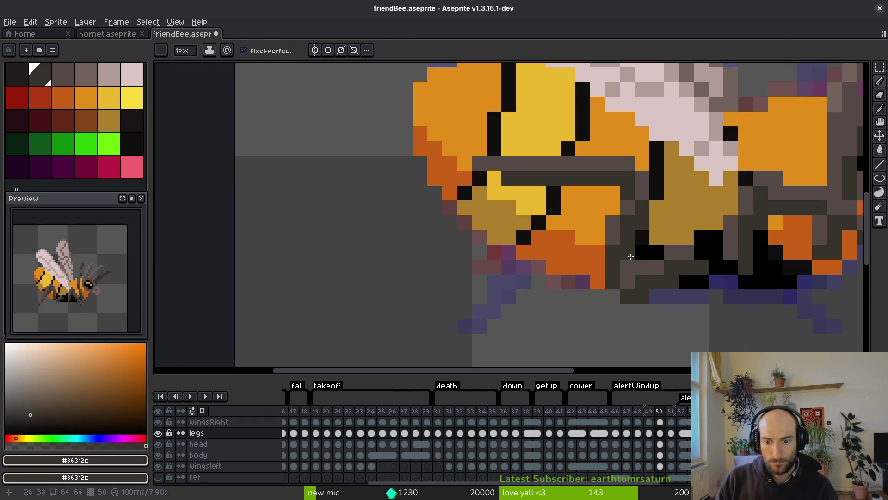
{"action": "left_click", "coordinate": [625, 265], "text": "alt"}
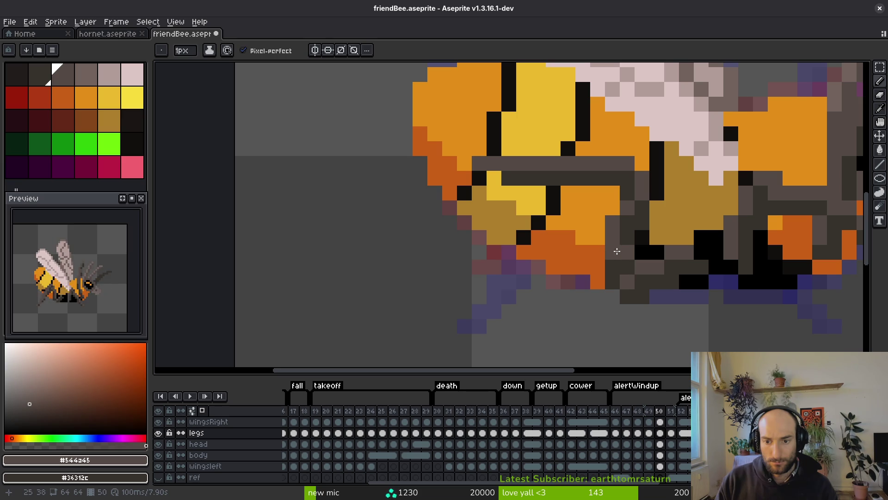
{"action": "scroll", "coordinate": [626, 240], "scroll_direction": "down", "scroll_amount": 5}
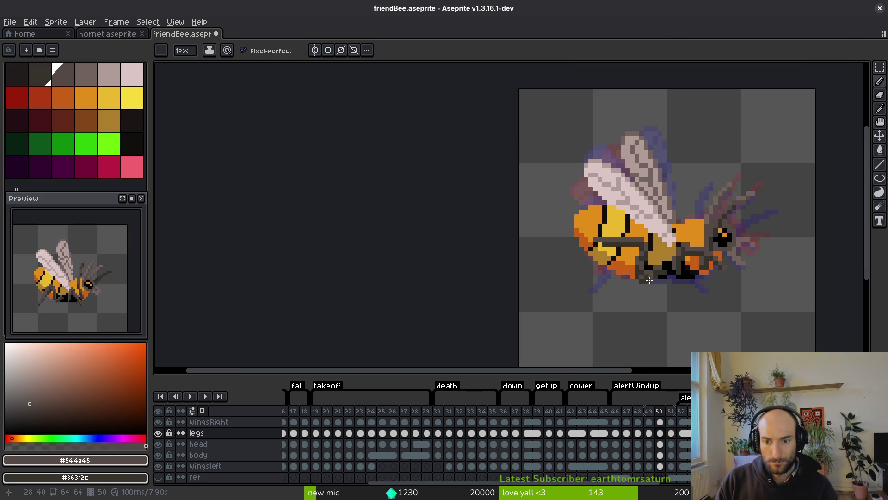
{"action": "key", "text": "ctrl+z"}
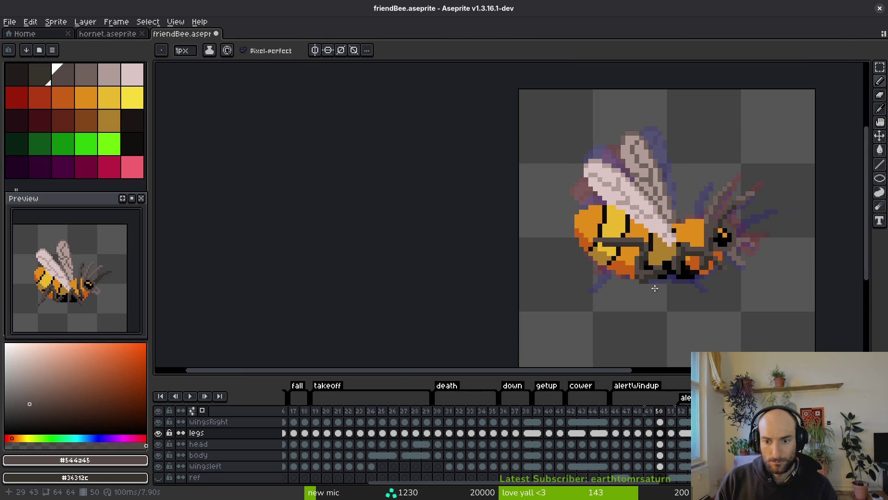
- Zoom in and out repeatedly to inspect frame 50's grey leg lines
{"action": "scroll", "coordinate": [653, 285], "scroll_direction": "up", "scroll_amount": 4}
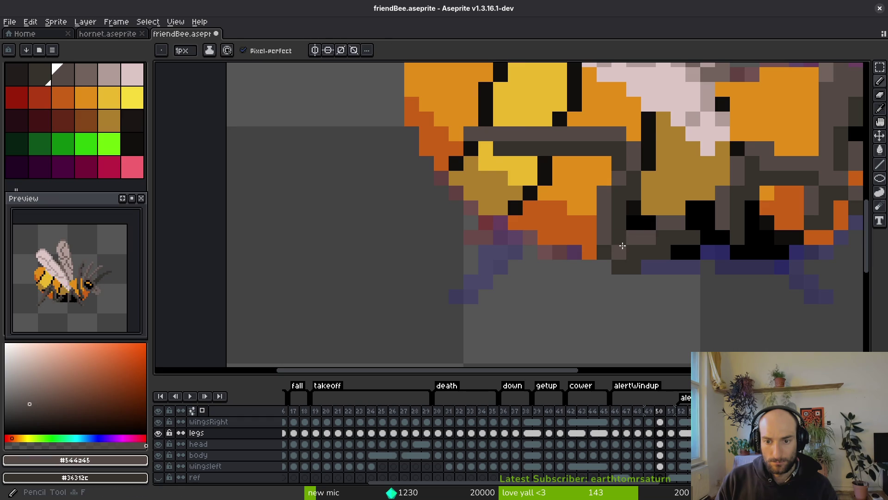
{"action": "scroll", "coordinate": [648, 268], "scroll_direction": "down", "scroll_amount": 4}
{"action": "scroll", "coordinate": [658, 277], "scroll_direction": "up", "scroll_amount": 4}
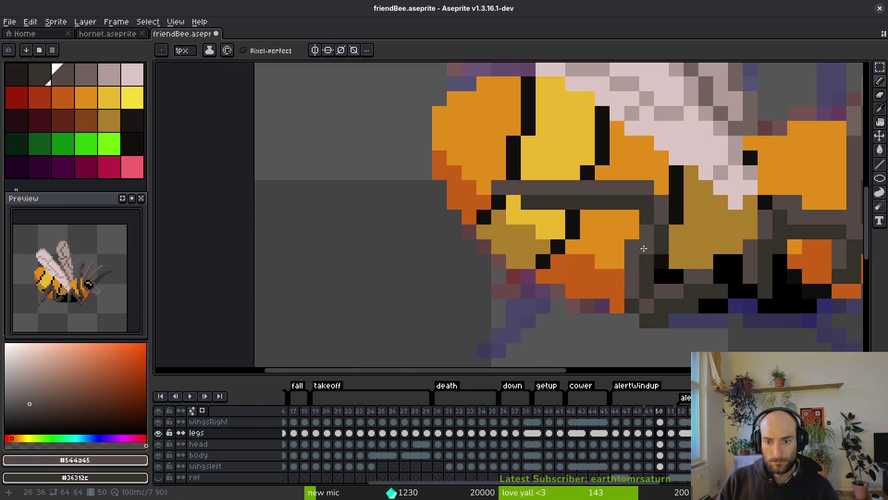
{"action": "scroll", "coordinate": [654, 203], "scroll_direction": "down", "scroll_amount": 4}
{"action": "scroll", "coordinate": [656, 213], "scroll_direction": "up", "scroll_amount": 4}
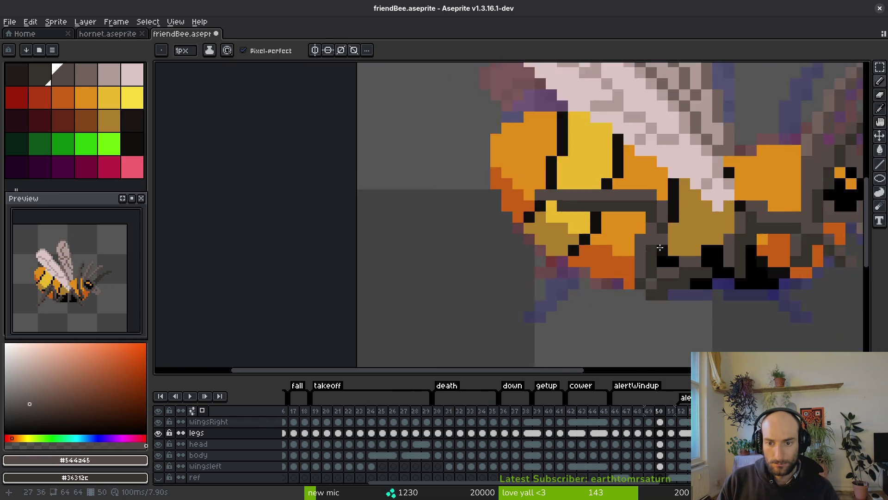
{"action": "key", "text": "e"}
{"action": "key", "text": "b"}
{"action": "scroll", "coordinate": [653, 220], "scroll_direction": "down", "scroll_amount": 4}
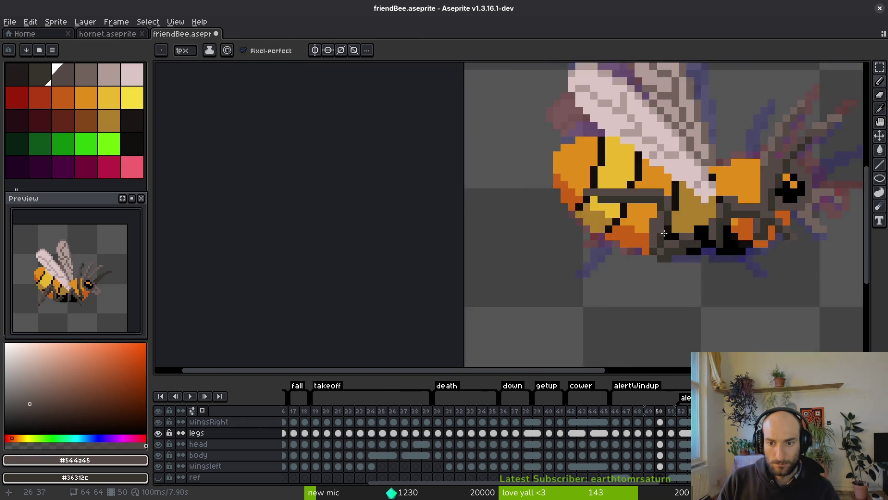
{"action": "scroll", "coordinate": [648, 223], "scroll_direction": "up", "scroll_amount": 4}
{"action": "scroll", "coordinate": [669, 213], "scroll_direction": "down", "scroll_amount": 4}
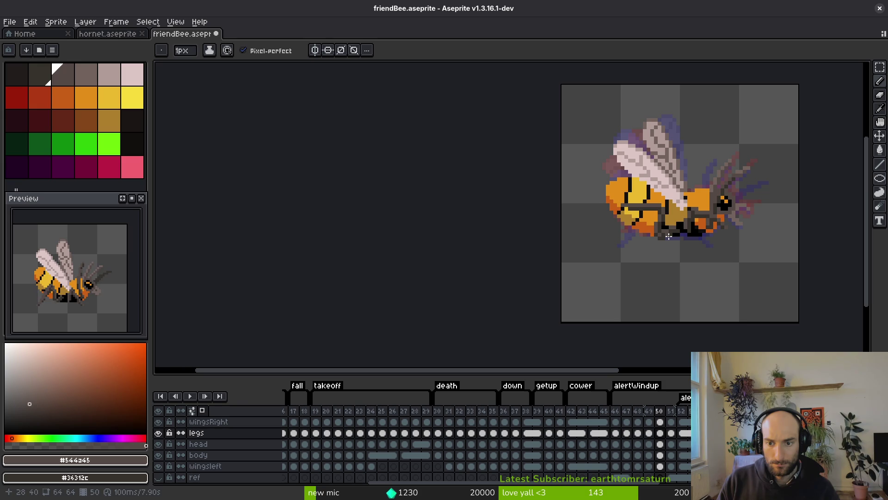
{"action": "scroll", "coordinate": [666, 227], "scroll_direction": "up", "scroll_amount": 4}
- Save friendBee.aseprite and glance at frame 49 before returning to frame 50
{"action": "scroll", "coordinate": [648, 226], "scroll_direction": "down", "scroll_amount": 3}
{"action": "key", "text": "ctrl+s"}
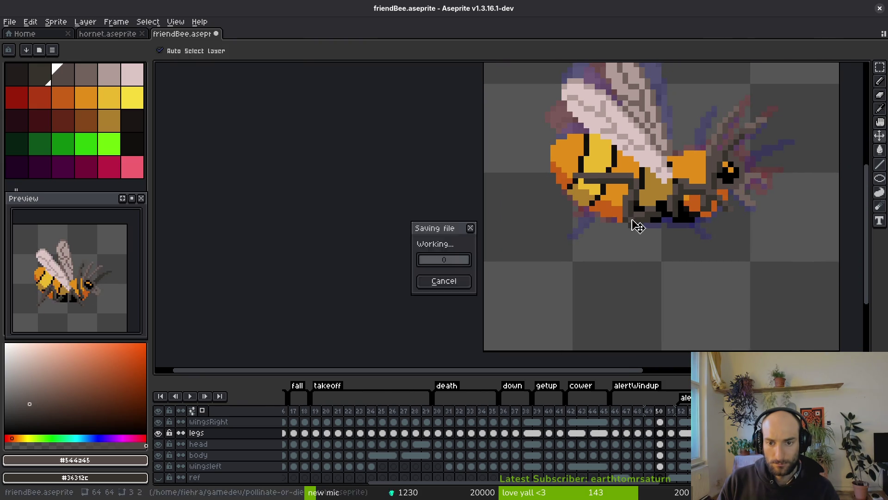
{"action": "key", "text": "Left"}
{"action": "key", "text": "Right"}
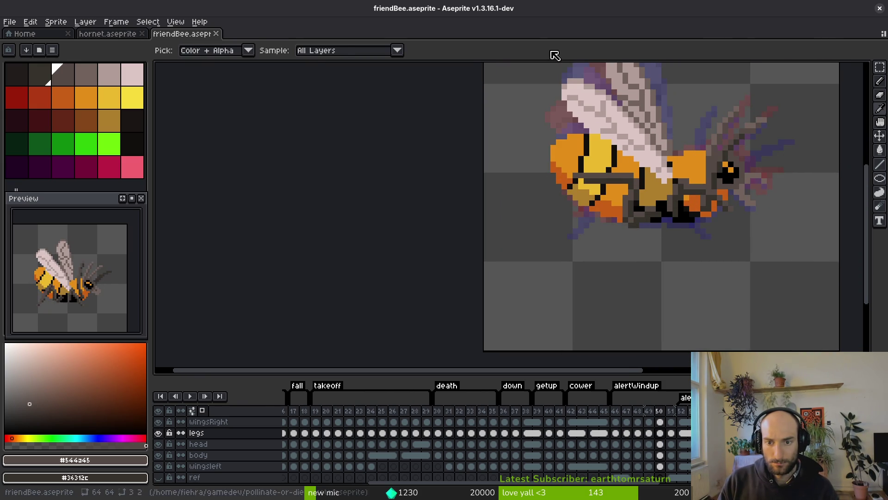
- Pick grey from the sprite, paint over two dark leg pixels on frame 50, and save
{"action": "scroll", "coordinate": [680, 254], "scroll_direction": "up", "scroll_amount": 6}
{"action": "scroll", "coordinate": [463, 250], "scroll_direction": "down", "scroll_amount": 6}
{"action": "key", "text": "alt"}
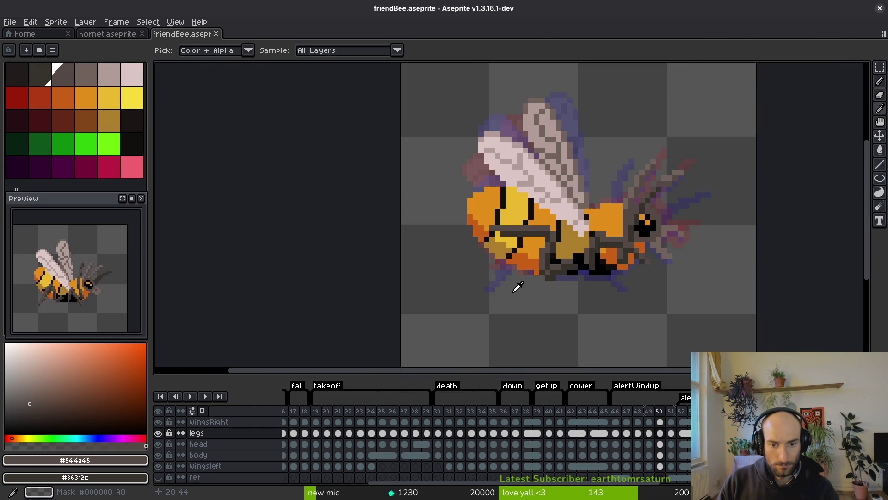
{"action": "scroll", "coordinate": [508, 253], "scroll_direction": "up", "scroll_amount": 4}
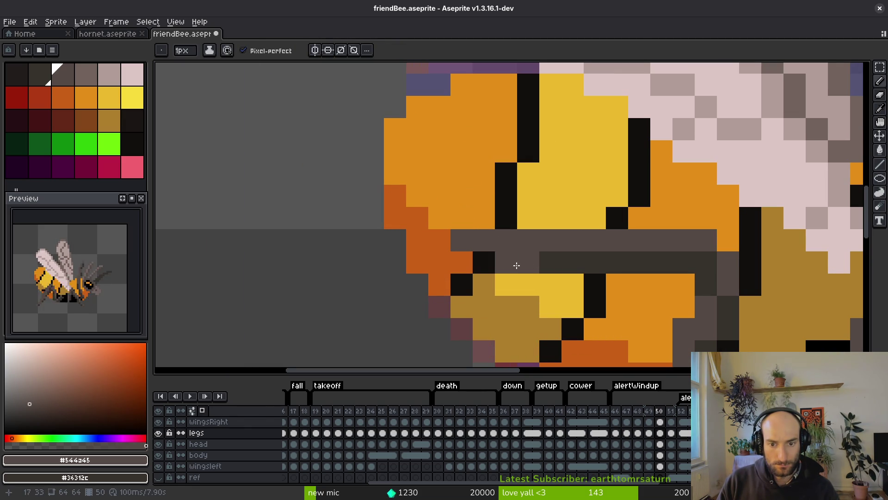
{"action": "scroll", "coordinate": [512, 261], "scroll_direction": "down", "scroll_amount": 4}
{"action": "scroll", "coordinate": [543, 281], "scroll_direction": "up", "scroll_amount": 4}
{"action": "key", "text": "alt"}
{"action": "left_click_drag", "start_coordinate": [539, 255], "coordinate": [528, 254]}
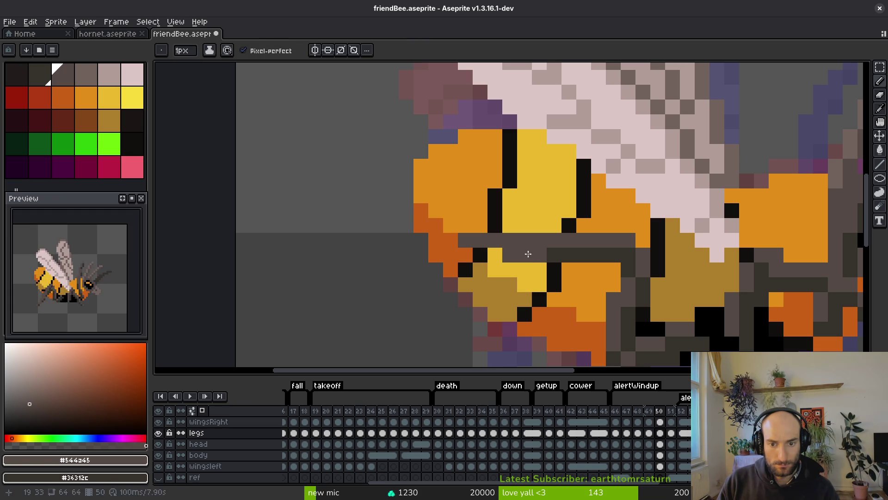
{"action": "scroll", "coordinate": [539, 254], "scroll_direction": "down", "scroll_amount": 4}
{"action": "key", "text": "ctrl+s"}
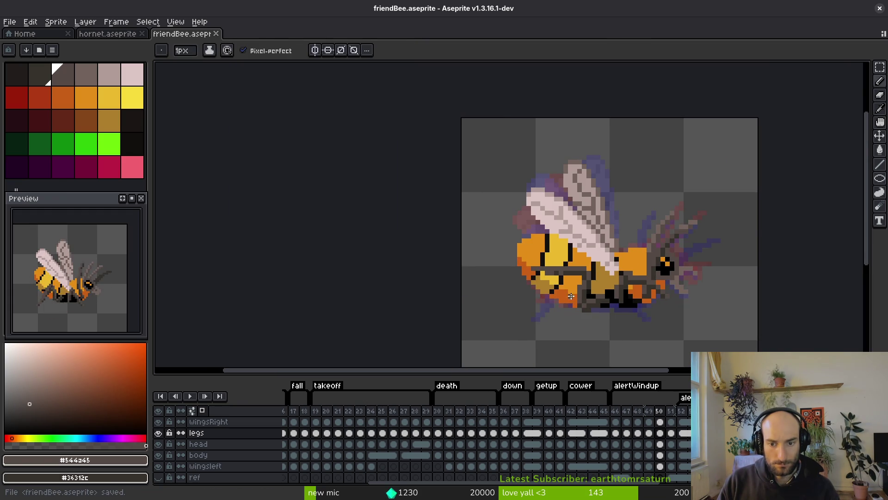
- Flip between frames 49–52 to compare the leg poses, then save again
{"action": "key", "text": "comma"}
{"action": "key", "text": "alt"}
{"action": "key", "text": "period"}
{"action": "key", "text": "period"}
{"action": "key", "text": "period"}
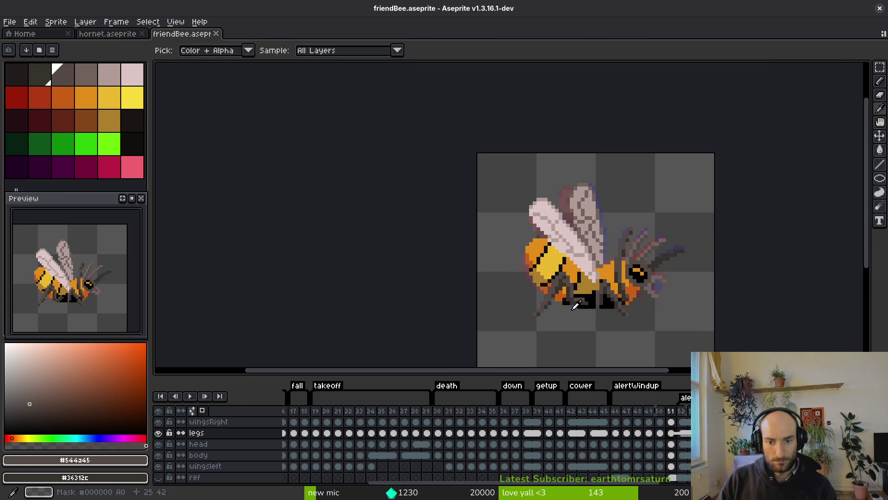
{"action": "key", "text": "comma"}
{"action": "key", "text": "period"}
{"action": "key", "text": "comma"}
{"action": "key", "text": "period"}
{"action": "key", "text": "comma"}
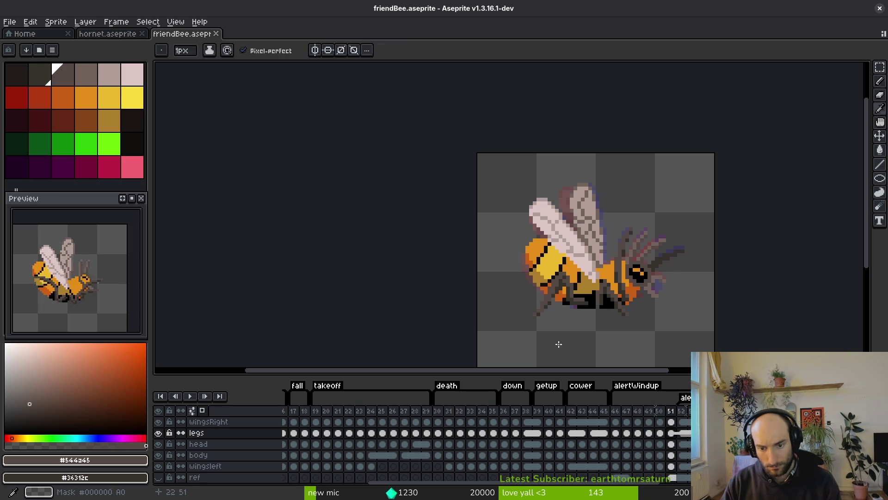
{"action": "key", "text": "ctrl+s"}
- On frame 50, select a narrow rectangular column of leg pixels
{"action": "key", "text": "comma"}
{"action": "key", "text": "m"}
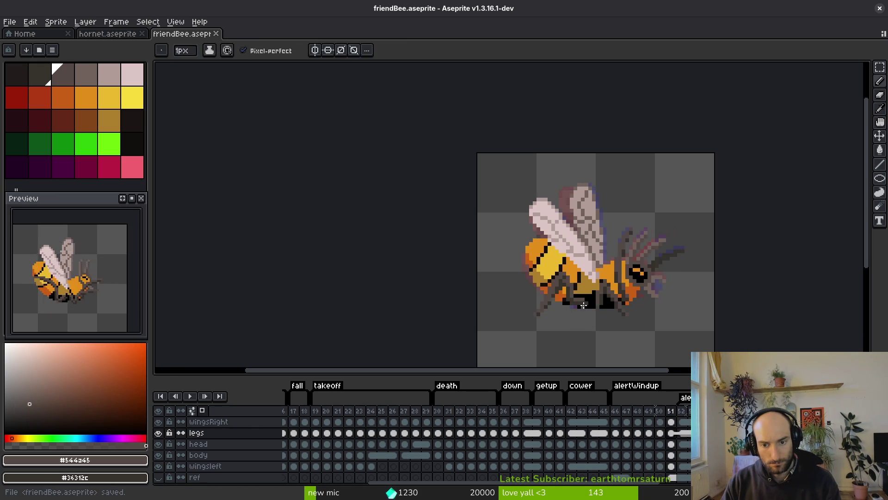
{"action": "scroll", "coordinate": [576, 315], "scroll_direction": "up", "scroll_amount": 4}
{"action": "mouse_move", "coordinate": [526, 231]}
{"action": "left_mouse_down"}
{"action": "mouse_move", "coordinate": [551, 297]}
{"action": "mouse_move", "coordinate": [541, 306]}
{"action": "left_mouse_up"}
- Add a second block of leg pixels to the selection and commit the move
{"action": "mouse_move", "coordinate": [550, 253]}
{"action": "left_mouse_down"}
{"action": "mouse_move", "coordinate": [555, 331]}
{"action": "mouse_move", "coordinate": [566, 320]}
{"action": "mouse_move", "coordinate": [560, 308]}
{"action": "mouse_move", "coordinate": [576, 308]}
{"action": "left_mouse_up"}
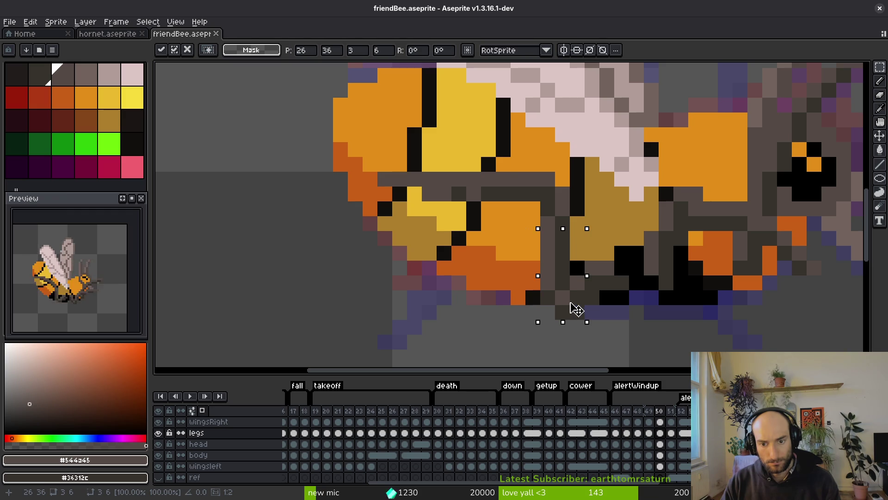
{"action": "key", "text": "Return"}
{"action": "scroll", "coordinate": [601, 320], "scroll_direction": "down", "scroll_amount": 4}
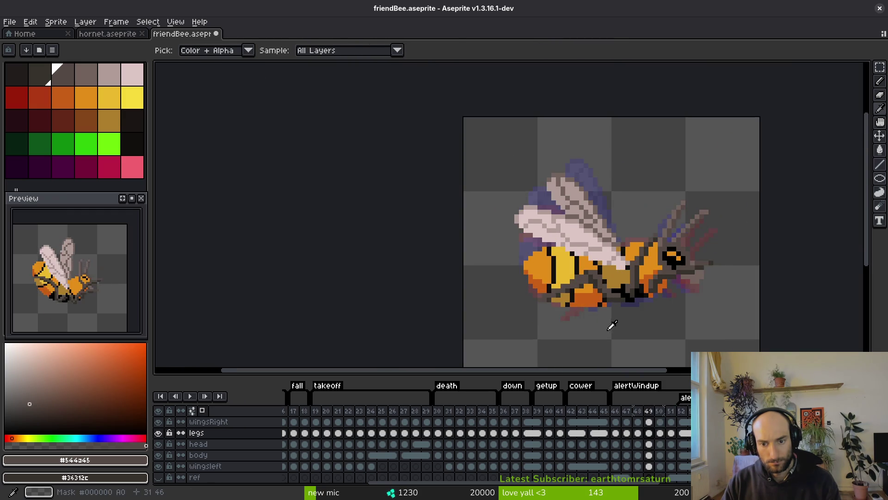
{"action": "scroll", "coordinate": [605, 327], "scroll_direction": "up", "scroll_amount": 5}
{"action": "key", "text": "b"}
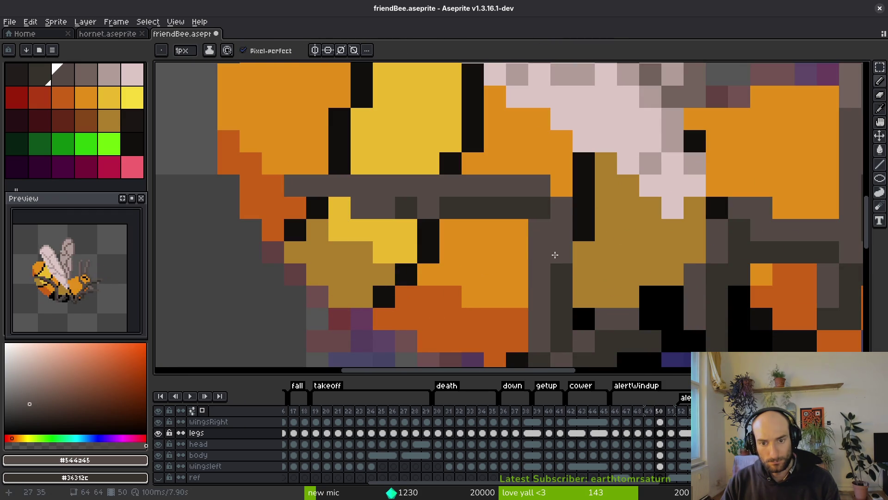
{"action": "scroll", "coordinate": [573, 256], "scroll_direction": "down", "scroll_amount": 4}
{"action": "scroll", "coordinate": [573, 256], "scroll_direction": "up", "scroll_amount": 4}
- Select the upper leg pixels, nudge them down, commit, and save friendBee.aseprite
{"action": "key", "text": "m"}
{"action": "mouse_move", "coordinate": [368, 168]}
{"action": "left_mouse_down"}
{"action": "mouse_move", "coordinate": [386, 184]}
{"action": "mouse_move", "coordinate": [575, 240]}
{"action": "left_mouse_up"}
{"action": "key", "text": "Down"}
{"action": "key", "text": "Down"}
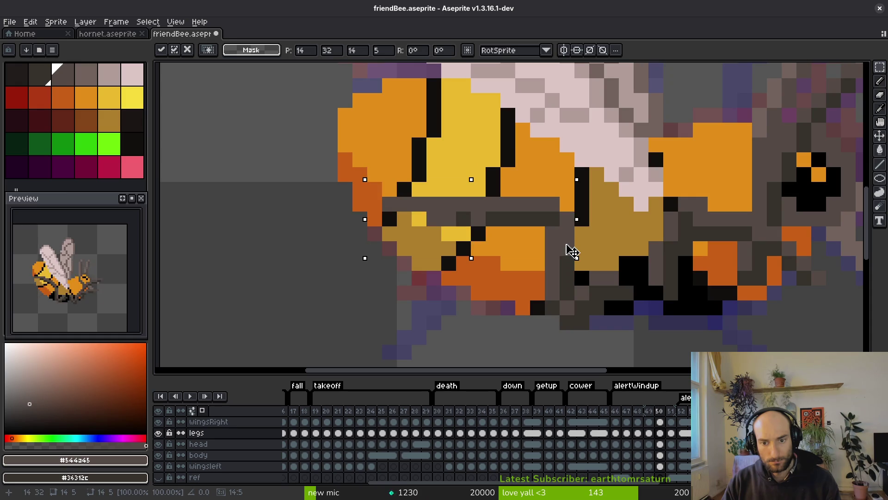
{"action": "key", "text": "Return"}
{"action": "scroll", "coordinate": [582, 246], "scroll_direction": "down", "scroll_amount": 3}
{"action": "scroll", "coordinate": [582, 246], "scroll_direction": "down", "scroll_amount": 2}
{"action": "key", "text": "i"}
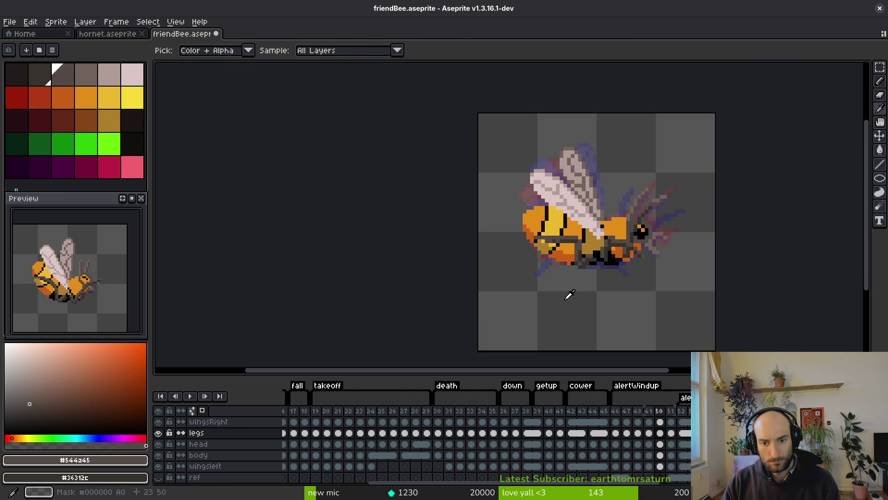
{"action": "key", "text": "m"}
{"action": "key", "text": "ctrl+s"}
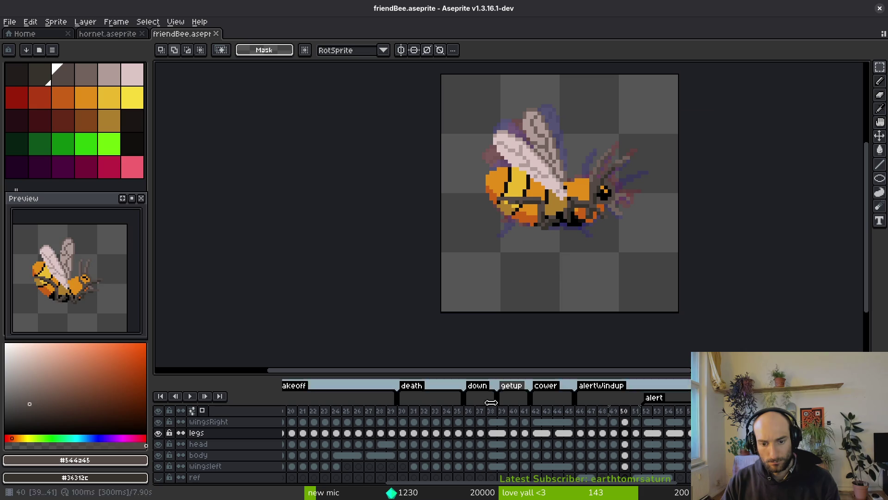
- Preview the alertWindup poses by stepping and playing the animation, stopping on frame 50
{"action": "scroll", "coordinate": [592, 273], "scroll_direction": "down", "scroll_amount": 4}
{"action": "key", "text": "i"}
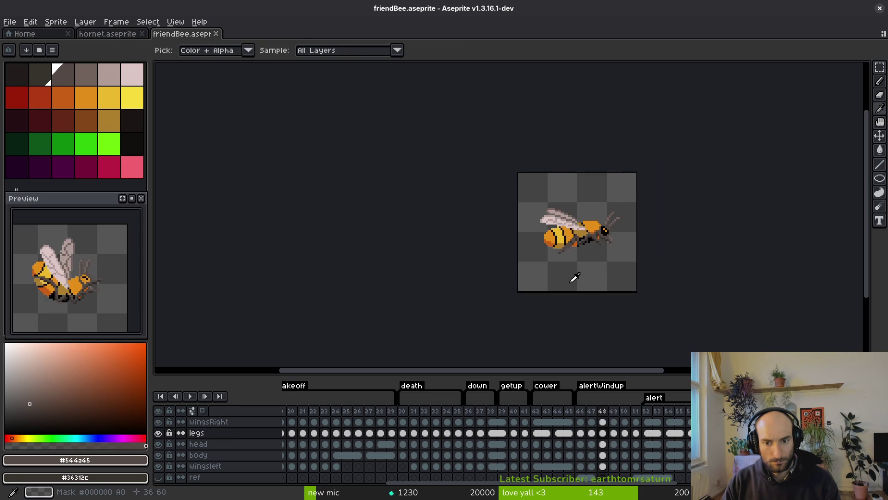
{"action": "key", "text": "m"}
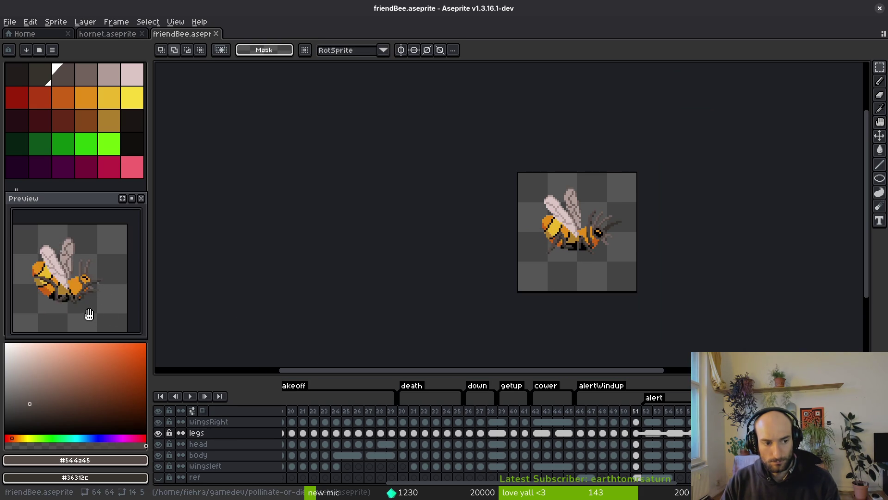
{"action": "scroll", "coordinate": [592, 239], "scroll_direction": "up", "scroll_amount": 3}
{"action": "key", "text": "i"}
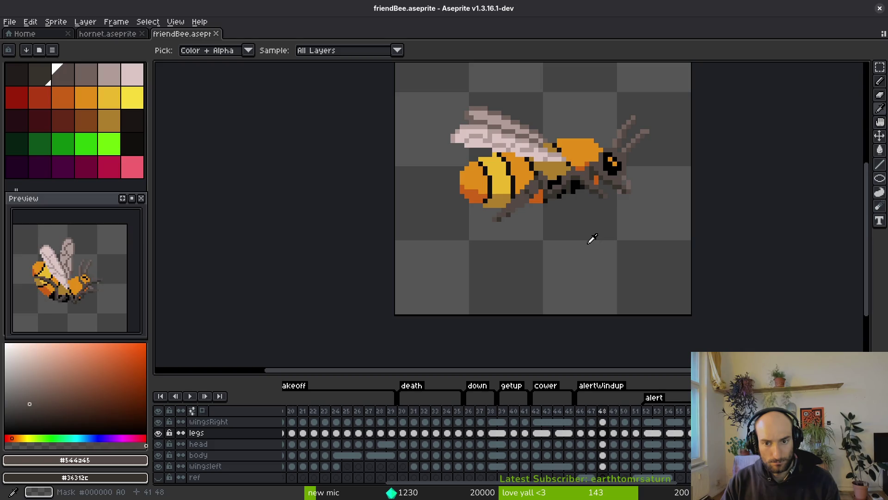
{"action": "key", "text": "period"}
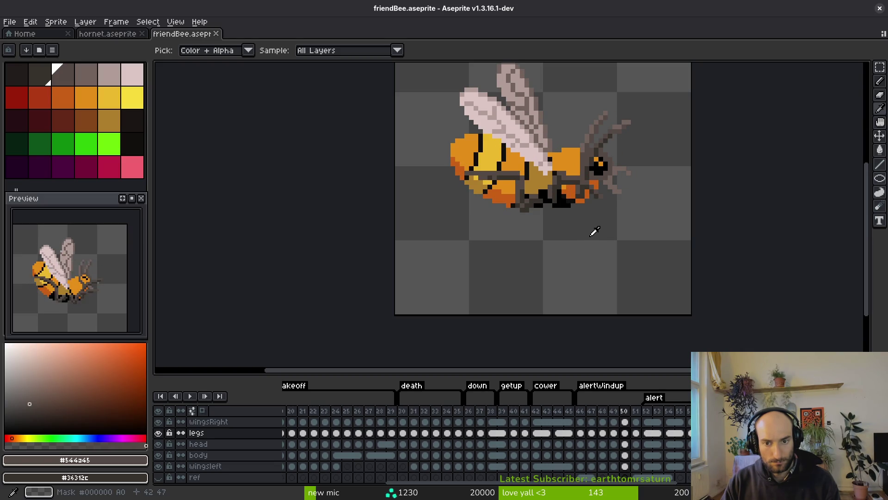
{"action": "key", "text": "Return"}
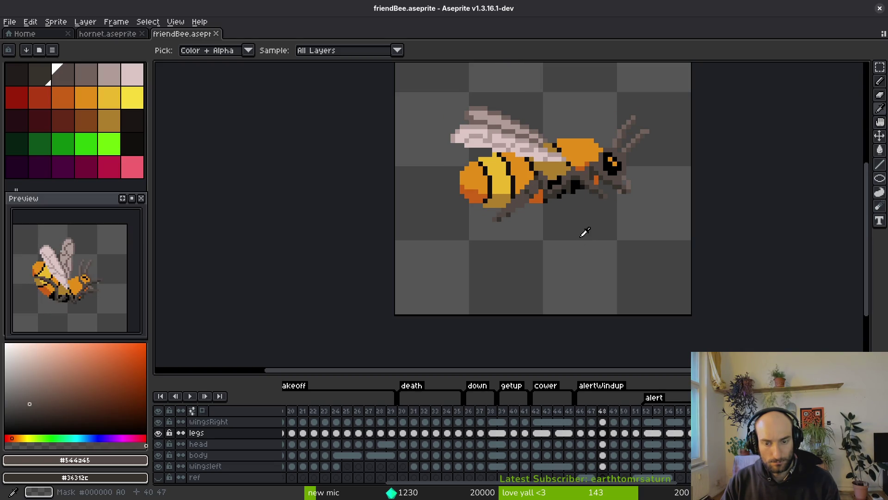
{"action": "key", "text": "Return"}
{"action": "key", "text": "m"}
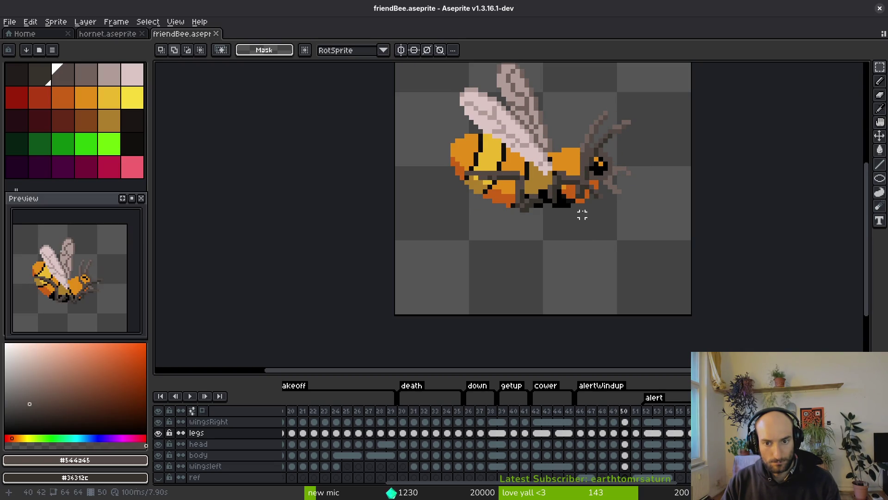
- Save friendBee.aseprite and bring up the Export Sprite Sheet dialog
{"action": "scroll", "coordinate": [587, 206], "scroll_direction": "up", "scroll_amount": 1}
{"action": "scroll", "coordinate": [587, 209], "scroll_direction": "down", "scroll_amount": 1}
{"action": "key", "text": "ctrl+s"}
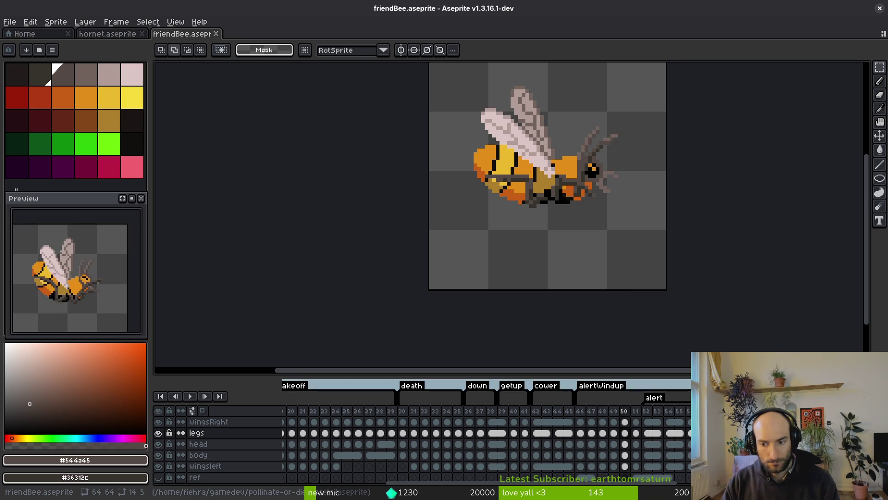
{"action": "scroll", "coordinate": [420, 433], "scroll_direction": "down", "scroll_amount": 1}
{"action": "key", "text": "ctrl+e"}
{"action": "scroll", "coordinate": [418, 172], "scroll_direction": "down", "scroll_amount": 2}
{"action": "scroll", "coordinate": [498, 232], "scroll_direction": "up", "scroll_amount": 2}
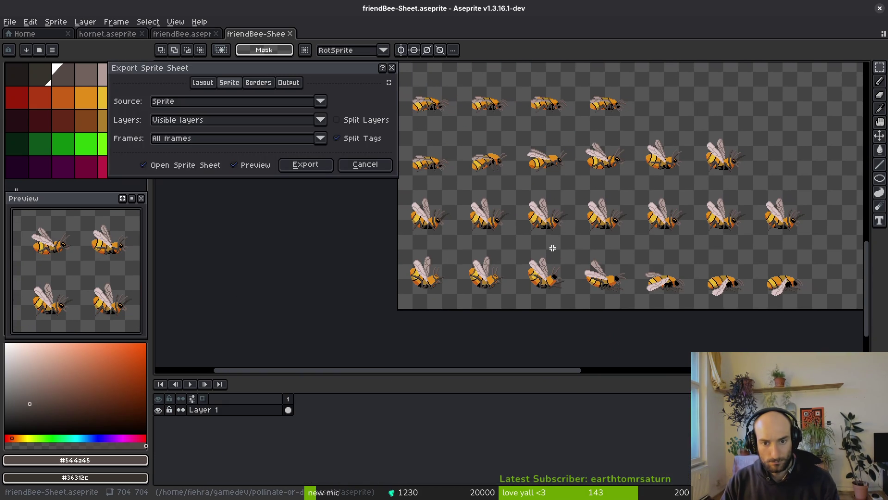
- Set the sheet output file to friendBee-Sheet.png in the art/npc folder
{"action": "left_click", "coordinate": [306, 165]}
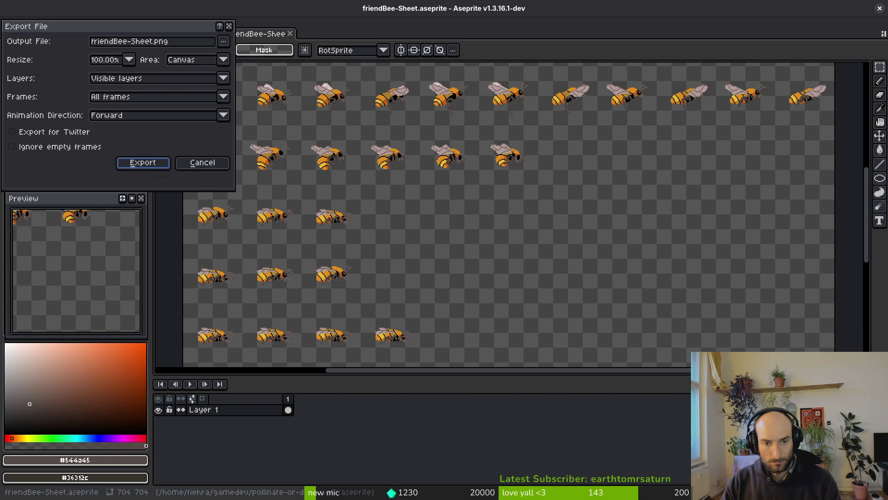
{"action": "left_click", "coordinate": [223, 41]}
{"action": "left_click", "coordinate": [262, 61]}
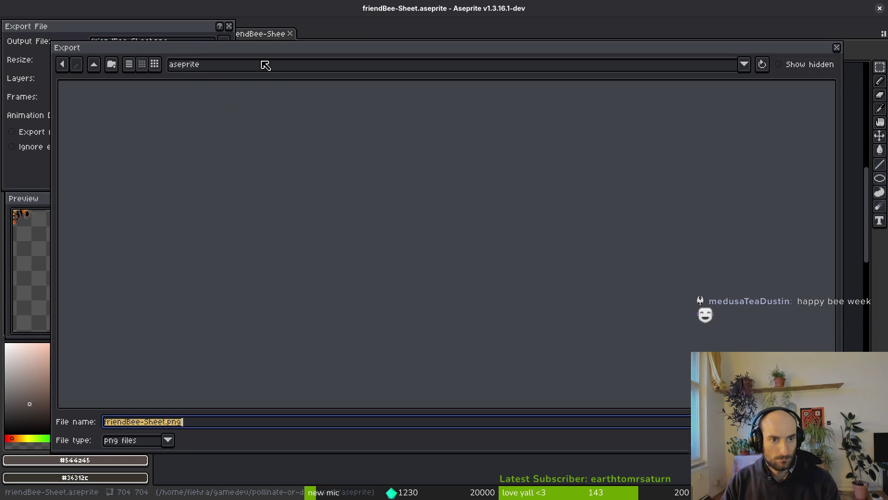
{"action": "left_click", "coordinate": [94, 64]}
{"action": "double_click", "coordinate": [92, 139]}
{"action": "double_click", "coordinate": [574, 113]}
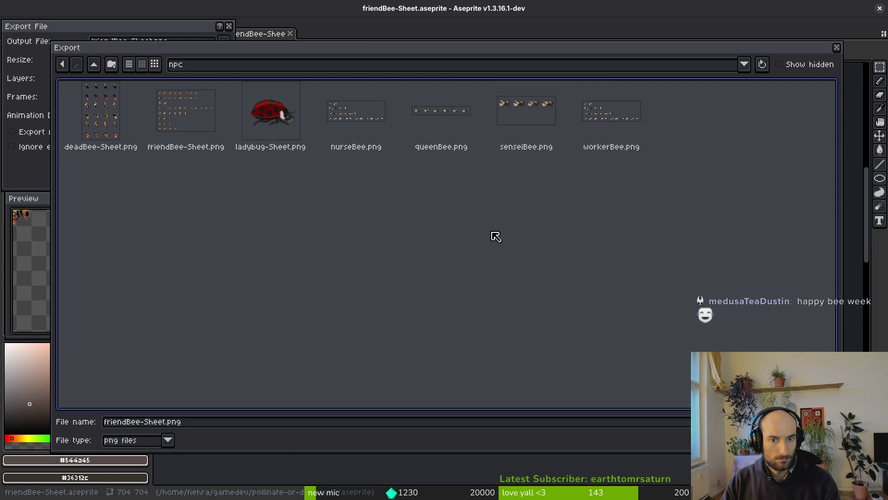
{"action": "key", "text": "Return"}
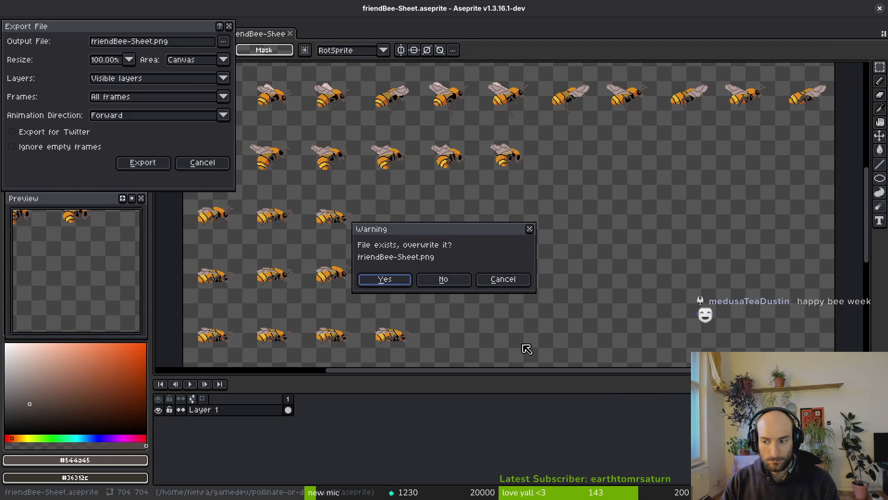
- Overwrite the existing friendBee-Sheet.png, export, and close the generated sheet
{"action": "left_click", "coordinate": [396, 286]}
{"action": "left_click", "coordinate": [139, 162]}
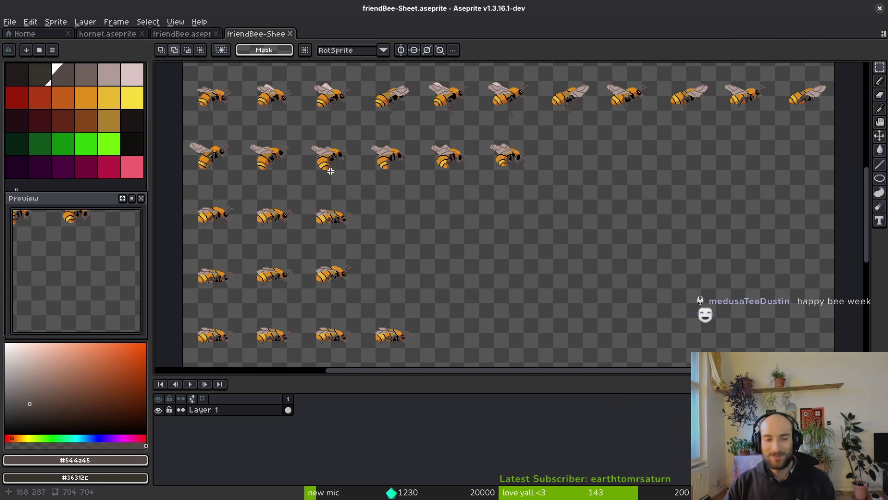
{"action": "scroll", "coordinate": [448, 182], "scroll_direction": "down", "scroll_amount": 3}
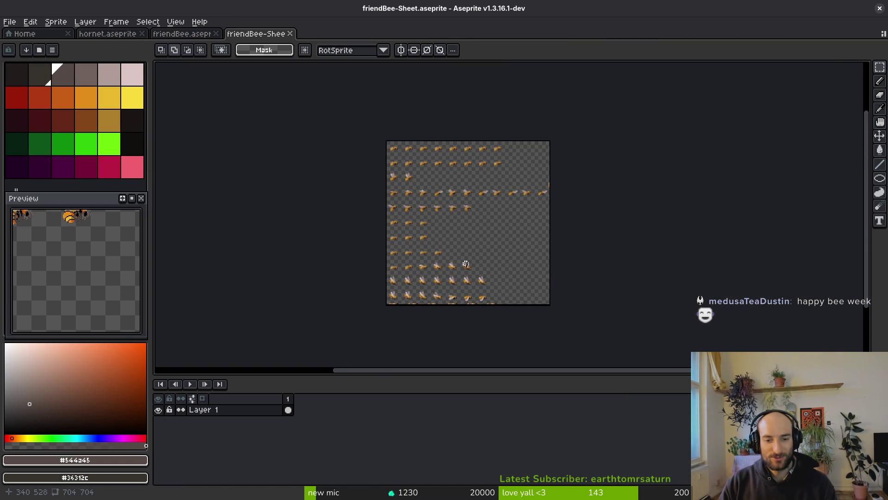
{"action": "key", "text": "ctrl+w"}
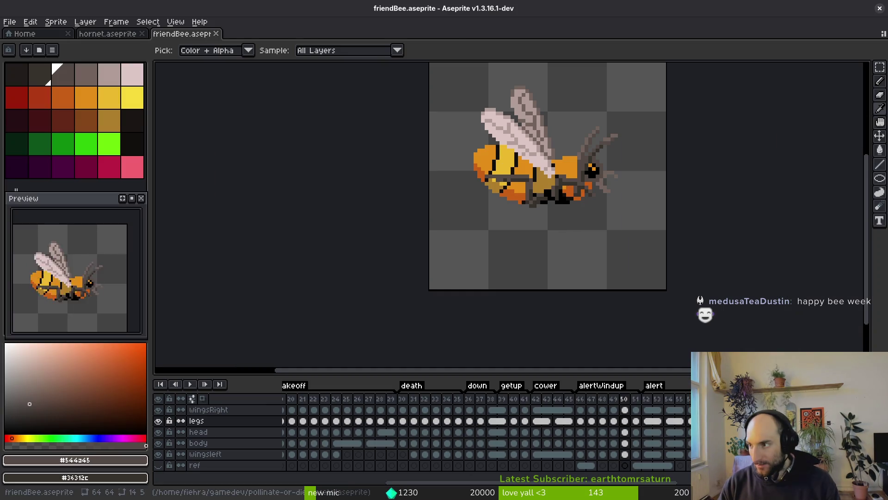
{"action": "key", "text": "alt+Tab"}
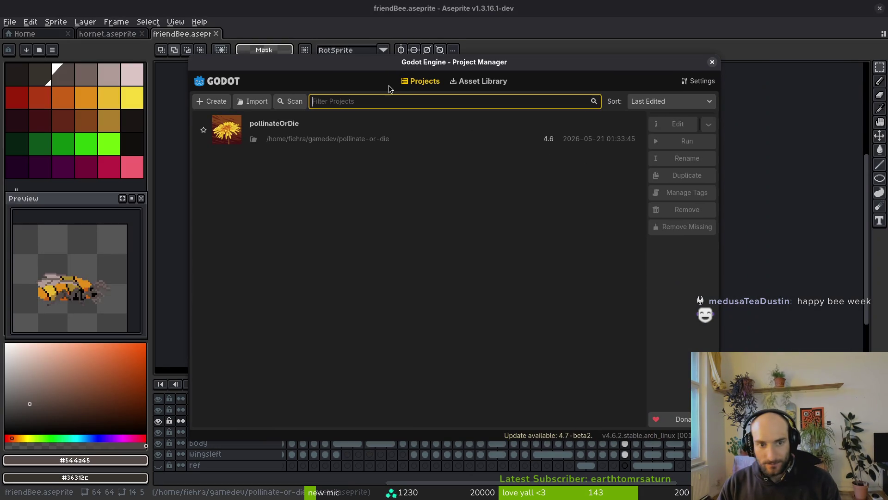
- Open pollinateOrDie, load friend.tscn, set the Sprite2D Vframes to 11, and save the scene
{"action": "double_click", "coordinate": [288, 132]}
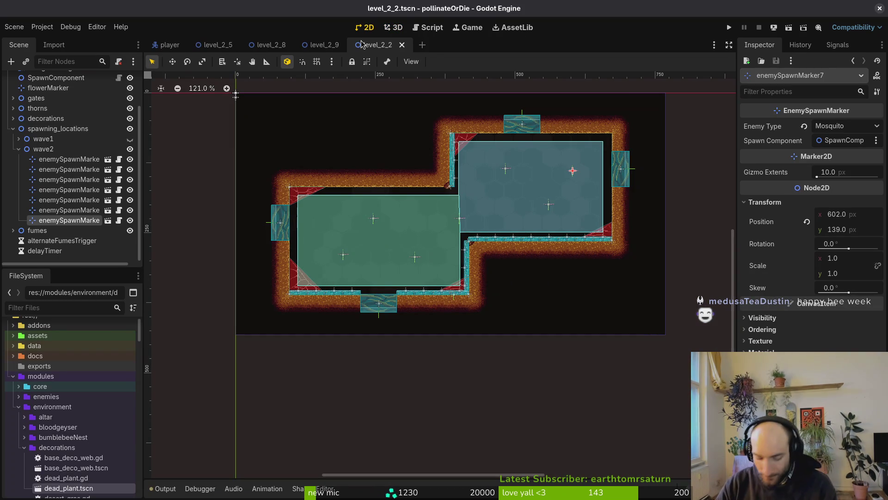
{"action": "key", "text": "alt+shift+o"}
{"action": "type", "text": "friend"}
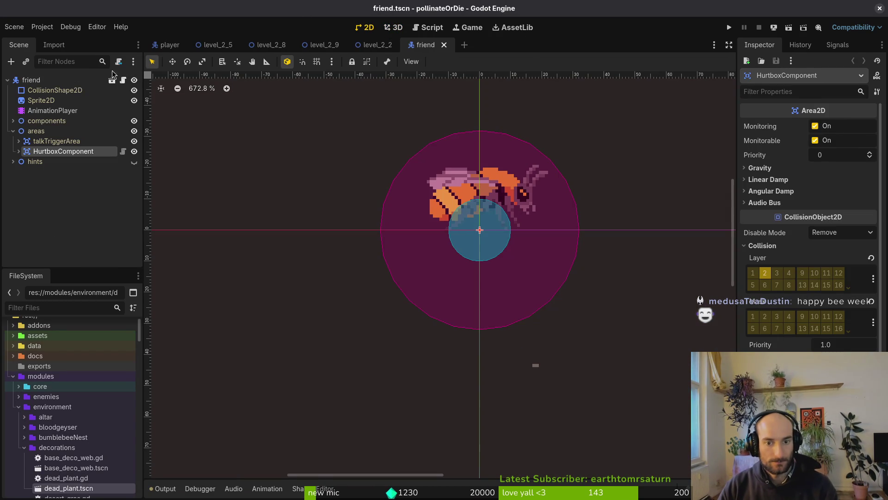
{"action": "left_click", "coordinate": [41, 99]}
{"action": "left_click", "coordinate": [840, 193]}
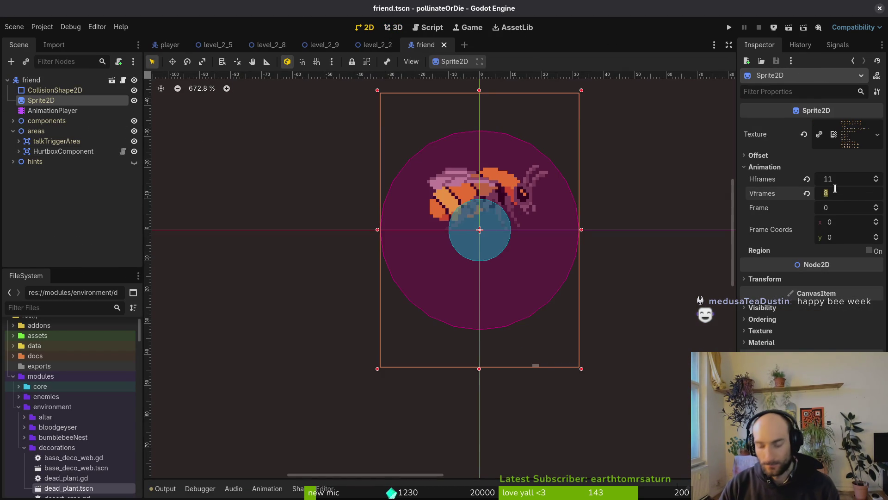
{"action": "type", "text": "1"}
{"action": "key", "text": "Return"}
{"action": "key", "text": "ctrl+s"}
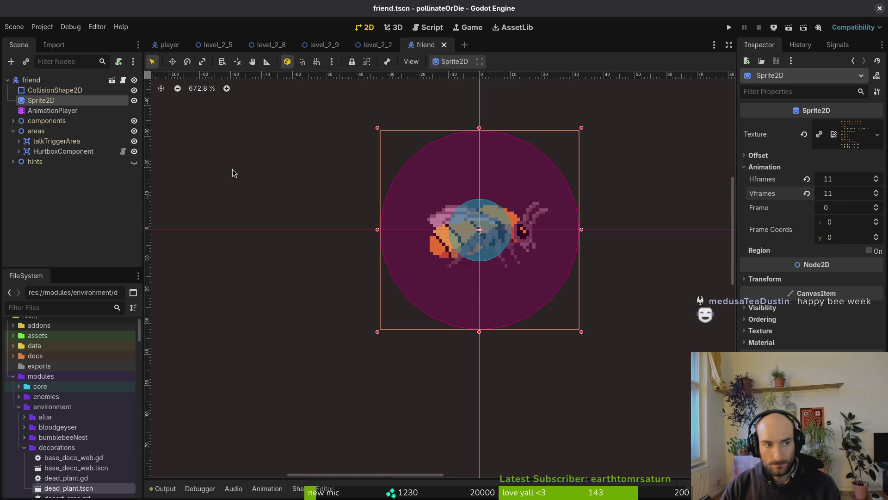
- Create a new alertWindup animation on the AnimationPlayer with a 12 FPS timeline
{"action": "left_click", "coordinate": [52, 110]}
{"action": "left_click", "coordinate": [287, 315]}
{"action": "left_click", "coordinate": [284, 334]}
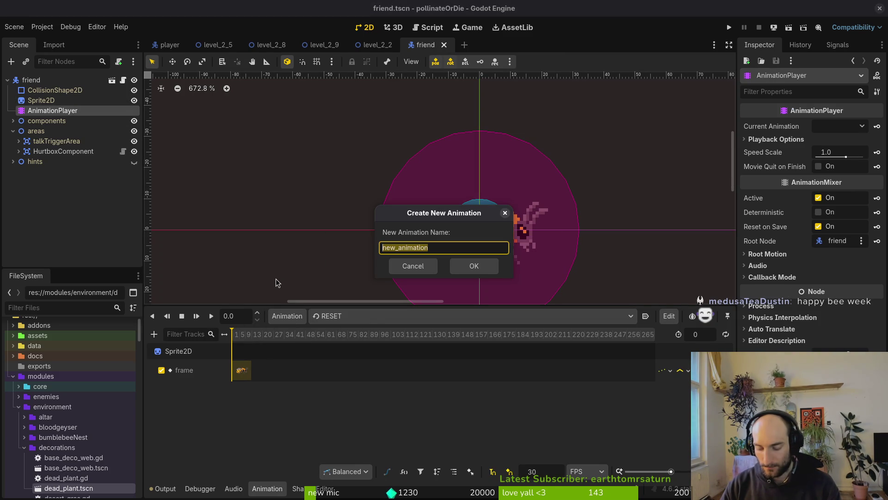
{"action": "type", "text": "st"}
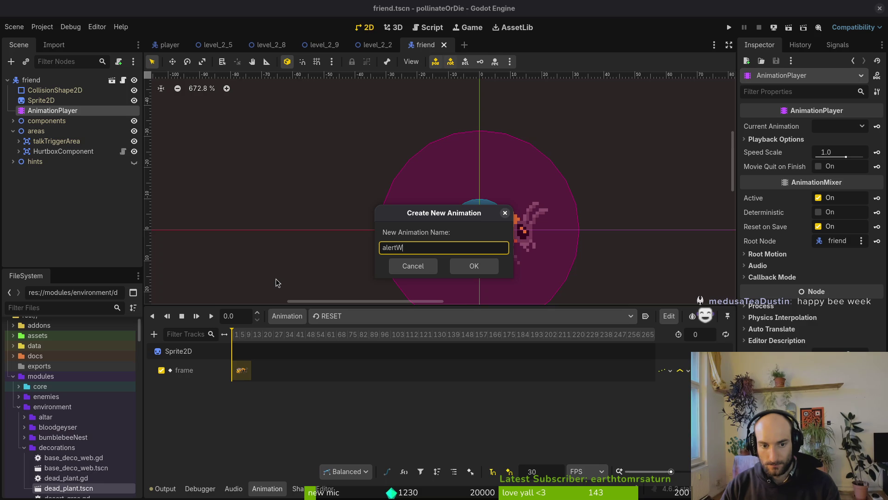
{"action": "type", "text": "p"}
{"action": "key", "text": "Return"}
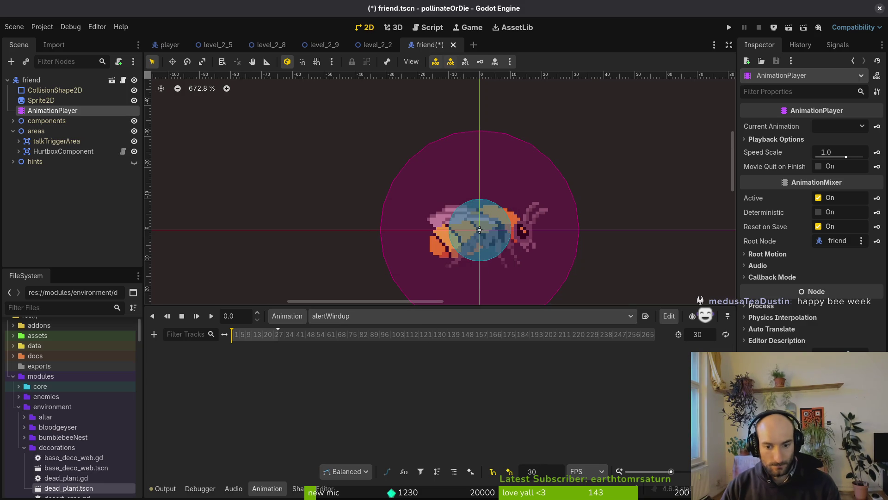
{"action": "type", "text": "12"}
{"action": "key", "text": "Return"}
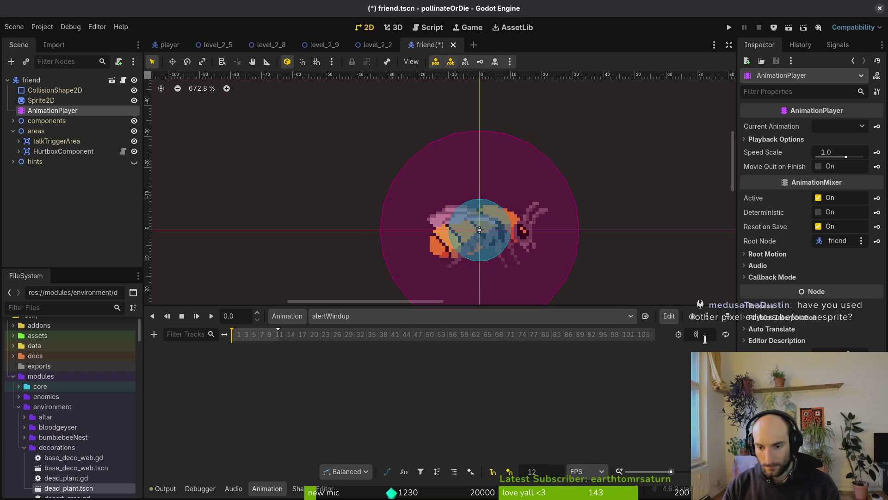
{"action": "key", "text": "alt+Tab"}
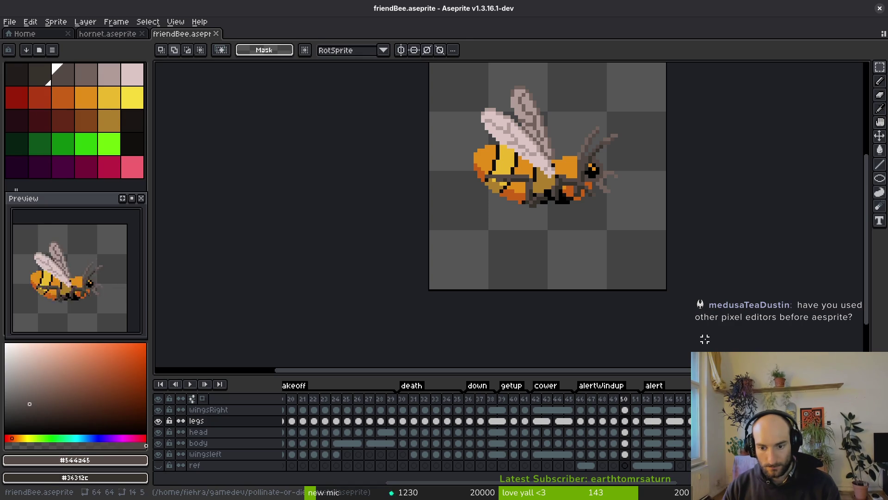
- Inspect the wingsRight cels and bee poses across frames 48–51 in the timeline
{"action": "left_click", "coordinate": [625, 410]}
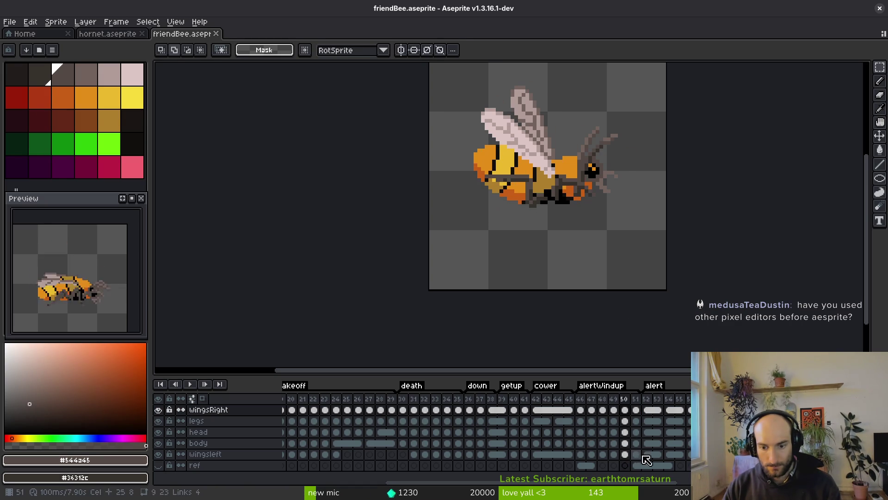
{"action": "key", "text": "Left"}
{"action": "key", "text": "Left"}
{"action": "key", "text": "Down"}
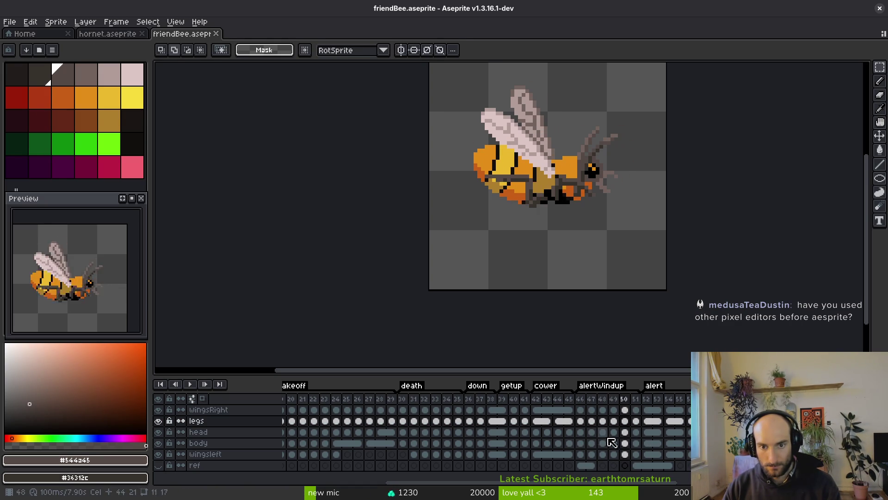
{"action": "left_click", "coordinate": [625, 421]}
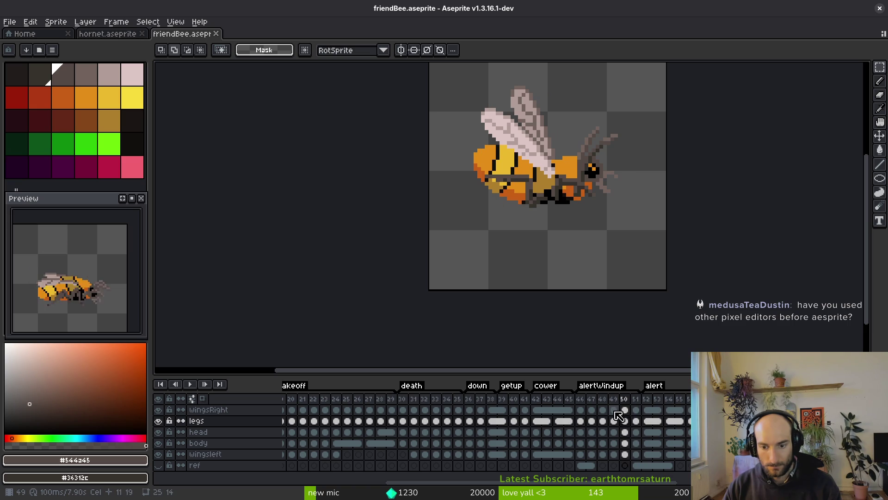
{"action": "left_click", "coordinate": [614, 410]}
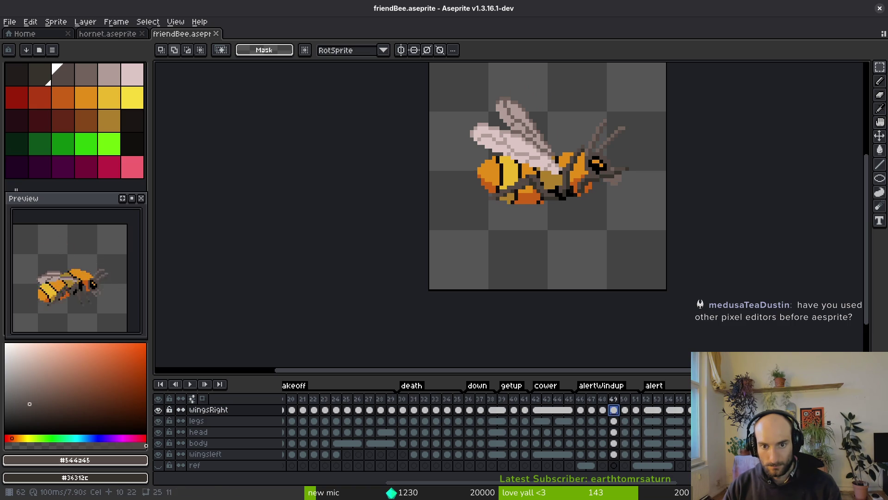
{"action": "left_click", "coordinate": [758, 410], "text": "shift"}
{"action": "left_click", "coordinate": [625, 421]}
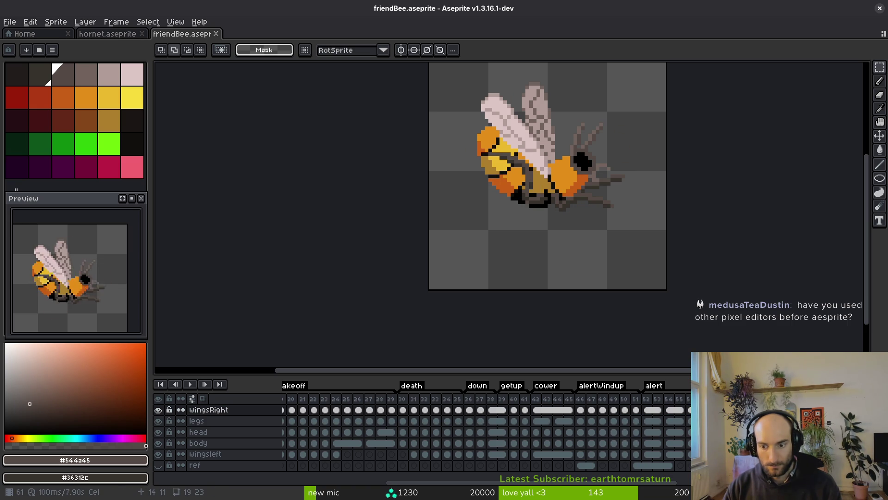
{"action": "left_click", "coordinate": [636, 410]}
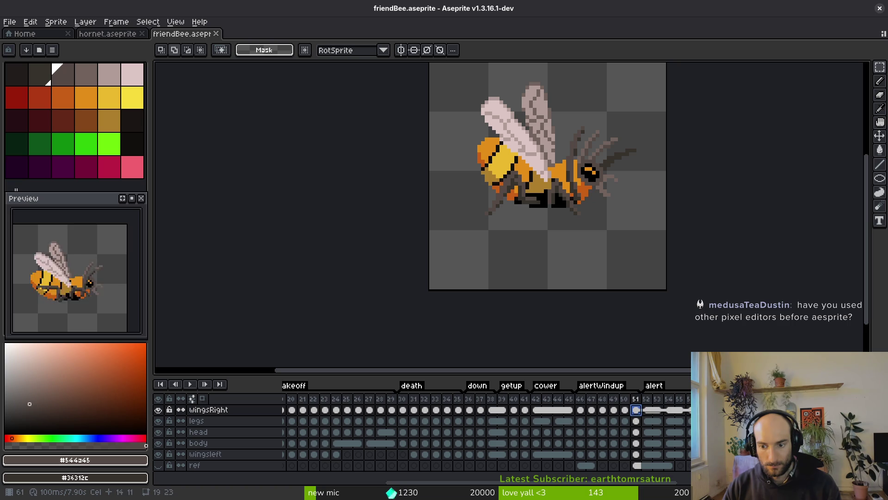
- Save friendBee.aseprite and view the wings-up pose at frame 43 with the timeline hidden
{"action": "key", "text": "ctrl+s"}
{"action": "key", "text": "alt"}
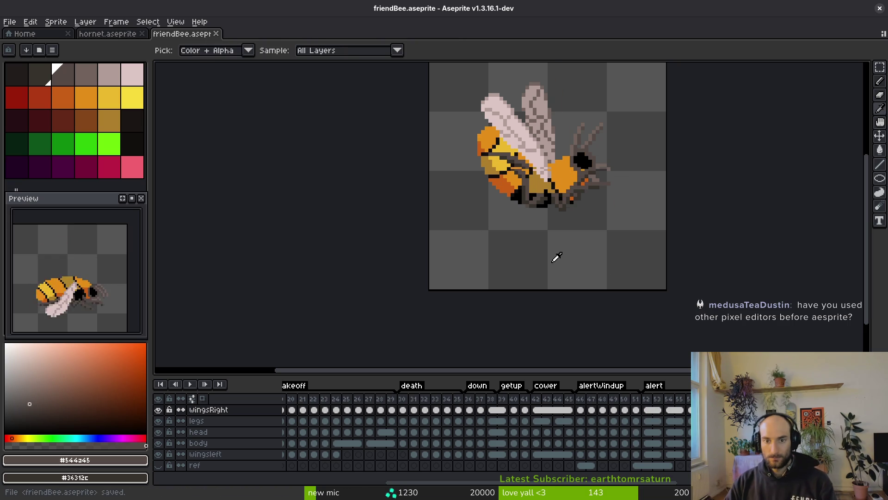
{"action": "key", "text": "Left"}
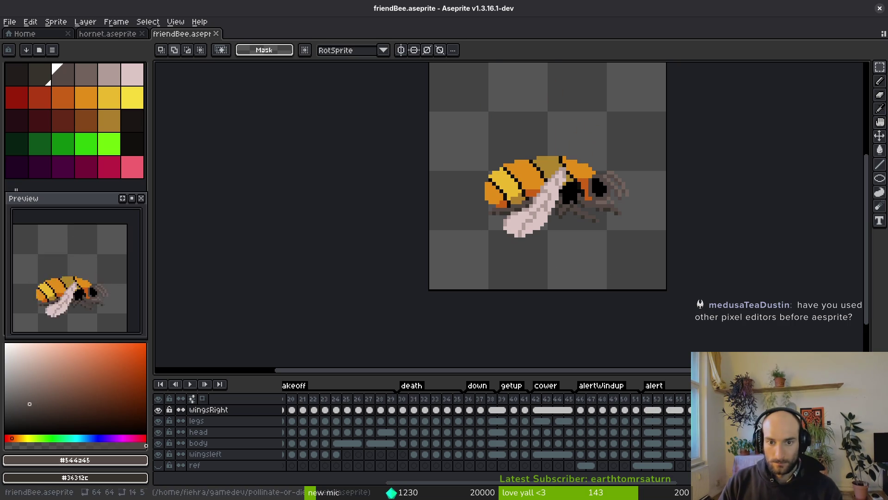
{"action": "left_click", "coordinate": [549, 422]}
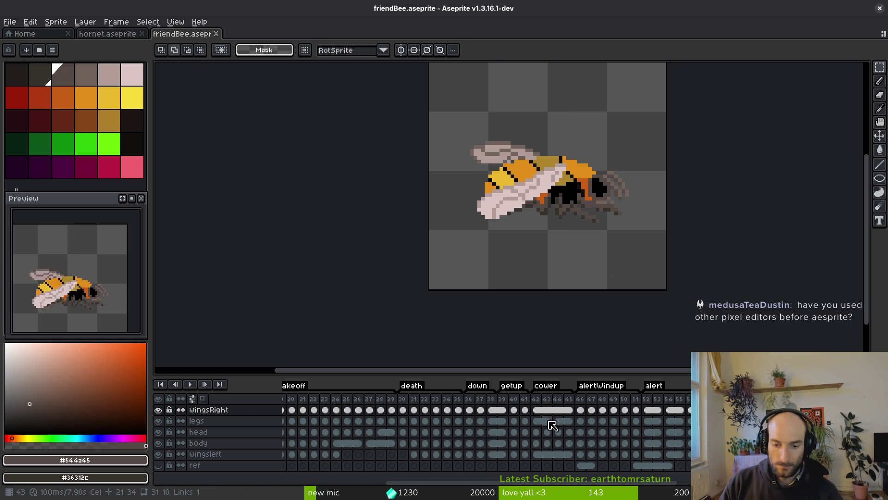
{"action": "key", "text": "Tab"}
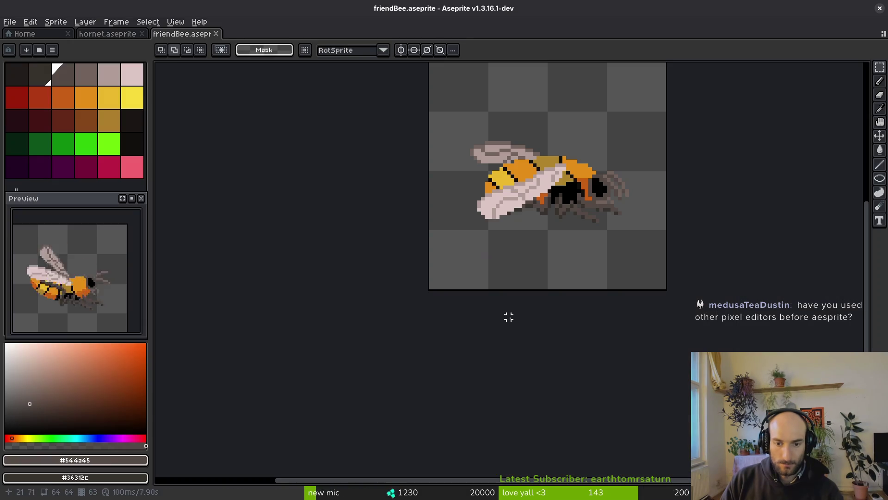
- In Godot, advance the Sprite2D's frame coordinates three rows to compare with Aseprite
{"action": "key", "text": "alt+Tab"}
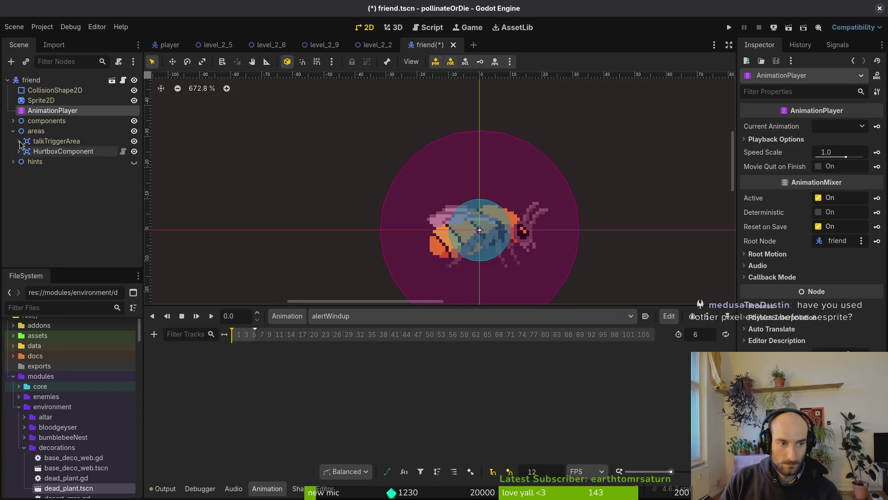
{"action": "left_click", "coordinate": [41, 100]}
{"action": "left_click", "coordinate": [861, 235]}
{"action": "left_click", "coordinate": [862, 235]}
{"action": "left_click", "coordinate": [861, 235]}
{"action": "left_click", "coordinate": [862, 235]}
{"action": "key", "text": "alt+Tab"}
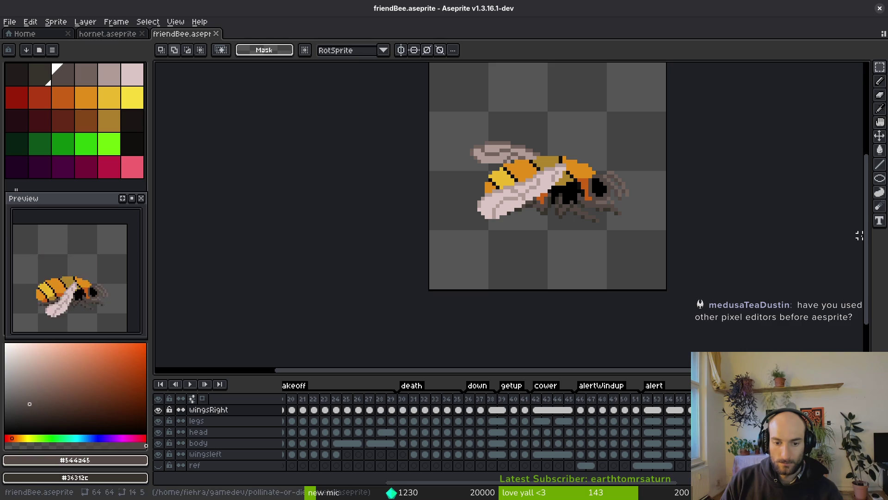
{"action": "scroll", "coordinate": [380, 422], "scroll_direction": "left", "scroll_amount": 5}
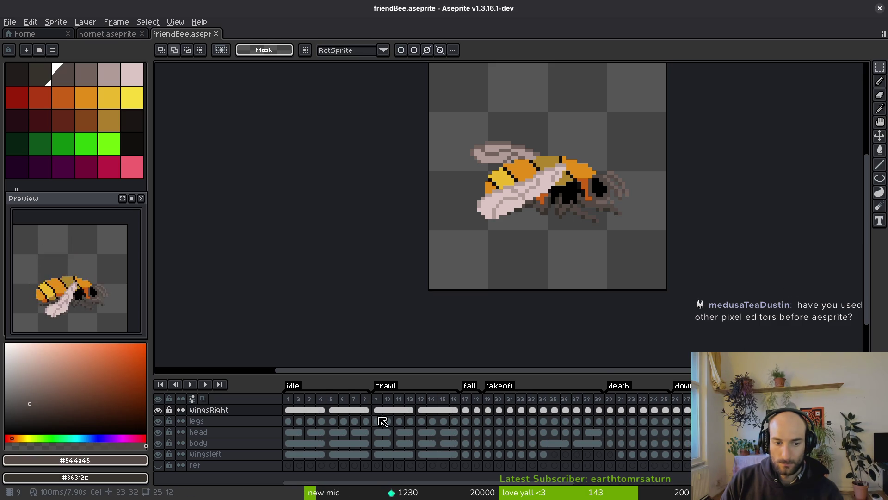
- Rename the first five tags to 0idle, 1crawl, 2fall, 3takeoff and 4death
{"action": "double_click", "coordinate": [305, 386]}
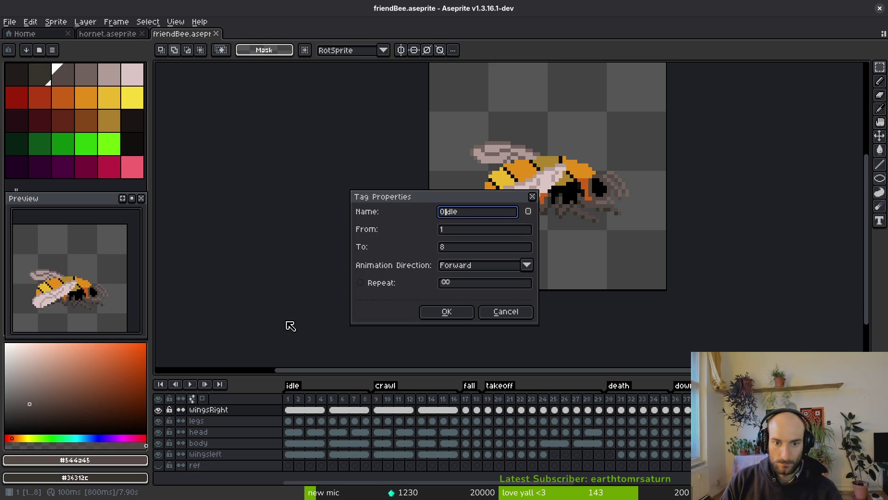
{"action": "key", "text": "Return"}
{"action": "double_click", "coordinate": [385, 385]}
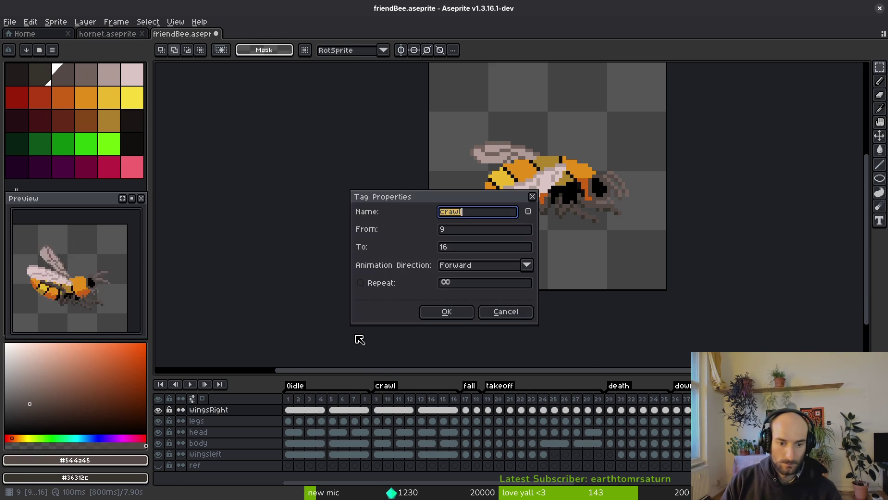
{"action": "key", "text": "Return"}
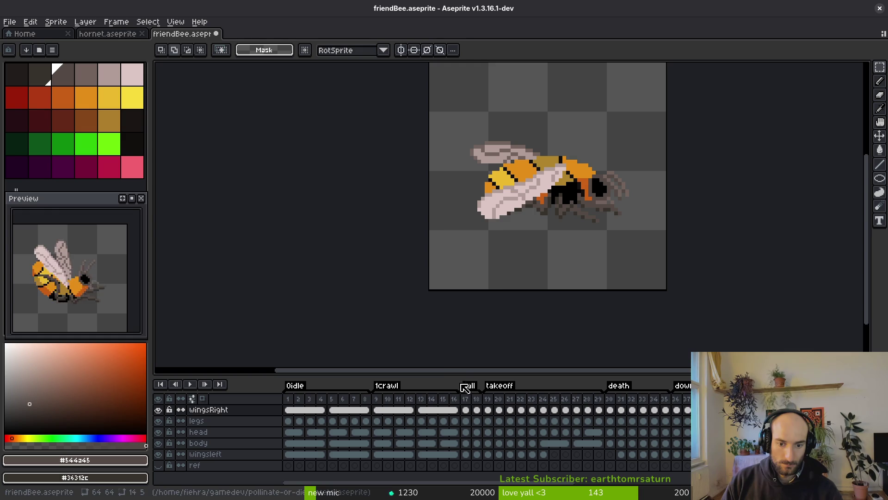
{"action": "double_click", "coordinate": [465, 385]}
{"action": "key", "text": "Return"}
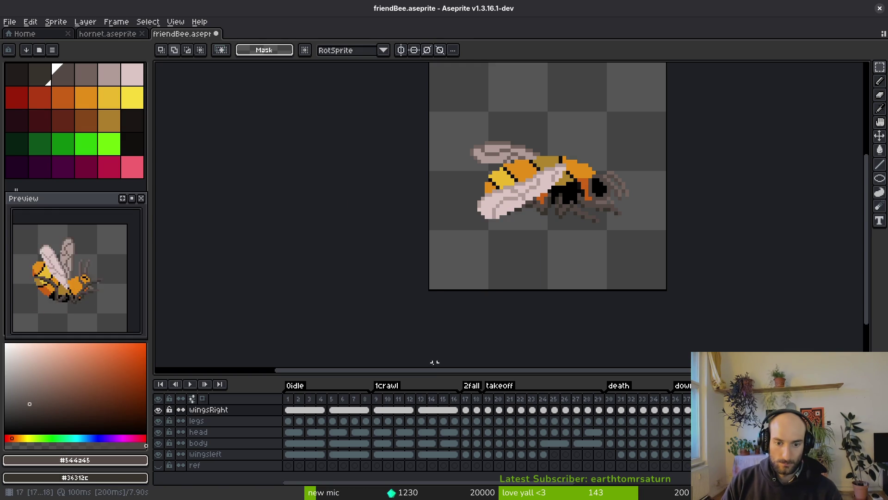
{"action": "double_click", "coordinate": [500, 385]}
{"action": "type", "text": "3"}
{"action": "key", "text": "Return"}
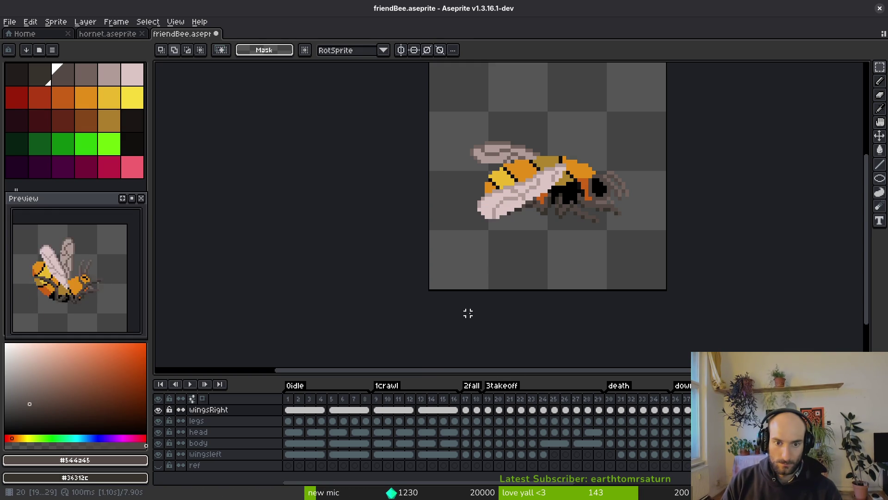
{"action": "double_click", "coordinate": [619, 386]}
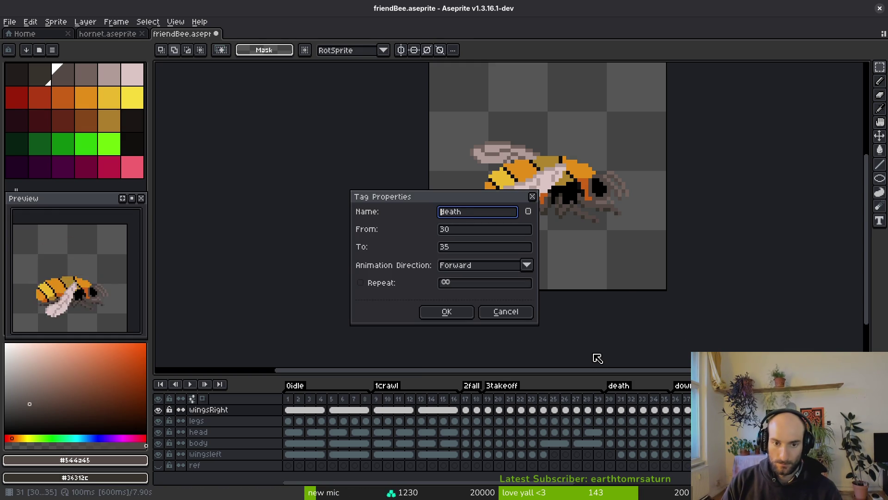
{"action": "type", "text": "4"}
{"action": "key", "text": "Return"}
- Rename the down and getup tags to 5down and 6getup
{"action": "scroll", "coordinate": [337, 420], "scroll_direction": "right", "scroll_amount": 10}
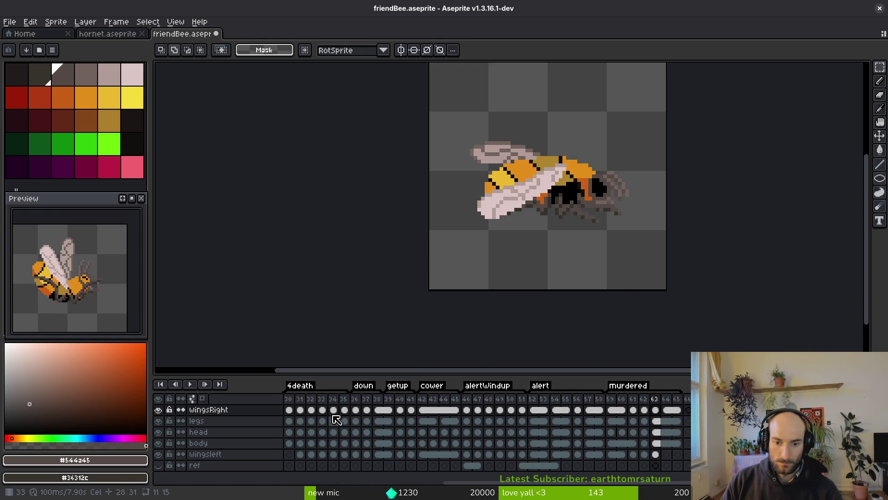
{"action": "double_click", "coordinate": [351, 387]}
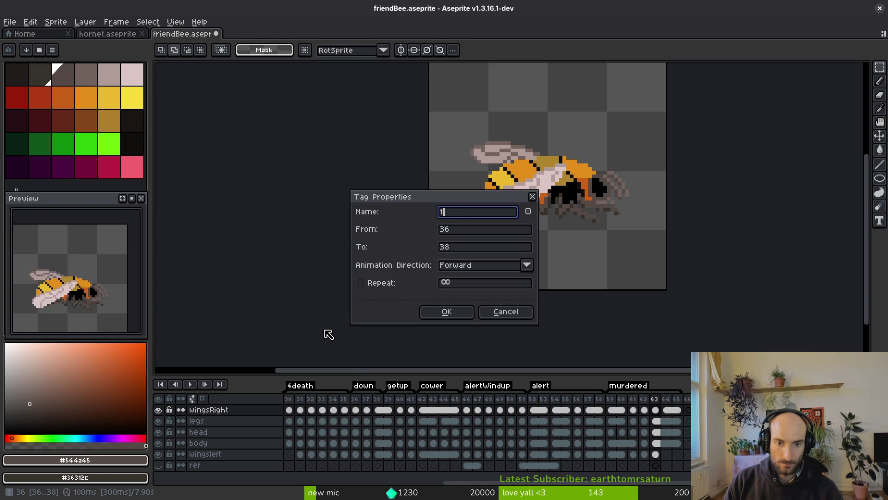
{"action": "key", "text": "Escape"}
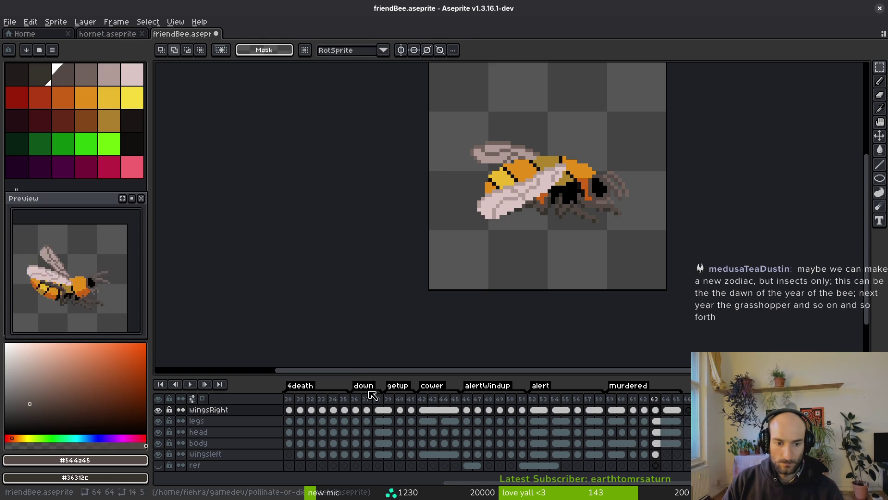
{"action": "double_click", "coordinate": [368, 388]}
{"action": "type", "text": "5"}
{"action": "key", "text": "Return"}
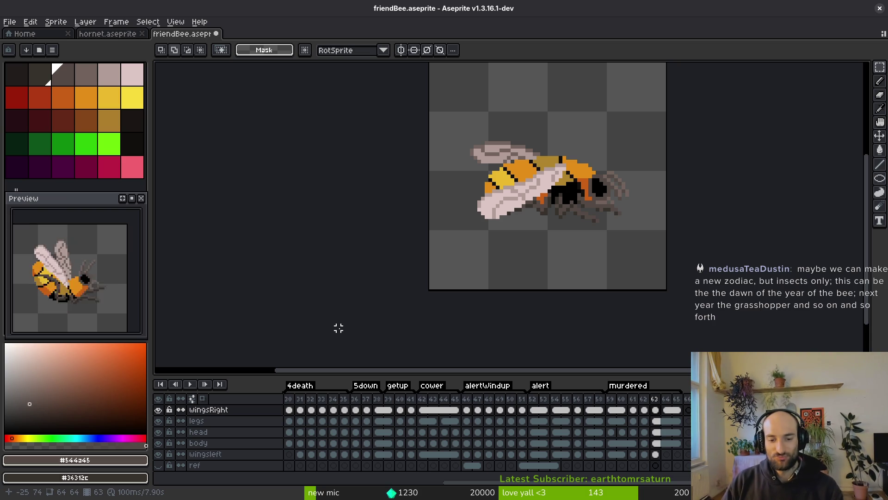
{"action": "key", "text": "Left"}
{"action": "key", "text": "Left"}
{"action": "key", "text": "Left"}
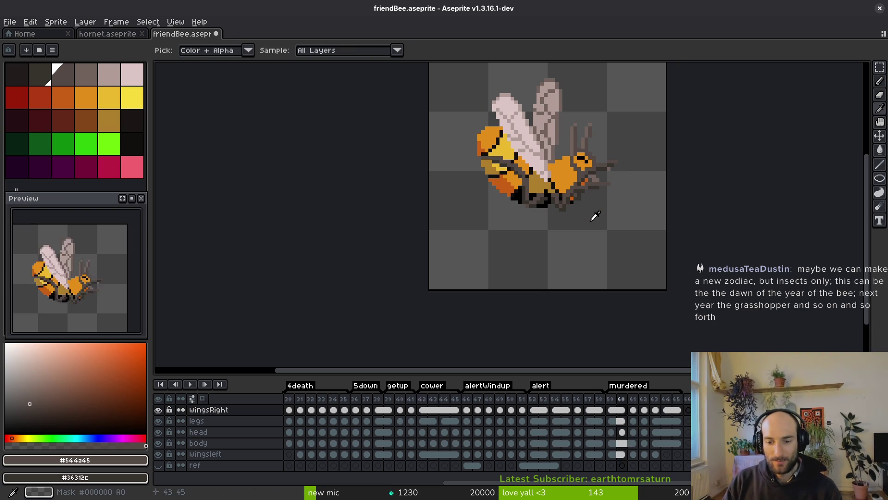
{"action": "double_click", "coordinate": [399, 386]}
{"action": "type", "text": "6"}
{"action": "key", "text": "Return"}
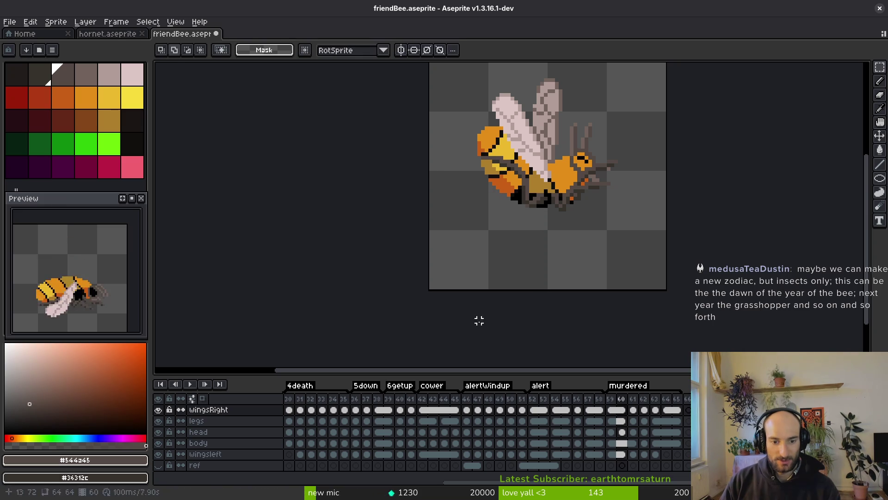
- Rename the remaining tags to 7cower, 8alertWindup, 9alert and 10murdered
{"action": "double_click", "coordinate": [433, 385]}
{"action": "type", "text": "7"}
{"action": "key", "text": "Return"}
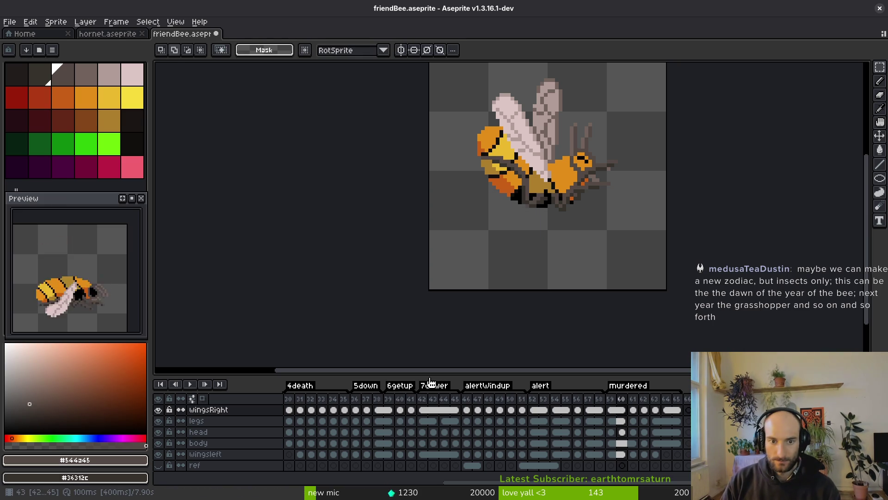
{"action": "double_click", "coordinate": [485, 386]}
{"action": "type", "text": "8"}
{"action": "key", "text": "Return"}
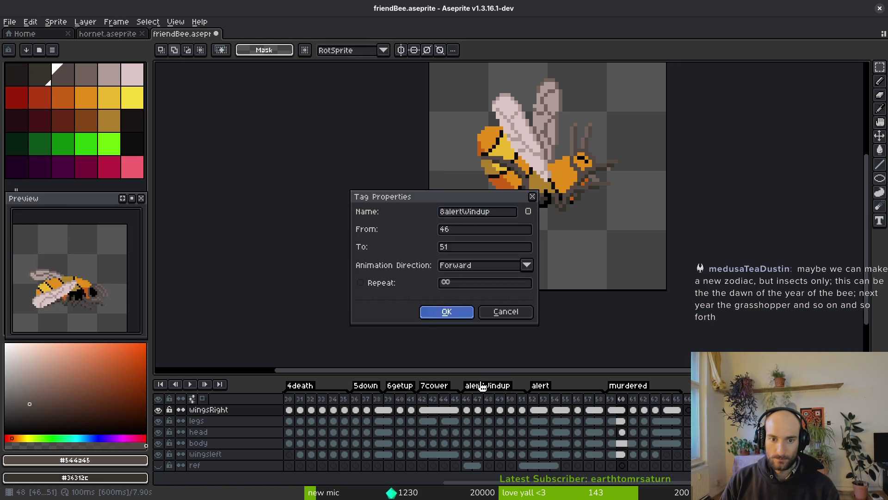
{"action": "double_click", "coordinate": [540, 386]}
{"action": "type", "text": "9"}
{"action": "key", "text": "Return"}
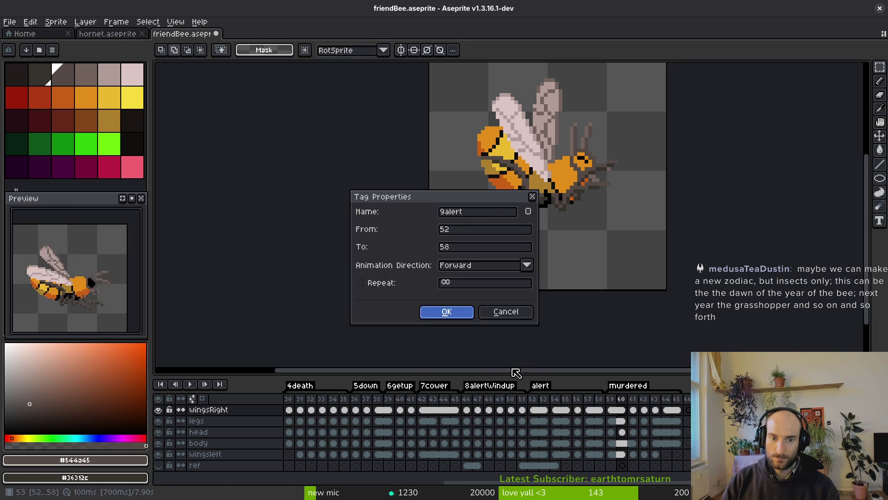
{"action": "double_click", "coordinate": [627, 386]}
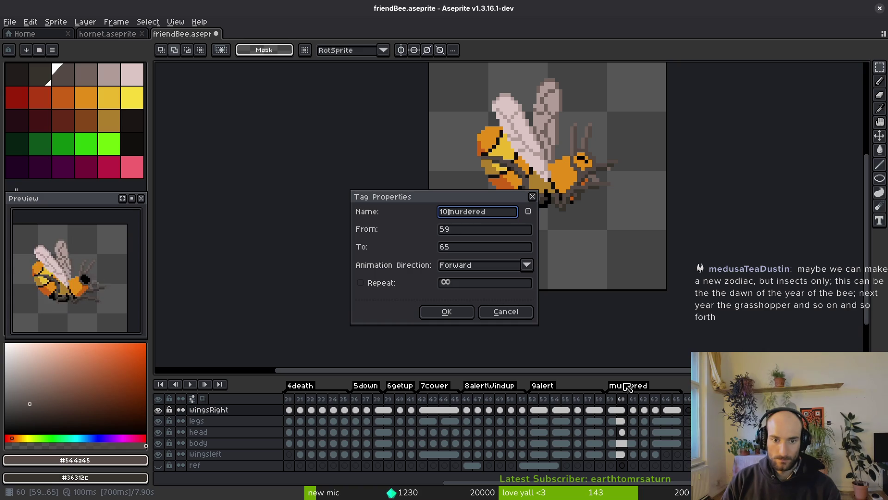
{"action": "key", "text": "Return"}
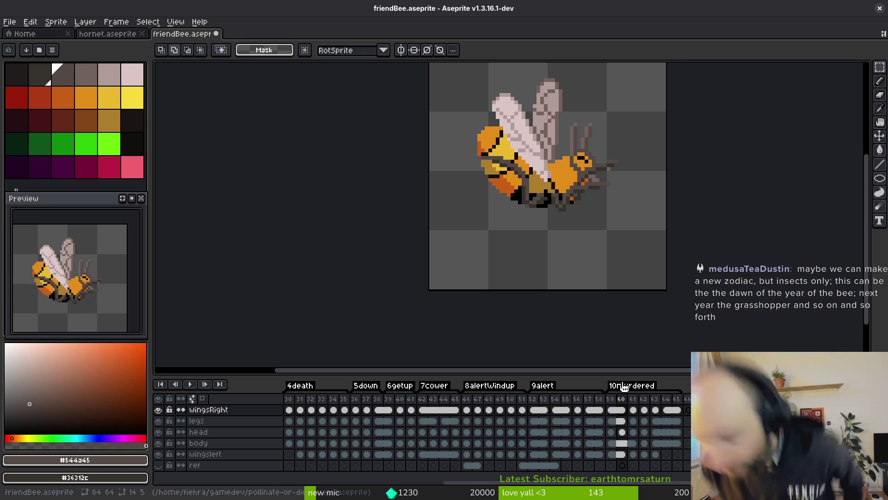
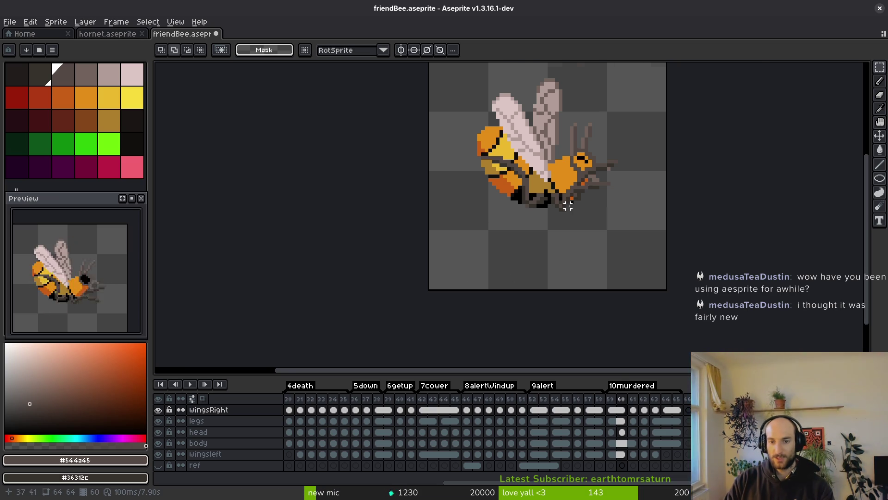
- Step friendBee back to frame 59 and save it, then move Godot's Sprite2D toward frame row 8
{"action": "scroll", "coordinate": [568, 206], "scroll_direction": "up", "scroll_amount": 2}
{"action": "scroll", "coordinate": [597, 194], "scroll_direction": "down", "scroll_amount": 2}
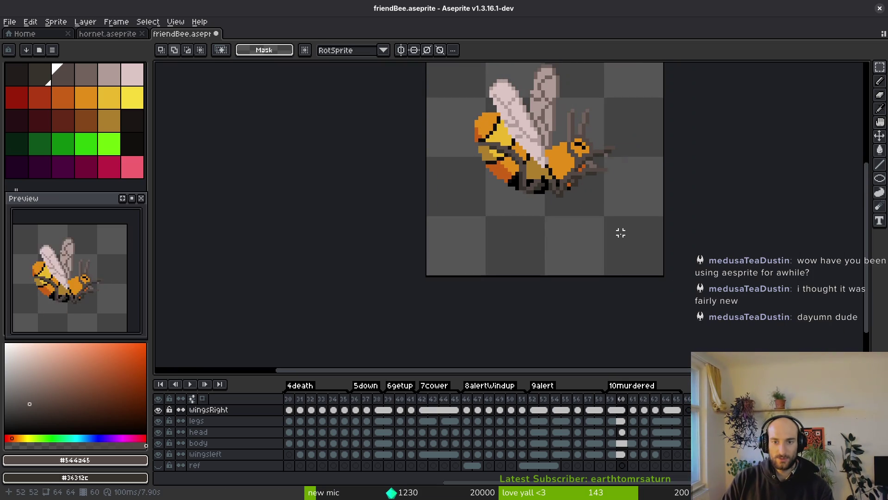
{"action": "key", "text": "Left"}
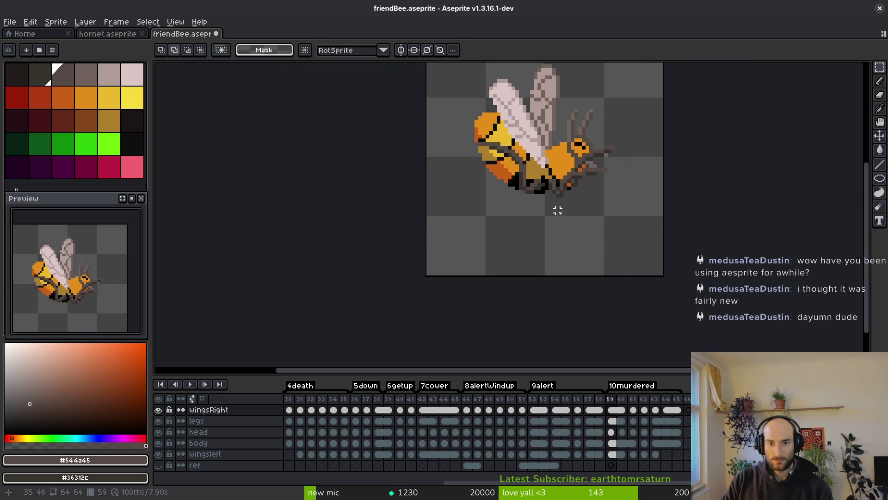
{"action": "scroll", "coordinate": [558, 211], "scroll_direction": "up", "scroll_amount": 1}
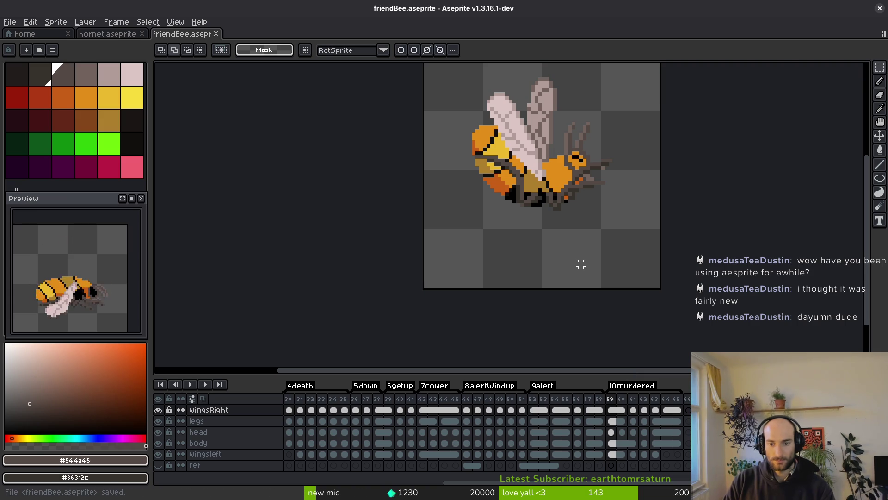
{"action": "key", "text": "alt+Tab"}
{"action": "left_click", "coordinate": [862, 236]}
{"action": "left_click", "coordinate": [862, 236]}
- Key the alertWindup Sprite2D frame track from row 8 through frame 94 and save friend.tscn
{"action": "left_click", "coordinate": [861, 236]}
{"action": "left_click", "coordinate": [862, 236]}
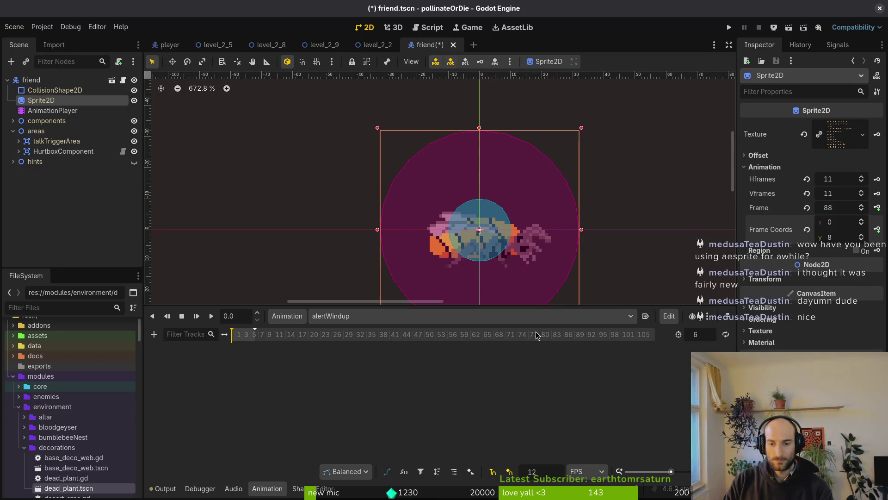
{"action": "left_click", "coordinate": [877, 208]}
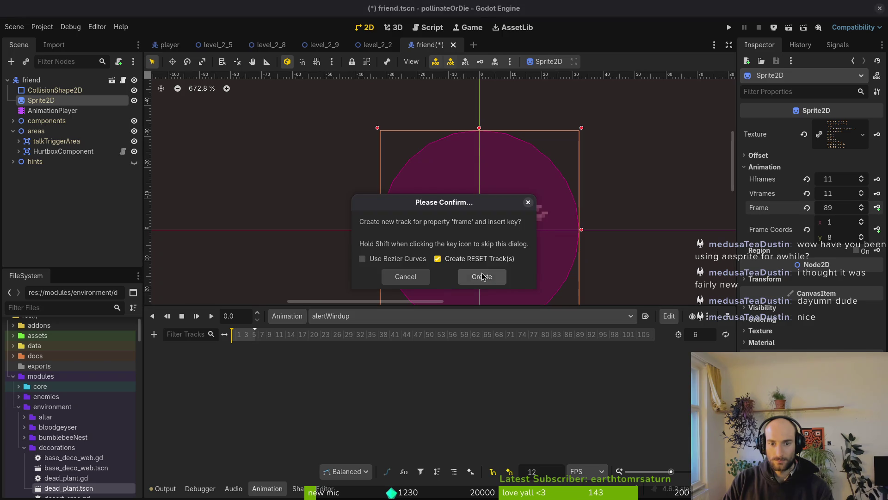
{"action": "left_click", "coordinate": [482, 276]}
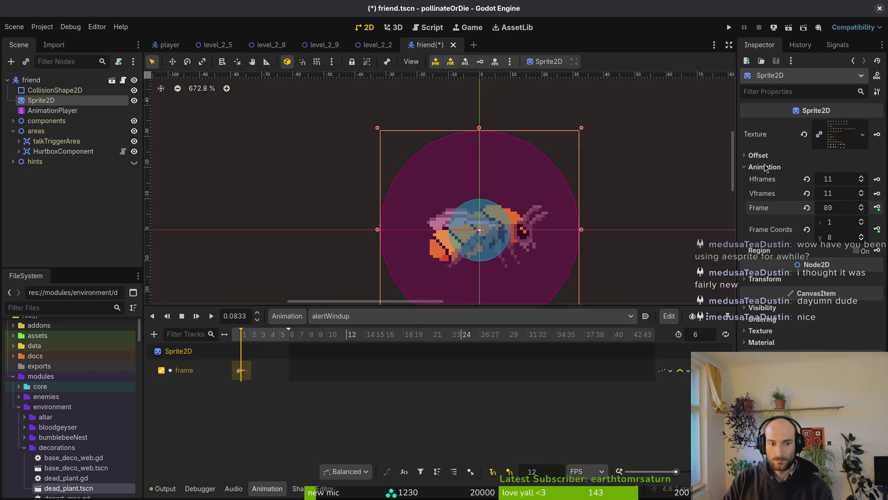
{"action": "left_click", "coordinate": [877, 208]}
{"action": "left_click", "coordinate": [878, 207]}
{"action": "left_click", "coordinate": [877, 207]}
{"action": "left_click", "coordinate": [877, 207]}
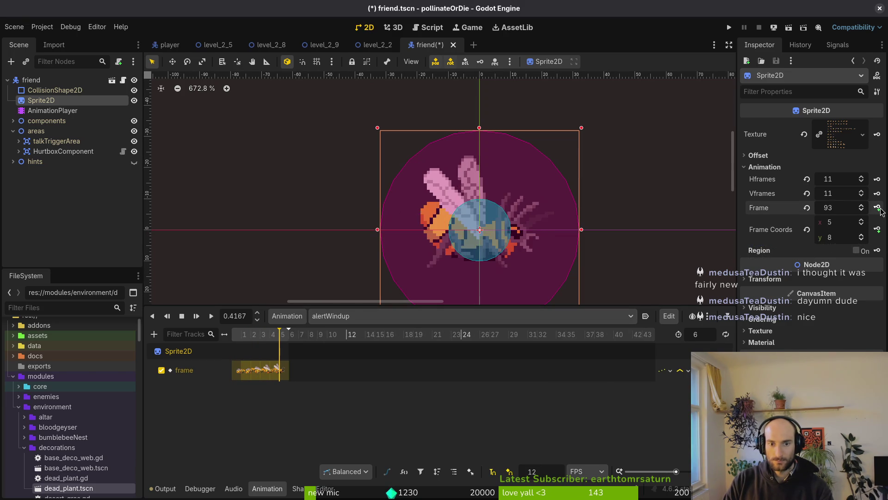
{"action": "left_click", "coordinate": [878, 207]}
{"action": "key", "text": "ctrl+s"}
{"action": "left_click", "coordinate": [333, 316]}
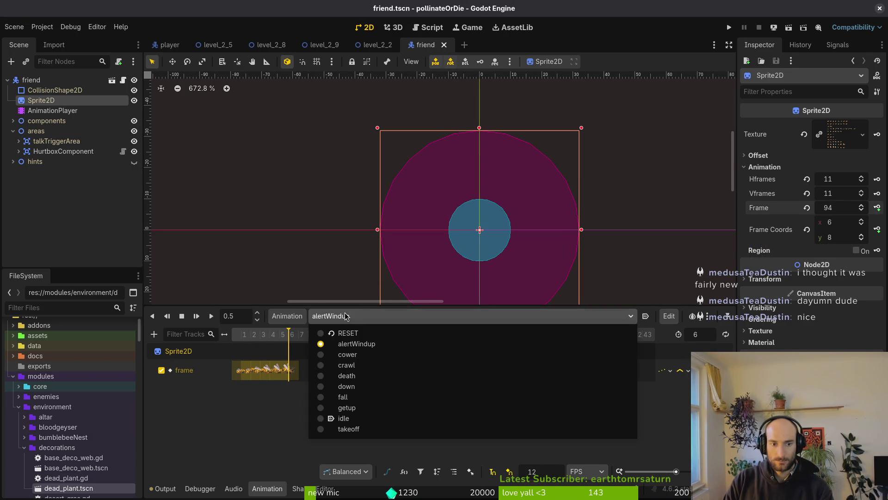
{"action": "left_click", "coordinate": [287, 315]}
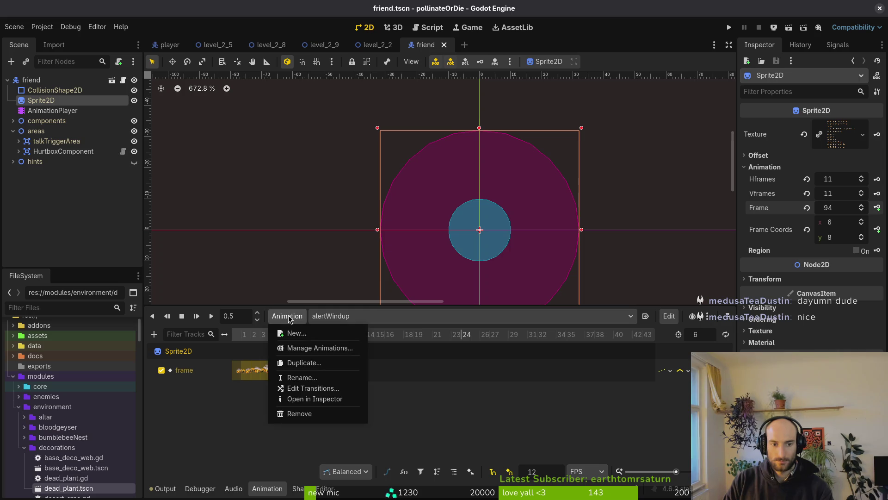
- Create a looping animation named 'alert', checking its frames in the bee sprite, and save
{"action": "left_click", "coordinate": [293, 331]}
{"action": "type", "text": "aler"}
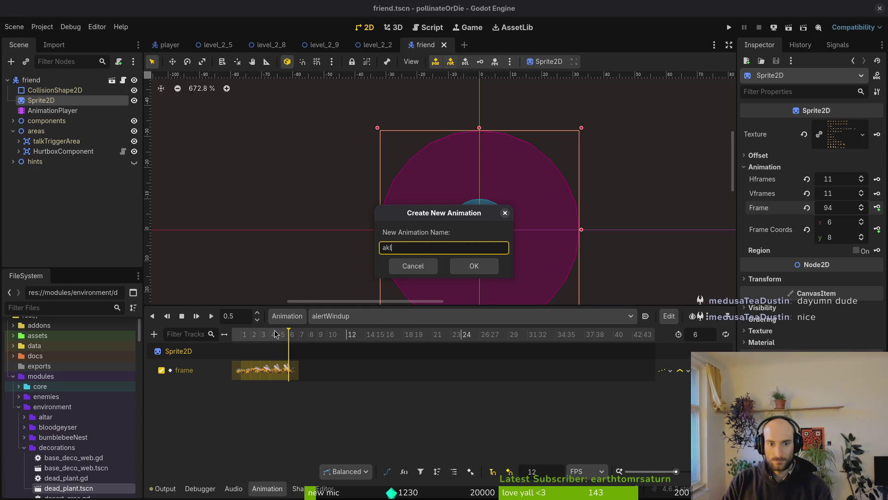
{"action": "type", "text": "t"}
{"action": "key", "text": "Return"}
{"action": "left_click", "coordinate": [726, 334]}
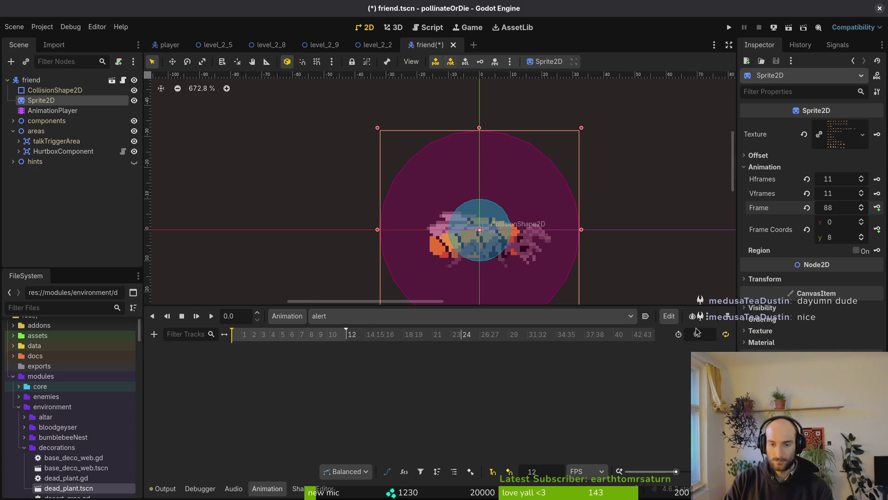
{"action": "key", "text": "alt+Tab"}
{"action": "left_click", "coordinate": [557, 408]}
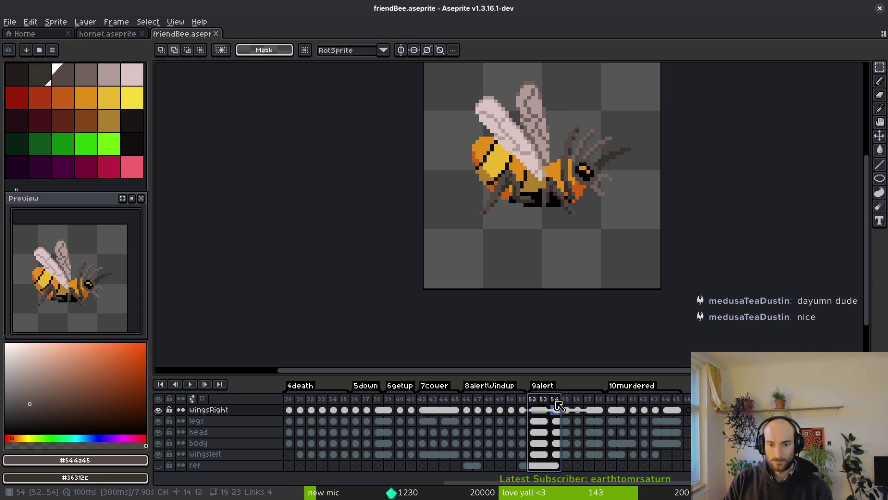
{"action": "key", "text": "alt+Tab"}
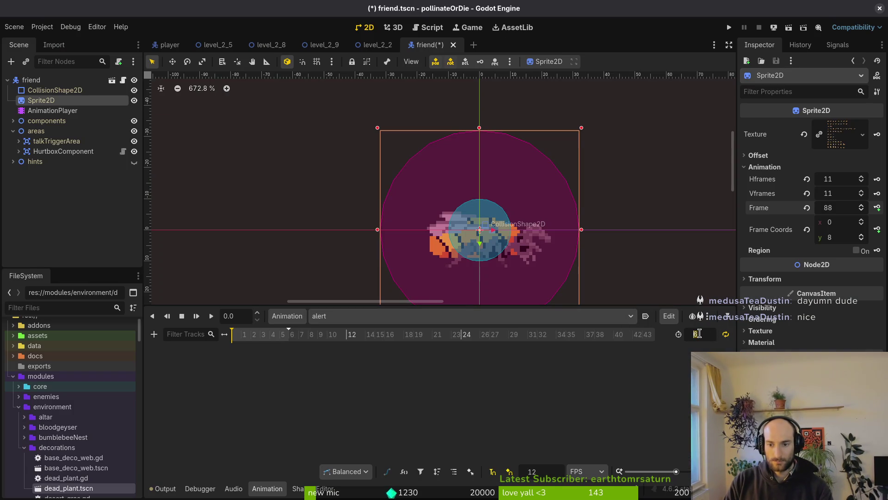
{"action": "key", "text": "Return"}
{"action": "key", "text": "ctrl+s"}
- Key the alert Sprite2D frame track from row 9 over successive frames, save, and preview it
{"action": "left_click", "coordinate": [861, 239]}
{"action": "left_click", "coordinate": [862, 234]}
{"action": "left_click", "coordinate": [862, 234]}
{"action": "left_click", "coordinate": [878, 207]}
{"action": "left_click", "coordinate": [480, 275]}
{"action": "scroll", "coordinate": [394, 366], "scroll_direction": "up", "scroll_amount": 2}
{"action": "left_click", "coordinate": [878, 208]}
{"action": "left_click", "coordinate": [877, 207]}
{"action": "left_click", "coordinate": [878, 208]}
{"action": "left_click", "coordinate": [878, 208]}
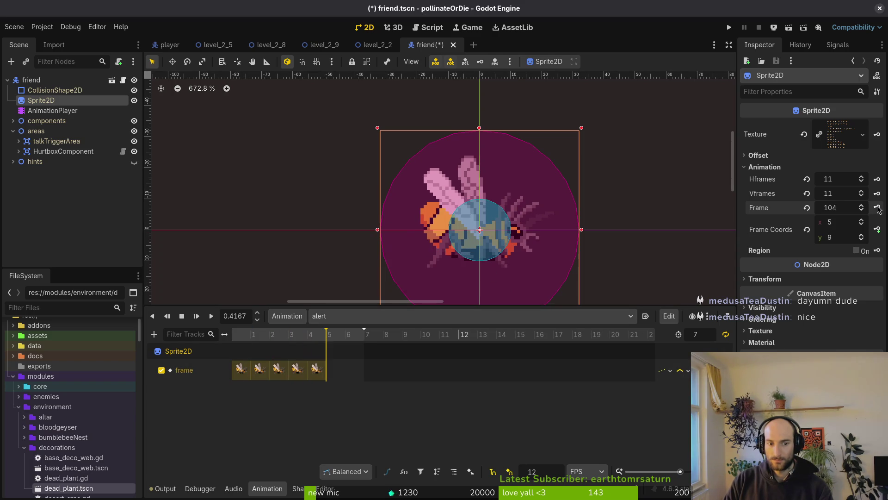
{"action": "left_click", "coordinate": [878, 208]}
{"action": "left_click", "coordinate": [878, 207]}
{"action": "key", "text": "ctrl+s"}
{"action": "left_click", "coordinate": [212, 316]}
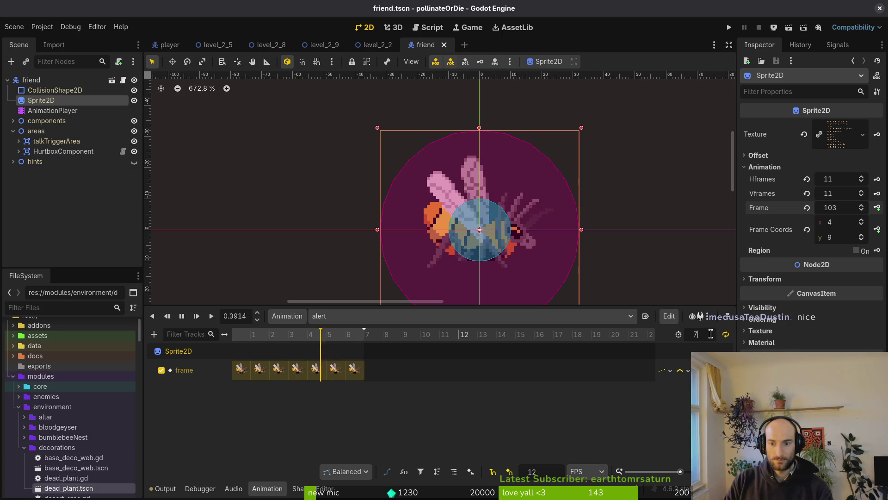
- Set the alert length to 10 and move the keyframe at time 4 to time 5
{"action": "type", "text": "10"}
{"action": "key", "text": "Return"}
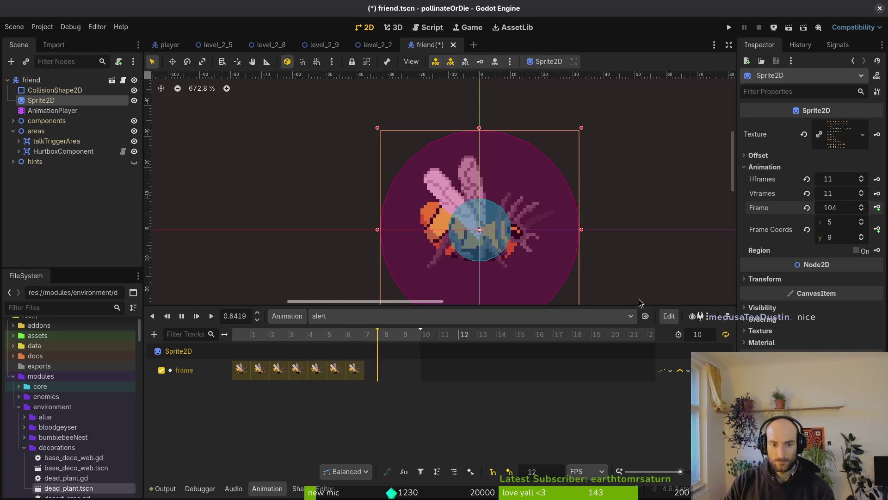
{"action": "left_click", "coordinate": [363, 371]}
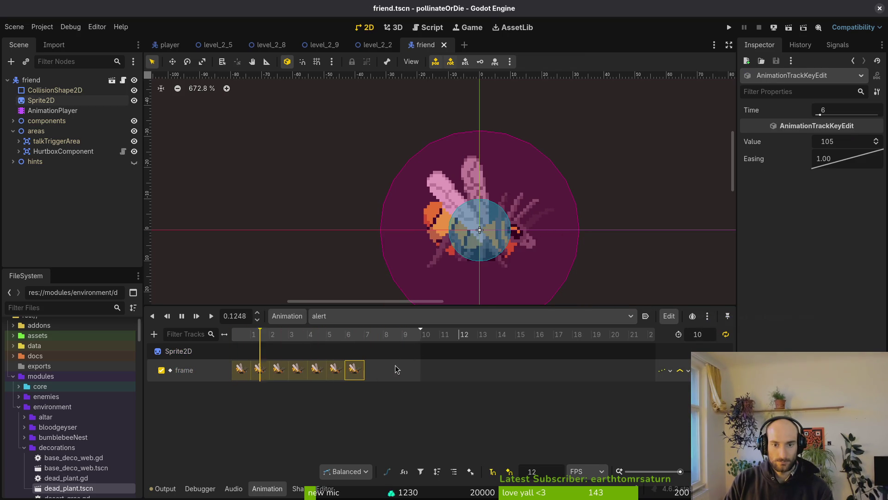
{"action": "left_click_drag", "start_coordinate": [357, 373], "coordinate": [375, 373]}
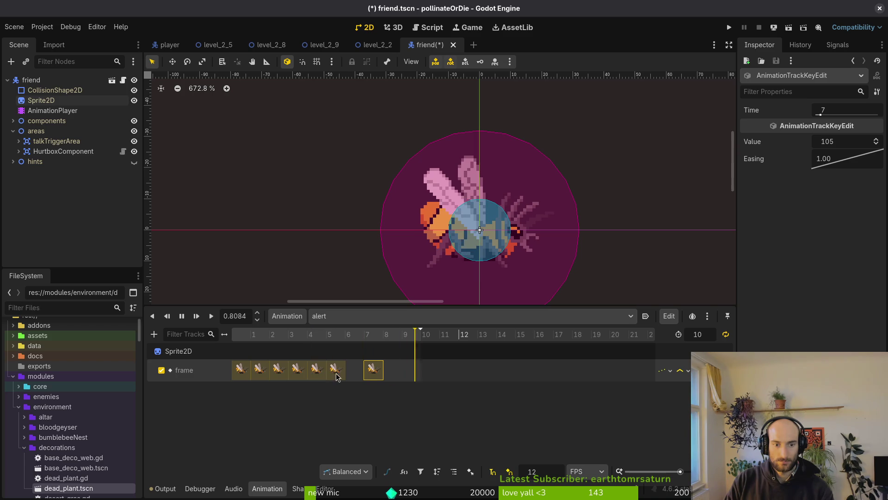
{"action": "key", "text": "ctrl+z"}
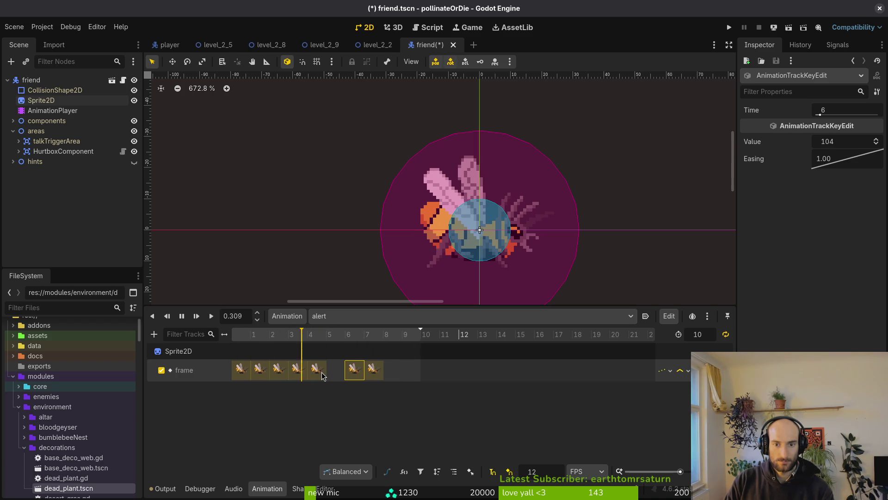
{"action": "left_click_drag", "start_coordinate": [323, 376], "coordinate": [341, 375]}
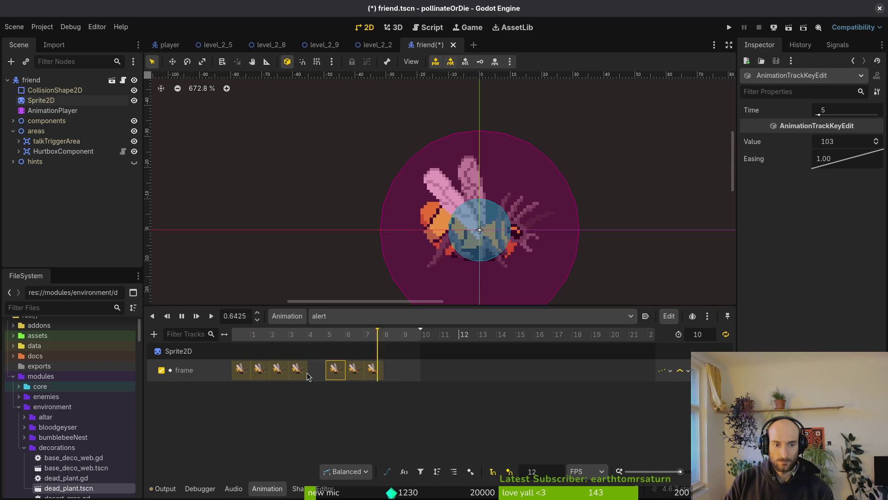
{"action": "scroll", "coordinate": [619, 265], "scroll_direction": "down", "scroll_amount": 1}
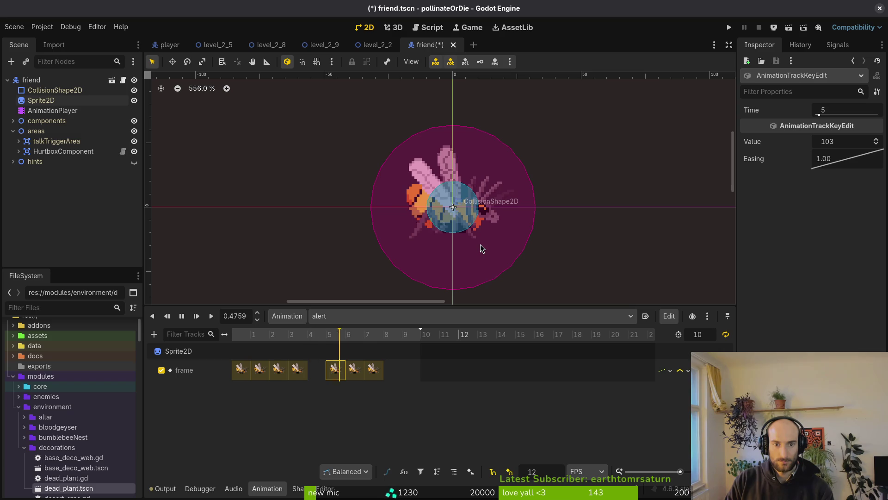
{"action": "scroll", "coordinate": [458, 241], "scroll_direction": "up", "scroll_amount": 3}
{"action": "scroll", "coordinate": [457, 237], "scroll_direction": "up", "scroll_amount": 2}
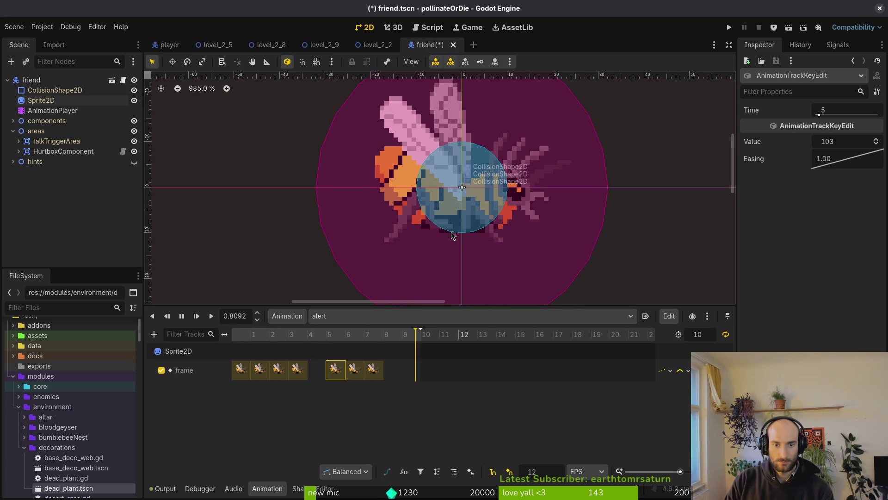
{"action": "key", "text": "alt+Tab"}
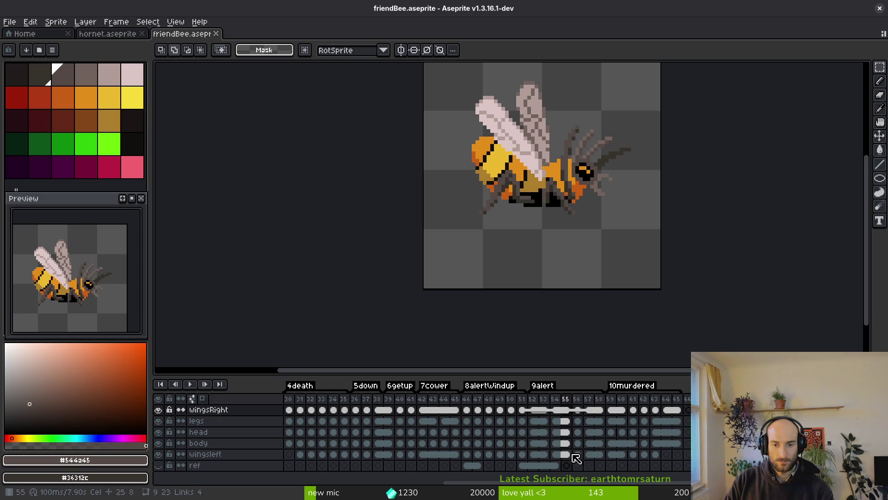
- Select the legs layer on frame 56 and compare the leg poses between frames 55 and 56
{"action": "left_click", "coordinate": [577, 421]}
{"action": "scroll", "coordinate": [514, 218], "scroll_direction": "up", "scroll_amount": 3}
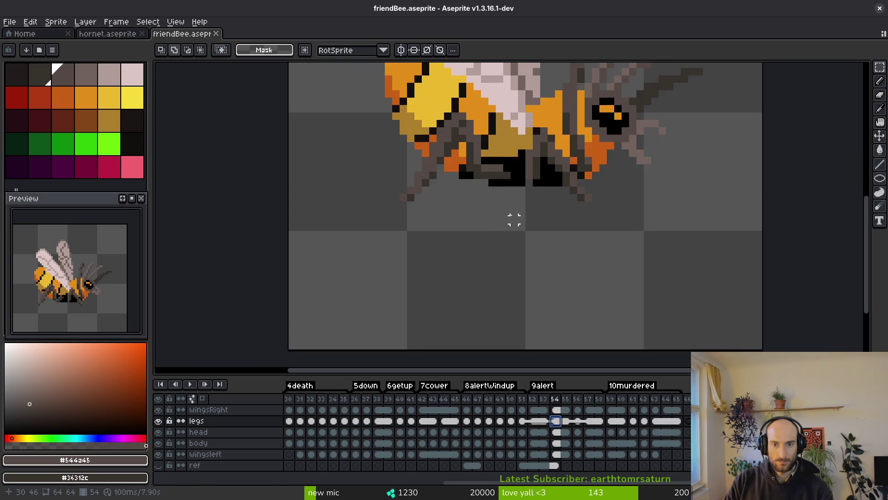
{"action": "key", "text": "i"}
{"action": "scroll", "coordinate": [502, 198], "scroll_direction": "up", "scroll_amount": 1}
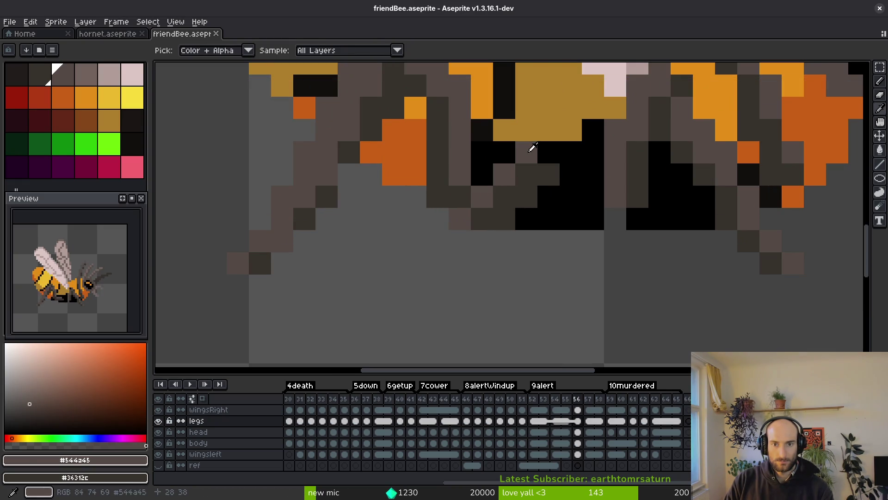
{"action": "key", "text": "b"}
{"action": "key", "text": "e"}
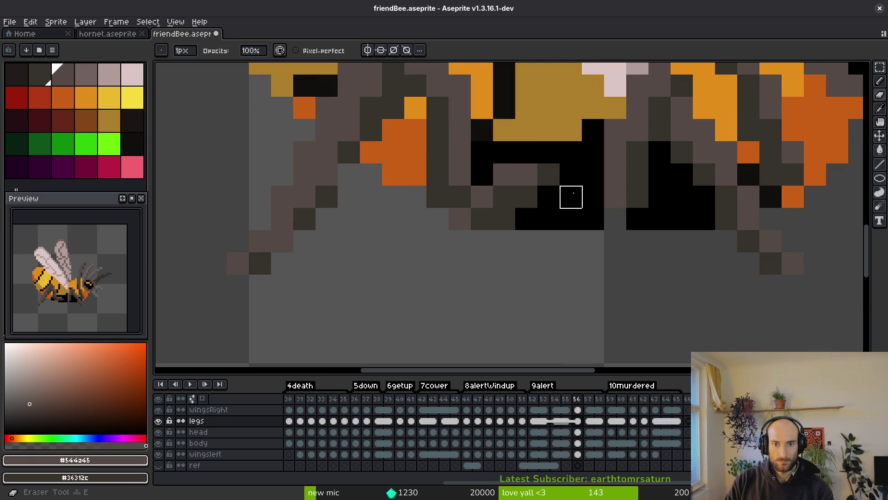
{"action": "scroll", "coordinate": [571, 195], "scroll_direction": "down", "scroll_amount": 4}
{"action": "scroll", "coordinate": [570, 210], "scroll_direction": "up", "scroll_amount": 4}
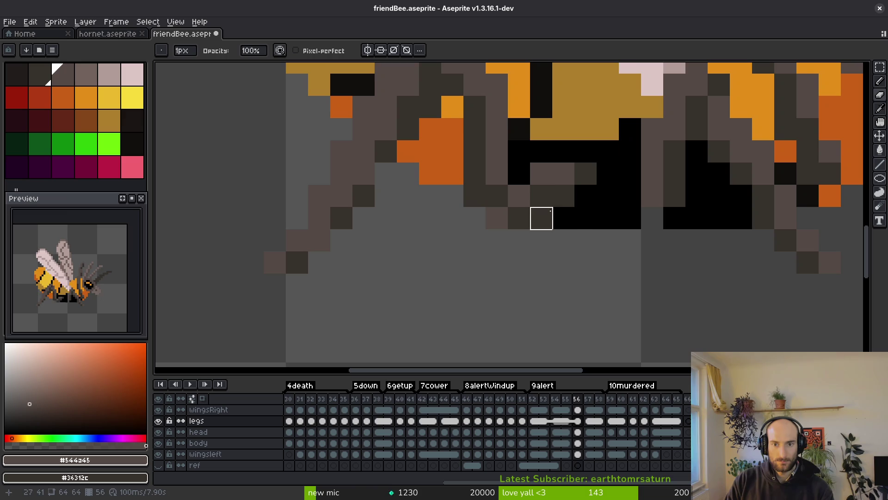
{"action": "key", "text": "i"}
{"action": "key", "text": "comma"}
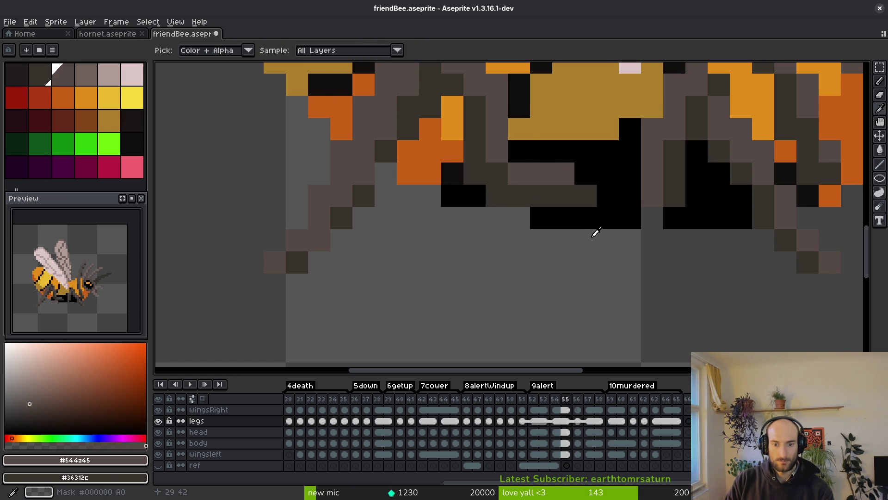
{"action": "left_click_drag", "start_coordinate": [614, 199], "coordinate": [617, 223]}
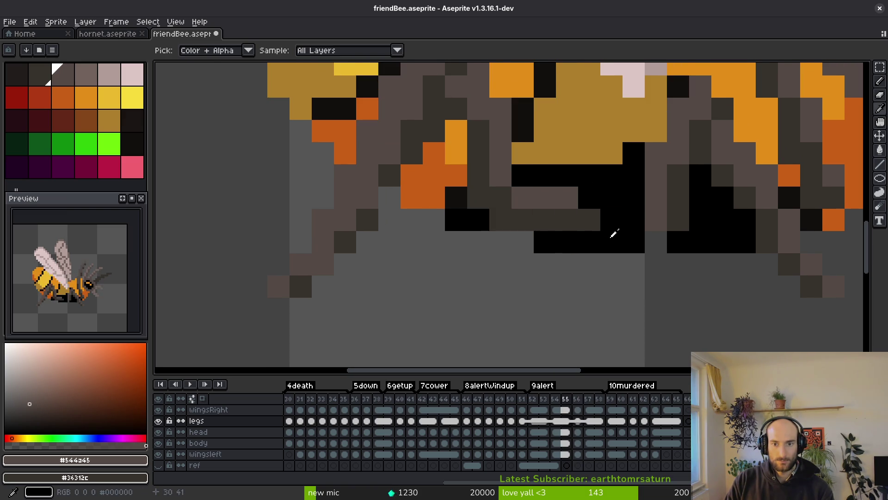
{"action": "key", "text": "period"}
{"action": "key", "text": "period"}
{"action": "key", "text": "comma"}
{"action": "key", "text": "b"}
- Paint dark leg pixels and erase stray ones below the body, using colours #36312c and #544d45
{"action": "left_click", "coordinate": [522, 198]}
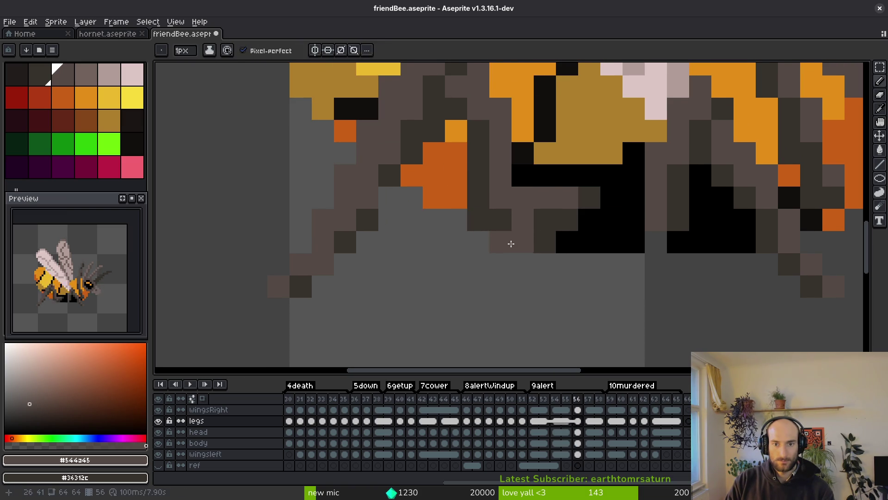
{"action": "key", "text": "e"}
{"action": "left_click_drag", "start_coordinate": [499, 241], "coordinate": [546, 241]}
{"action": "right_click", "coordinate": [523, 219]}
{"action": "left_click", "coordinate": [525, 219], "text": "alt"}
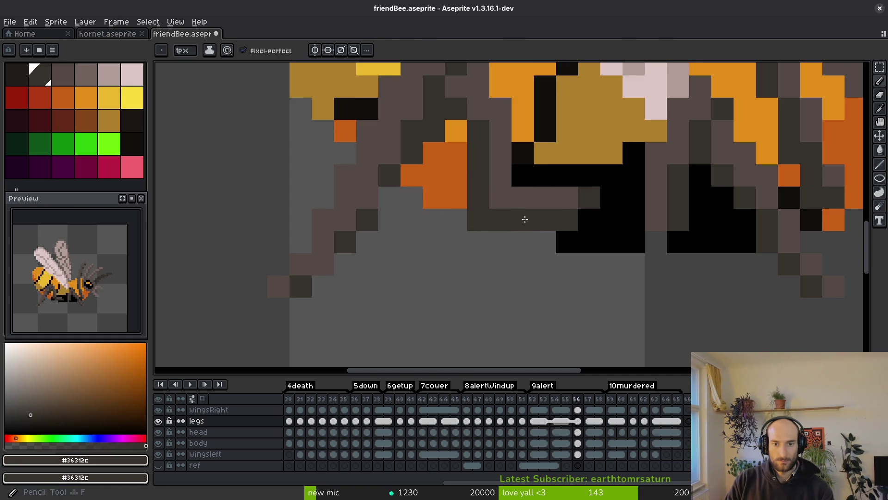
{"action": "left_click", "coordinate": [492, 200], "text": "alt"}
{"action": "scroll", "coordinate": [518, 231], "scroll_direction": "down", "scroll_amount": 4}
{"action": "scroll", "coordinate": [514, 224], "scroll_direction": "up", "scroll_amount": 4}
{"action": "left_click", "coordinate": [501, 238], "text": "alt"}
{"action": "left_click", "coordinate": [532, 216], "text": "alt"}
- Flip between frames 55 and 56 and add another dark #36312c pixel to the legs
{"action": "scroll", "coordinate": [518, 259], "scroll_direction": "down", "scroll_amount": 4}
{"action": "key", "text": "comma"}
{"action": "key", "text": "period"}
{"action": "key", "text": "comma"}
{"action": "key", "text": "period"}
{"action": "key", "text": "comma"}
{"action": "key", "text": "period"}
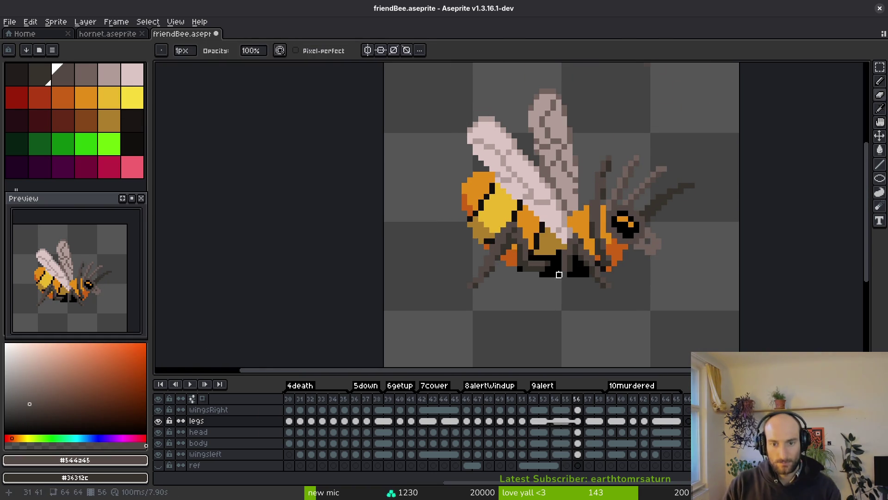
{"action": "scroll", "coordinate": [559, 275], "scroll_direction": "up", "scroll_amount": 4}
{"action": "key", "text": "comma"}
{"action": "key", "text": "period"}
{"action": "left_click", "coordinate": [500, 249], "text": "alt"}
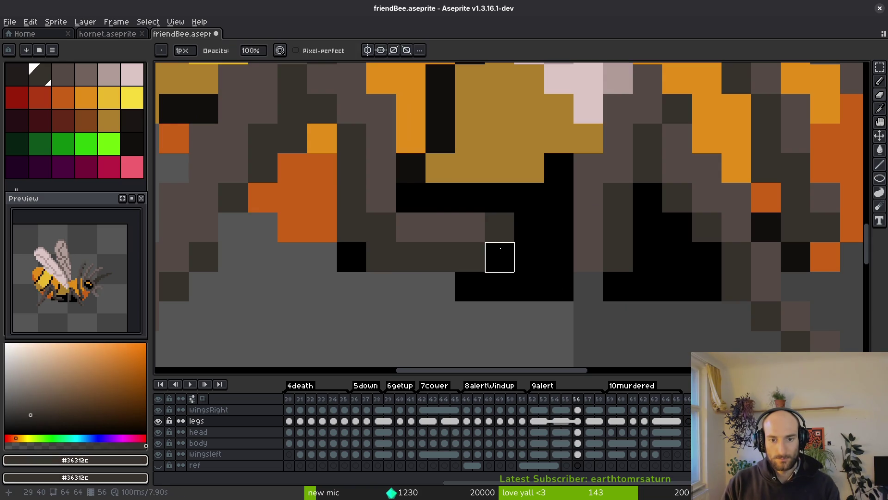
{"action": "scroll", "coordinate": [503, 228], "scroll_direction": "down", "scroll_amount": 4}
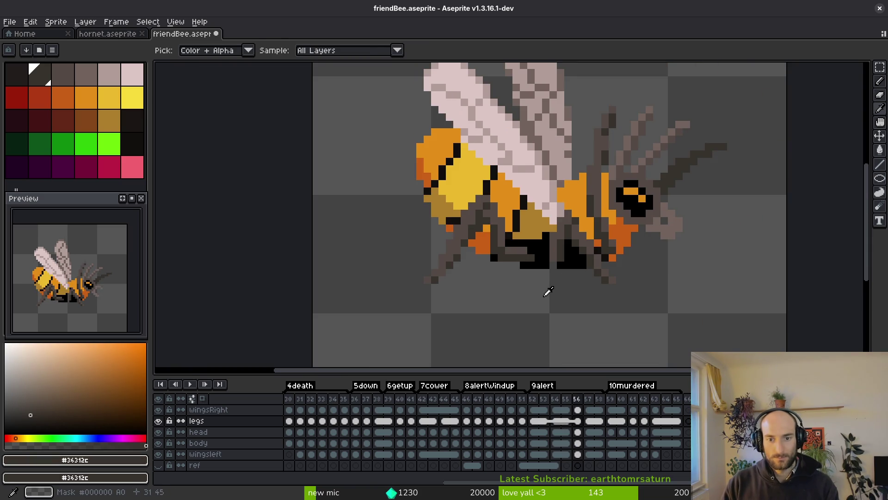
- Save friendBee.aseprite and review the retouched legs across frames 55 and 56
{"action": "key", "text": "ctrl+s"}
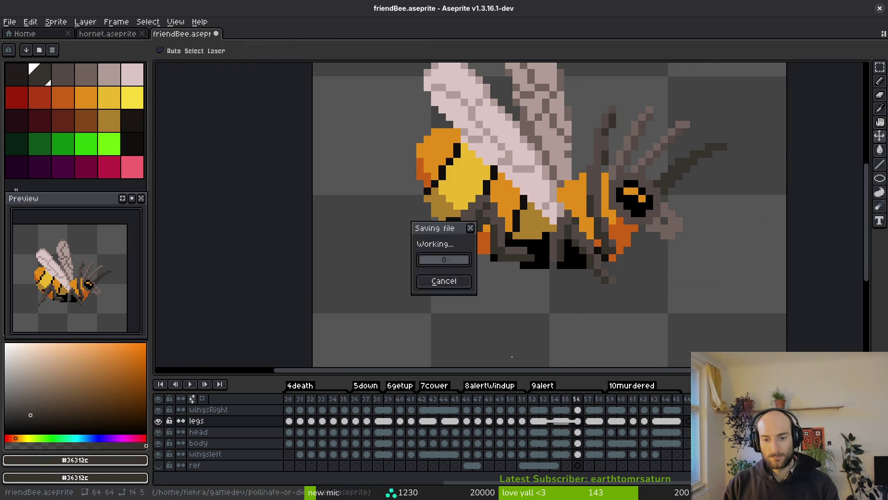
{"action": "key", "text": "comma"}
{"action": "key", "text": "period"}
{"action": "key", "text": "comma"}
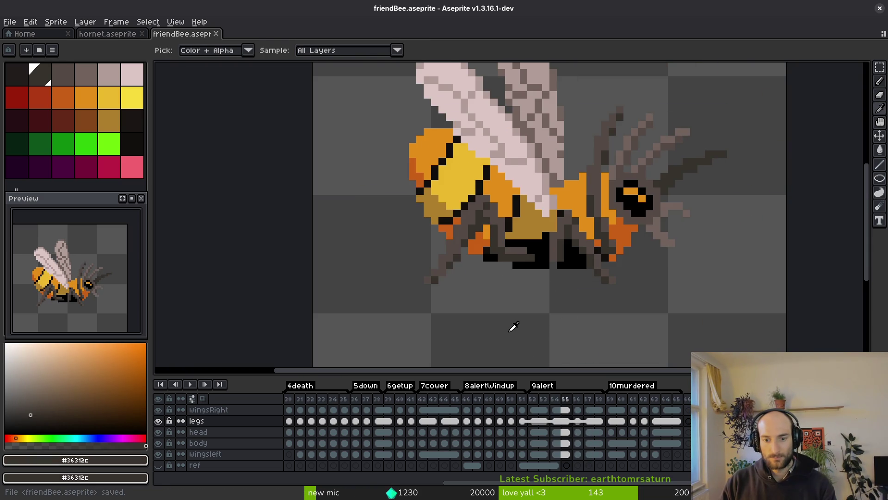
{"action": "key", "text": "ctrl+e"}
- Export the sprite sheet to art/npc/friendBee-Sheet.png, overwriting the existing file
{"action": "left_click", "coordinate": [317, 166]}
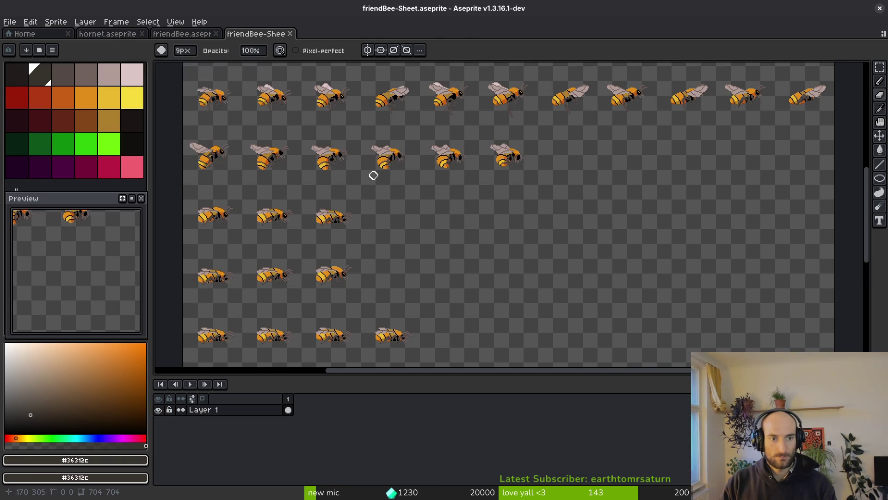
{"action": "key", "text": "ctrl+alt+shift+s"}
{"action": "left_click", "coordinate": [225, 40]}
{"action": "left_click", "coordinate": [249, 58]}
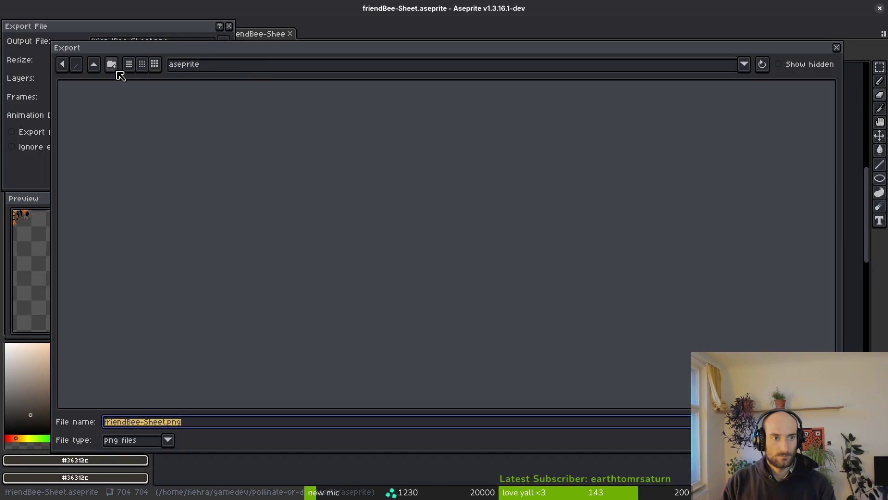
{"action": "double_click", "coordinate": [101, 116]}
{"action": "double_click", "coordinate": [543, 116]}
{"action": "left_click", "coordinate": [107, 126]}
{"action": "left_click", "coordinate": [168, 113]}
{"action": "key", "text": "Return"}
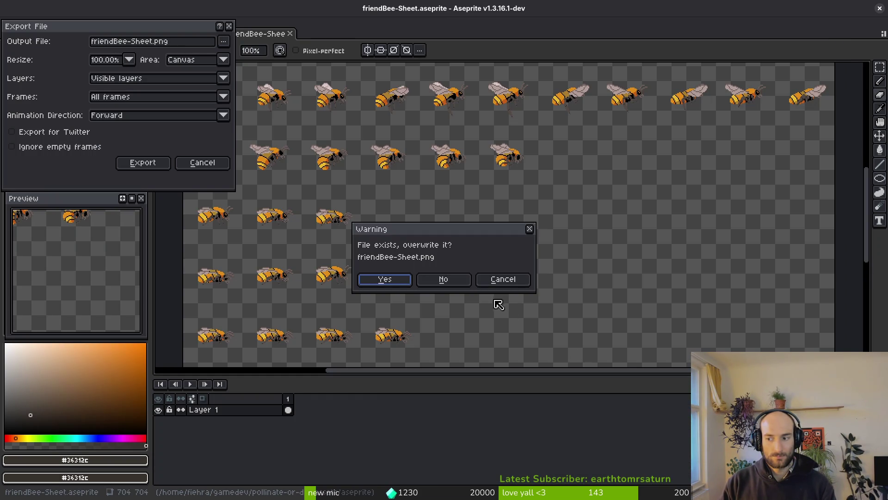
{"action": "left_click", "coordinate": [384, 279]}
{"action": "left_click", "coordinate": [143, 162]}
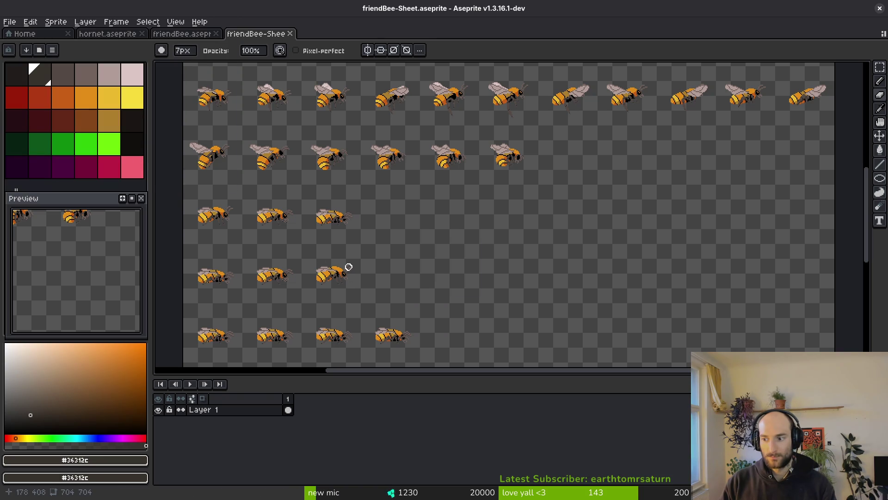
- Close the generated friendBee-Sheet document and resume editing friendBee.aseprite with the pencil
{"action": "key", "text": "ctrl+w"}
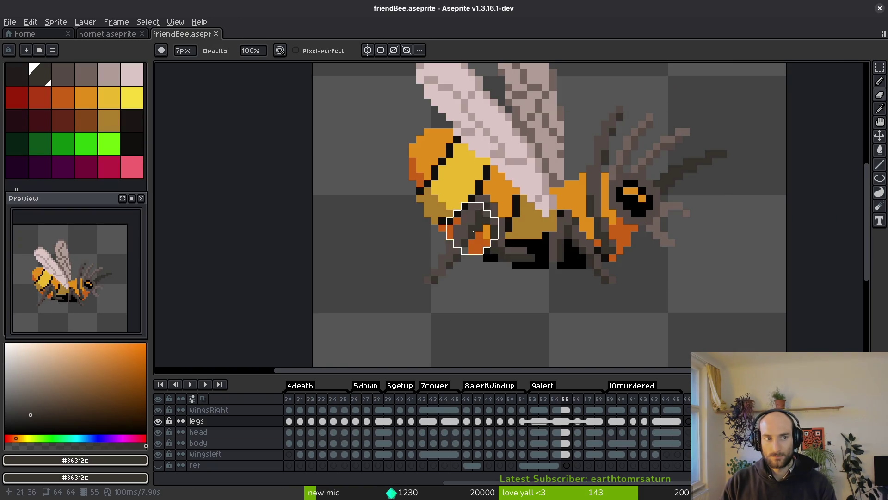
{"action": "key", "text": "b"}
{"action": "scroll", "coordinate": [578, 256], "scroll_direction": "down", "scroll_amount": 1}
{"action": "key", "text": "Return"}
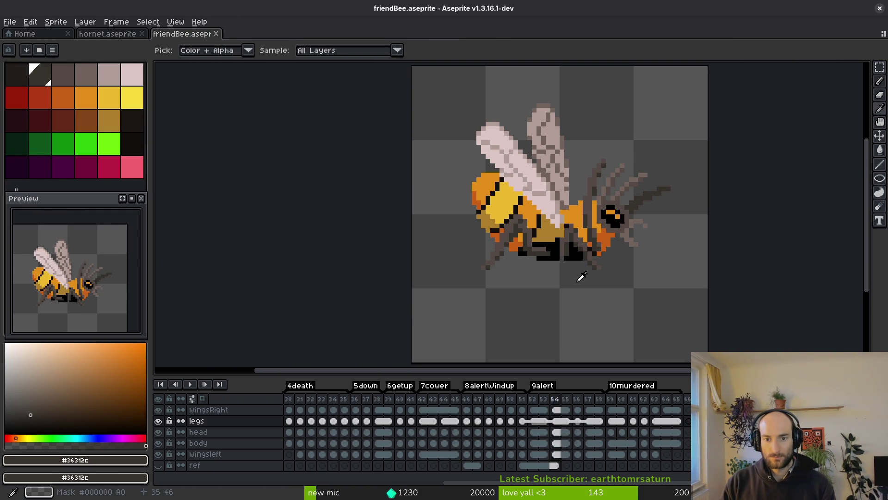
- Check frame 57 of the bee animation in Aseprite for reference
{"action": "key", "text": "alt+Tab"}
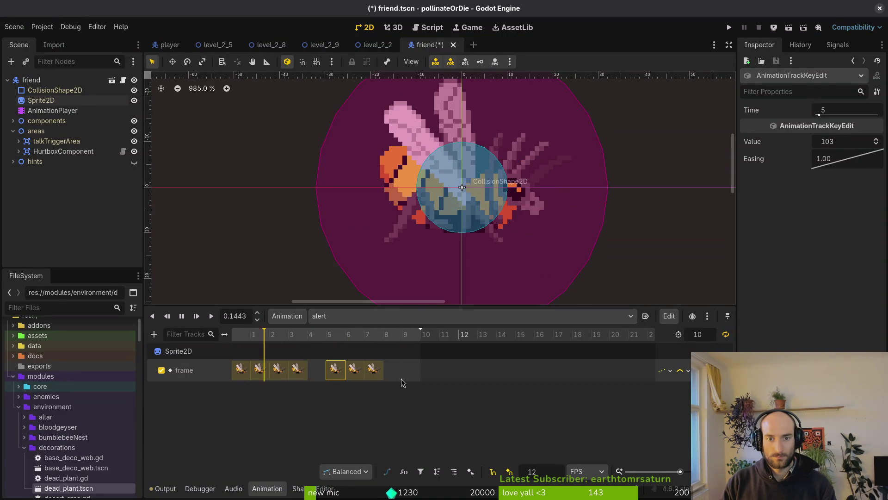
{"action": "key", "text": "alt+Tab"}
{"action": "left_click", "coordinate": [587, 421]}
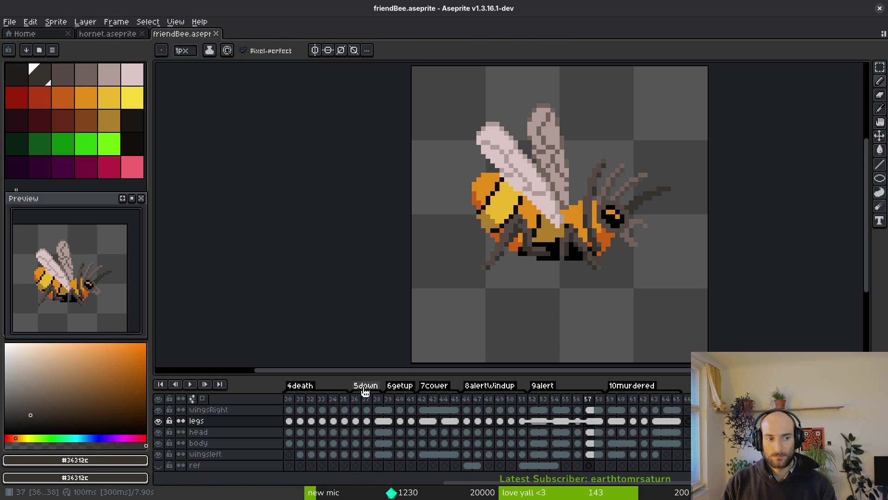
{"action": "key", "text": "alt+Tab"}
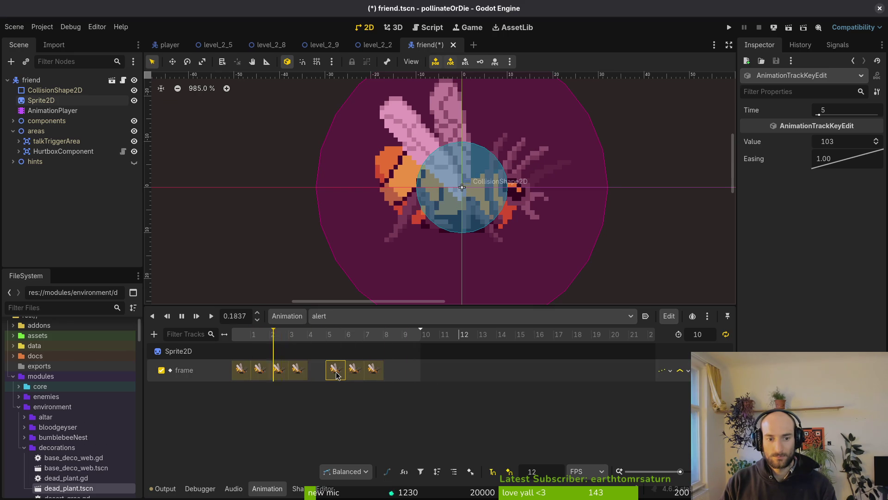
- Drag the alert animation's frame-5 key to frame 4, shift later keys left, and save friend.tscn
{"action": "scroll", "coordinate": [475, 215], "scroll_direction": "down", "scroll_amount": 3}
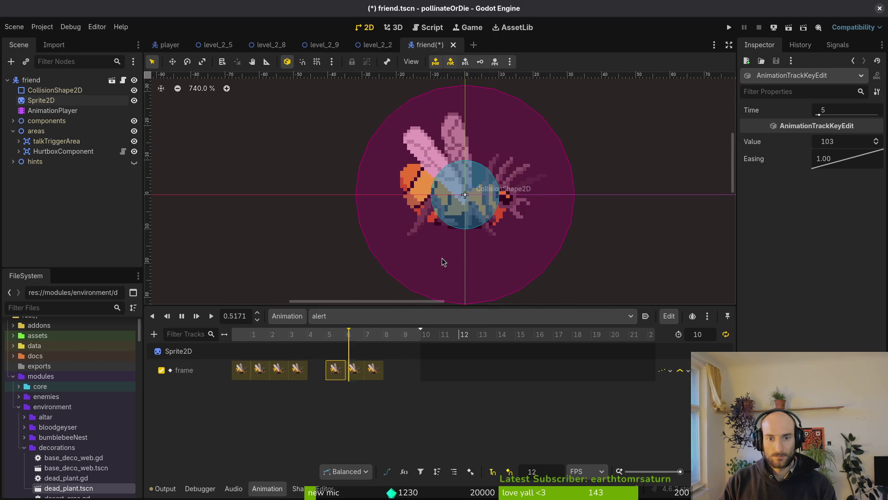
{"action": "mouse_move", "coordinate": [335, 370]}
{"action": "left_mouse_down"}
{"action": "mouse_move", "coordinate": [316, 370]}
{"action": "mouse_move", "coordinate": [372, 370]}
{"action": "mouse_move", "coordinate": [355, 370]}
{"action": "left_mouse_up"}
{"action": "key", "text": "ctrl+s"}
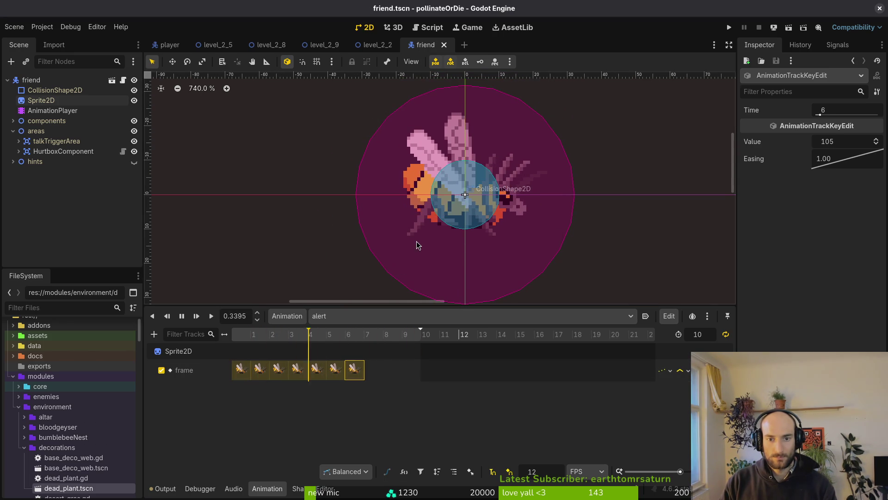
{"action": "scroll", "coordinate": [483, 240], "scroll_direction": "down", "scroll_amount": 3}
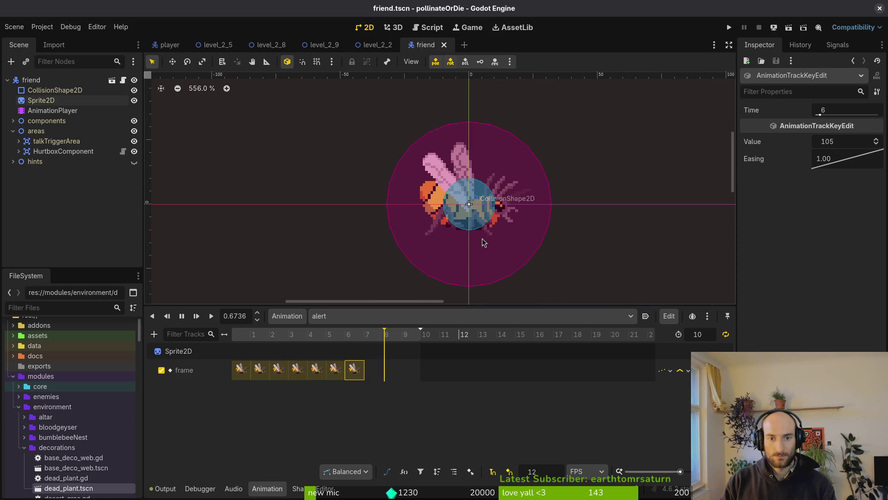
{"action": "scroll", "coordinate": [492, 258], "scroll_direction": "right", "scroll_amount": 1}
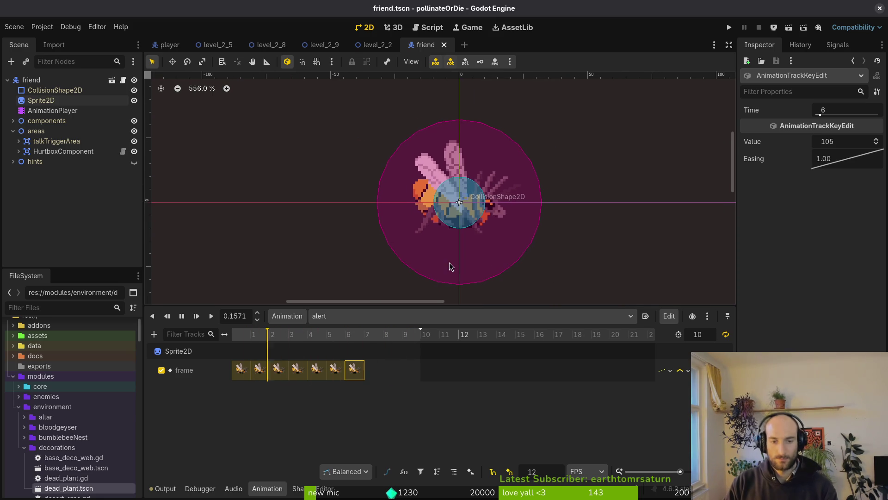
{"action": "key", "text": "ctrl+s"}
{"action": "left_click", "coordinate": [332, 320]}
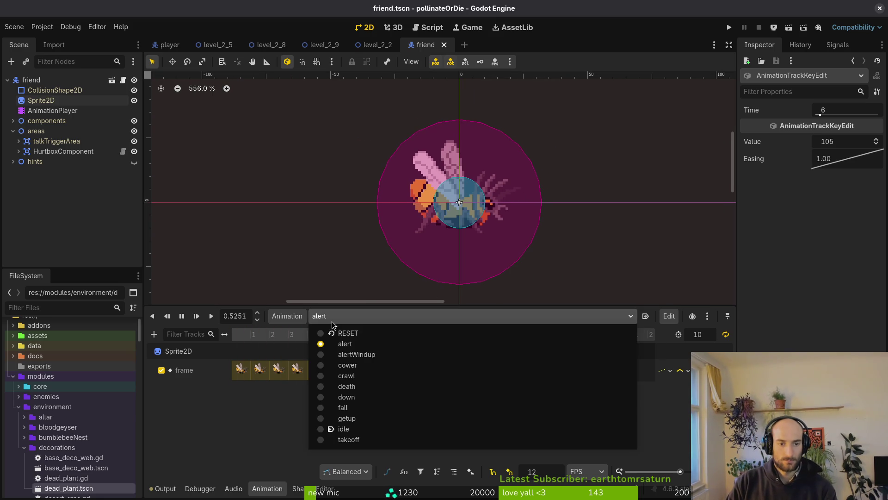
- Create a new animation named 'murdered' with length 6 and save the scene
{"action": "left_click", "coordinate": [287, 316]}
{"action": "left_click", "coordinate": [289, 329]}
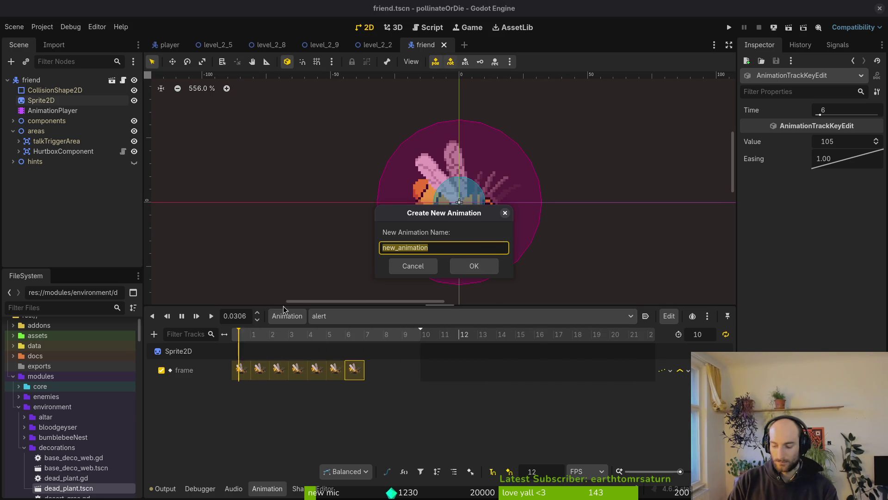
{"action": "type", "text": "murd"}
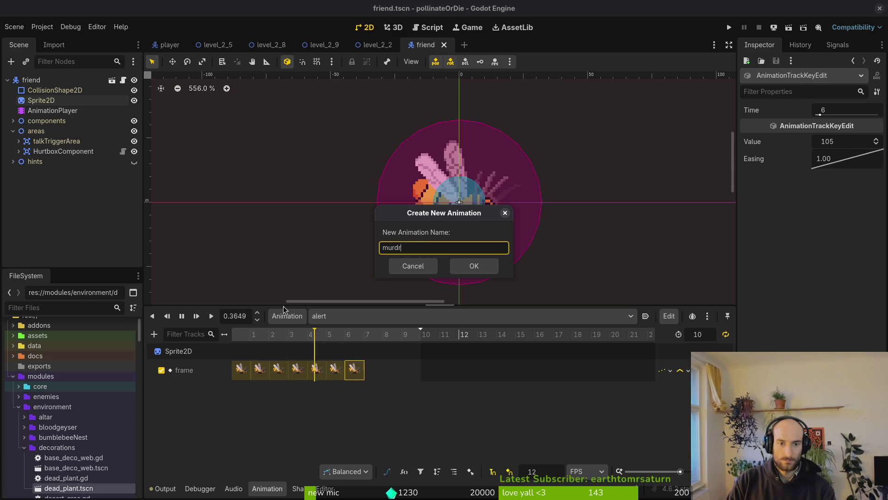
{"action": "type", "text": "ered"}
{"action": "key", "text": "Return"}
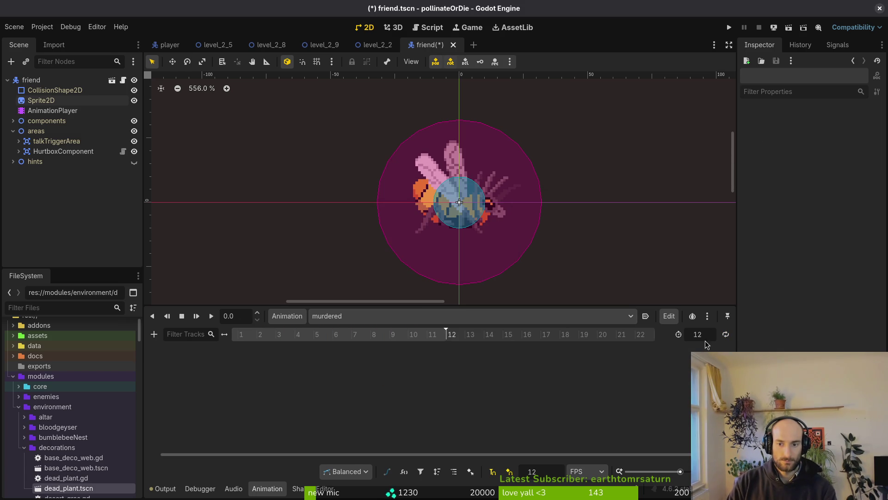
{"action": "type", "text": "6"}
{"action": "key", "text": "Return"}
{"action": "key", "text": "ctrl+s"}
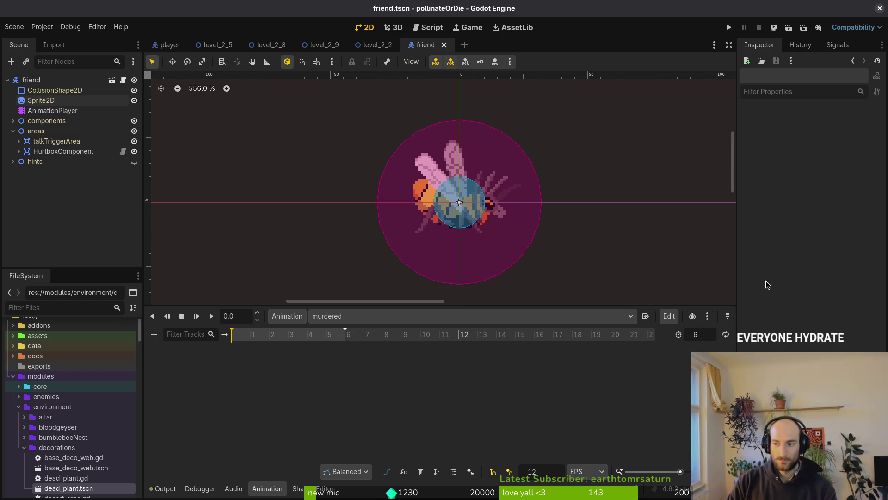
- Key six Sprite2D frames of the falling bee, extend the length to 7, and save
{"action": "key", "text": "alt+Tab"}
{"action": "key", "text": "alt+Tab"}
{"action": "left_click", "coordinate": [58, 101]}
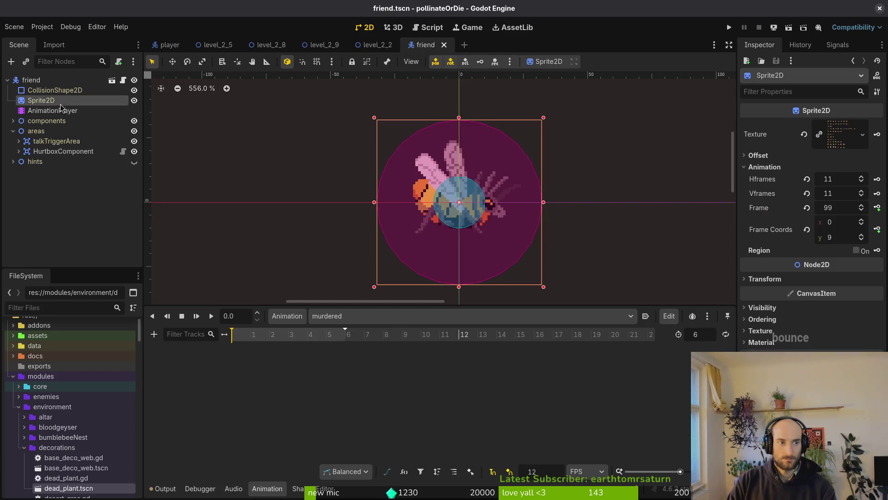
{"action": "left_click", "coordinate": [861, 236]}
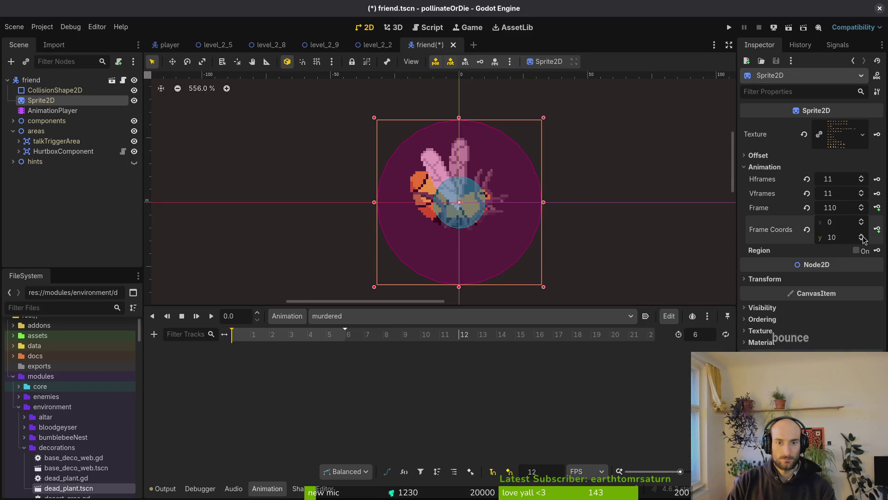
{"action": "left_click", "coordinate": [877, 207]}
{"action": "left_click", "coordinate": [482, 276]}
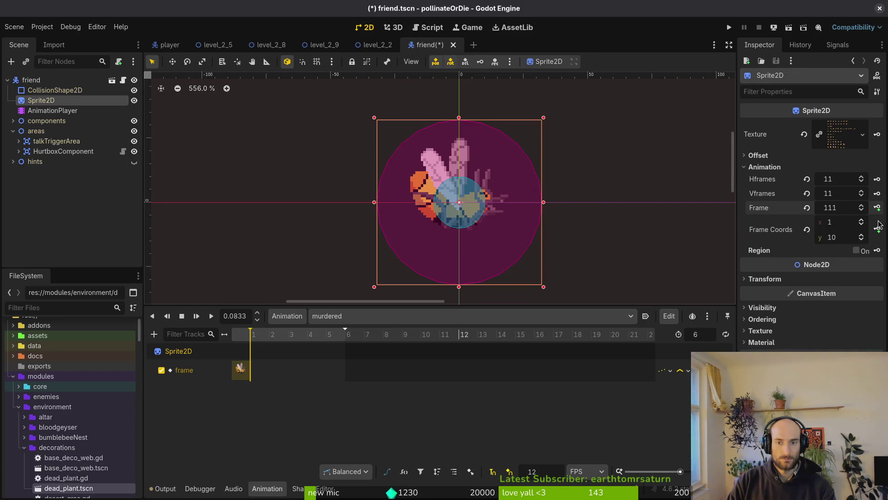
{"action": "left_click", "coordinate": [877, 207]}
{"action": "left_click", "coordinate": [877, 208]}
{"action": "left_click", "coordinate": [877, 207]}
{"action": "left_click", "coordinate": [878, 208]}
{"action": "left_click", "coordinate": [877, 207]}
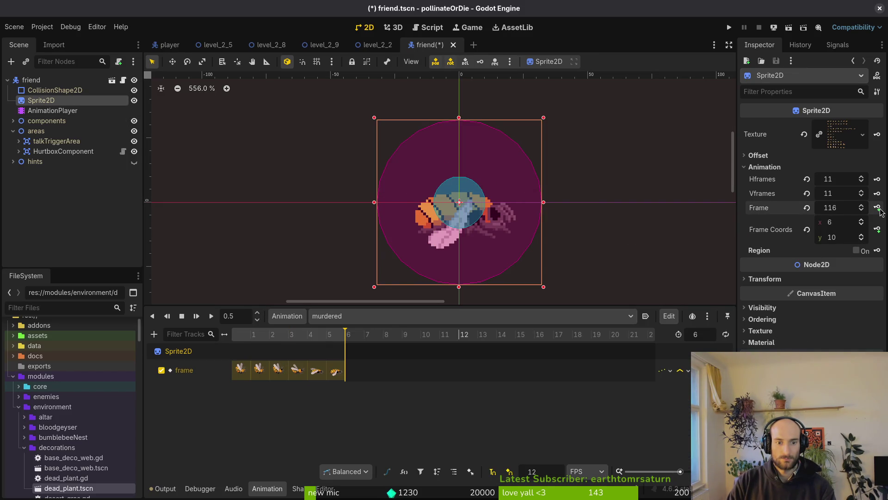
{"action": "key", "text": "ctrl+s"}
{"action": "key", "text": "Up"}
{"action": "key", "text": "ctrl+s"}
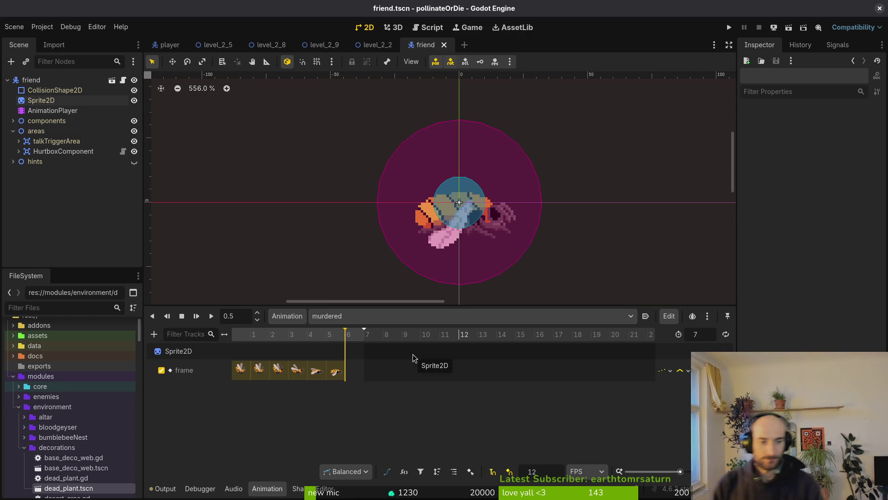
- Shift the later murdered frame keys one frame right so the first pose holds longer, and save
{"action": "left_click_drag", "start_coordinate": [247, 342], "coordinate": [232, 339]}
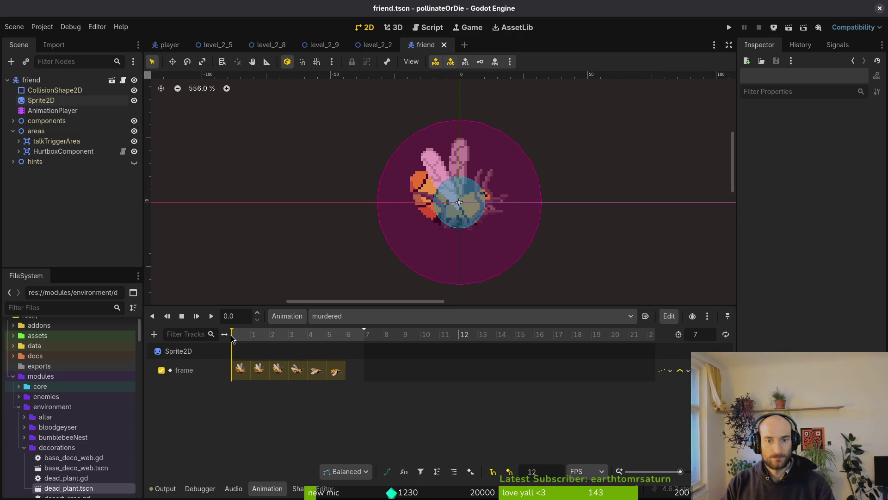
{"action": "mouse_move", "coordinate": [345, 375]}
{"action": "left_mouse_down"}
{"action": "mouse_move", "coordinate": [364, 375]}
{"action": "mouse_move", "coordinate": [280, 373]}
{"action": "left_mouse_up"}
{"action": "key", "text": "ctrl+s"}
{"action": "left_click", "coordinate": [40, 100]}
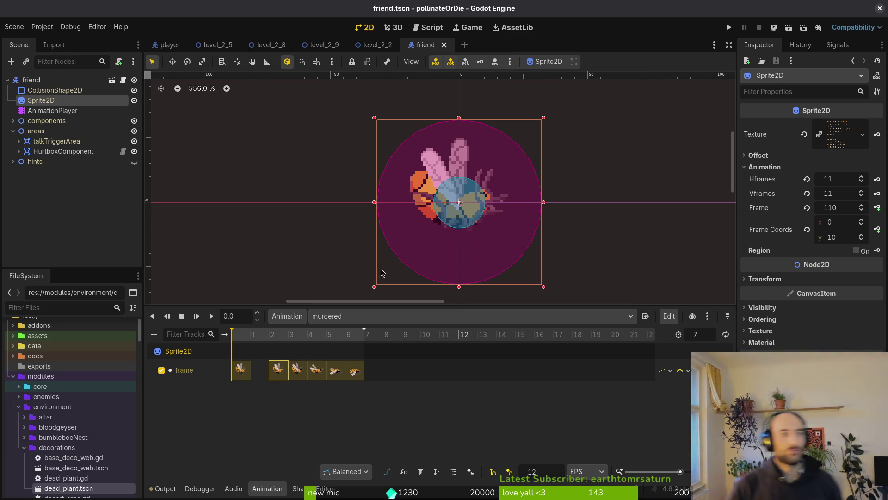
- Inspect the player scene's sprite node, then return to the friend scene and collapse its tree
{"action": "left_click", "coordinate": [170, 45]}
{"action": "left_click", "coordinate": [11, 111]}
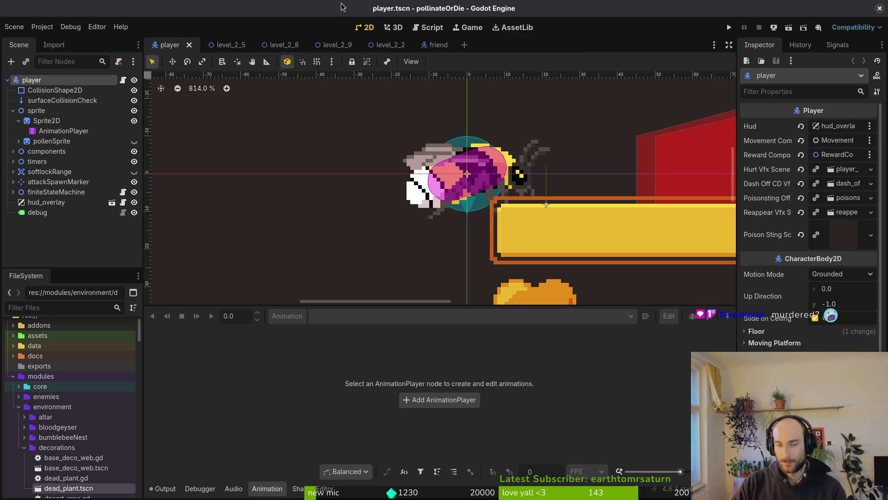
{"action": "left_click", "coordinate": [438, 44]}
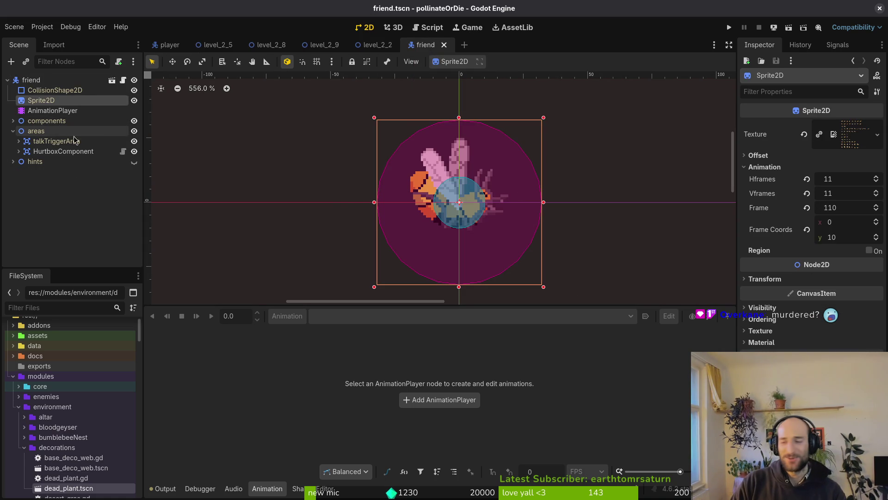
{"action": "left_click", "coordinate": [13, 131]}
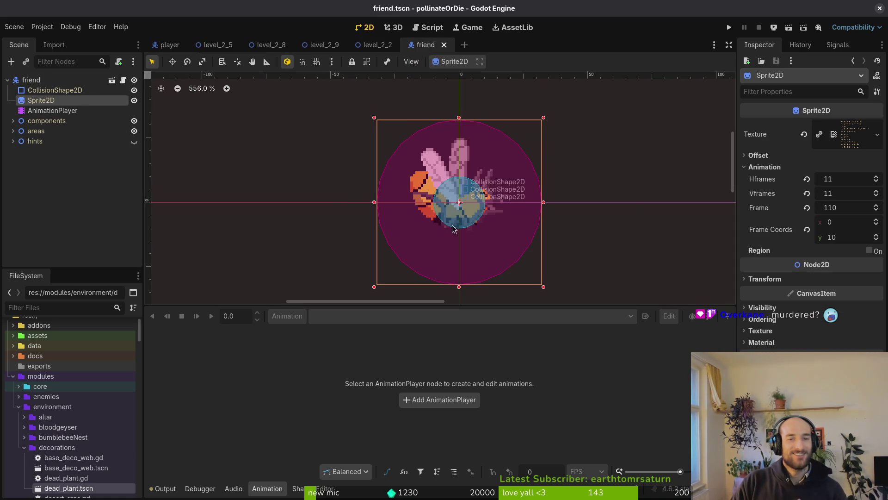
{"action": "left_click", "coordinate": [7, 80]}
{"action": "type", "text": "cd game"}
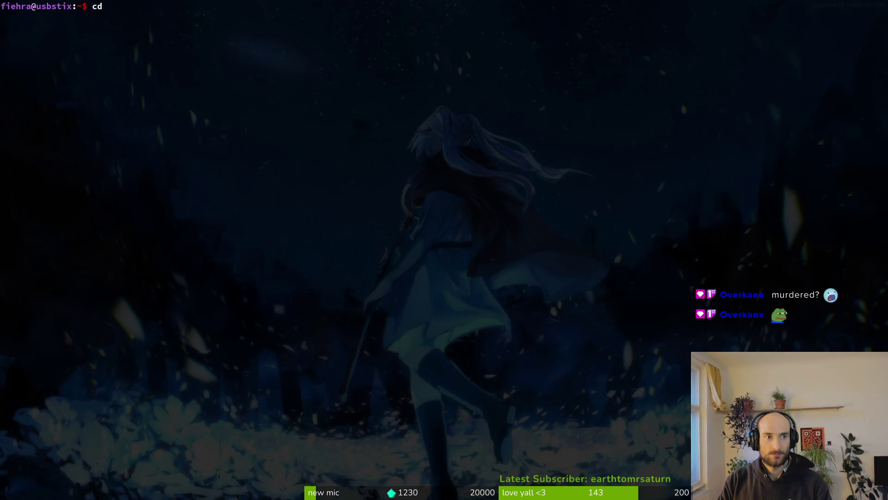
- Enter the dev/pollinate-or-die project in the terminal and open friend.gd in Neovim's file finder
{"action": "type", "text": "dev/pollinate-or-die/"}
{"action": "key", "text": "Return"}
{"action": "key", "text": "space"}
{"action": "key", "text": "f"}
{"action": "key", "text": "f"}
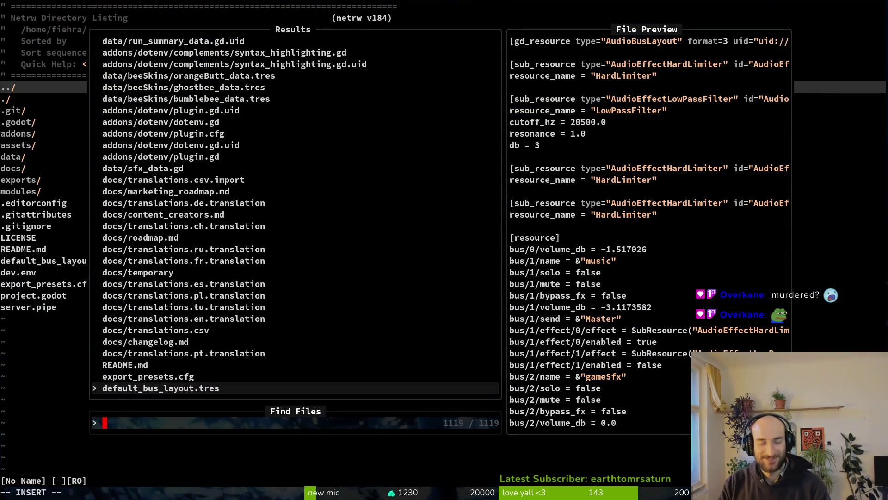
{"action": "type", "text": "frie"}
{"action": "key", "text": "Return"}
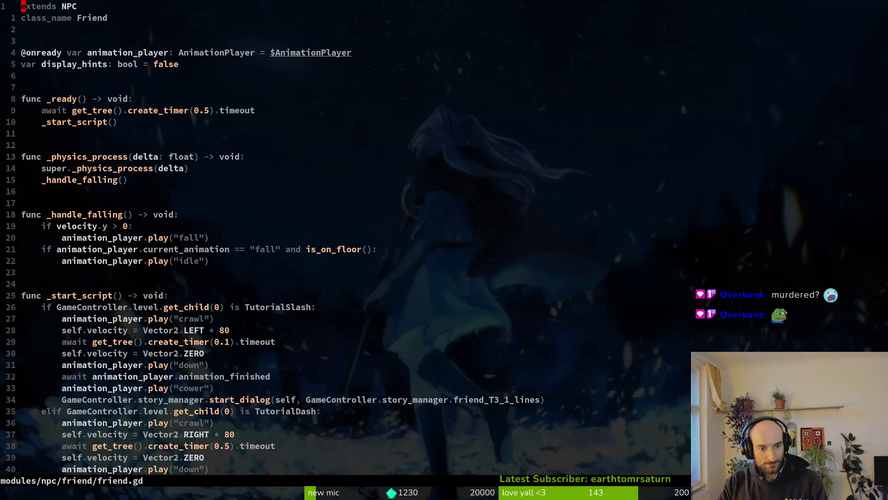
- Test-duplicate and indent the func _ready line, undo it, and save friend.gd unchanged
{"action": "key", "text": "j"}
{"action": "key", "text": "j"}
{"action": "key", "text": "j"}
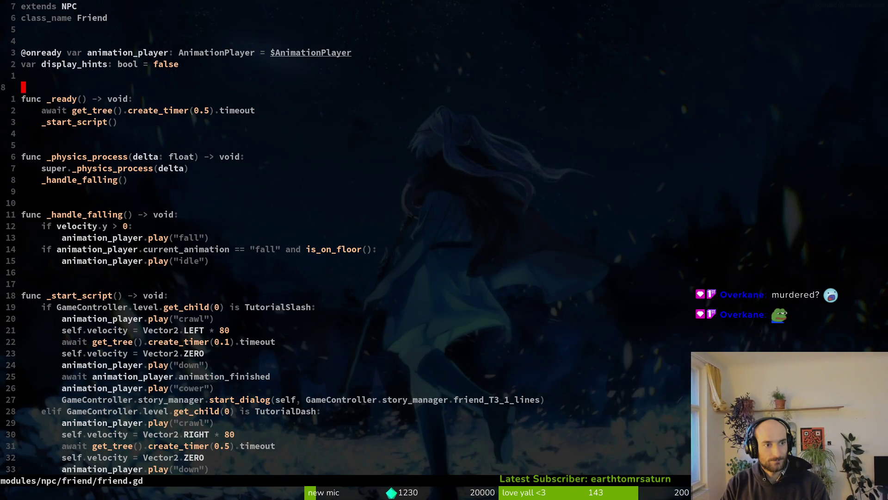
{"action": "key", "text": "k"}
{"action": "key", "text": "j"}
{"action": "key", "text": "y"}
{"action": "key", "text": "y"}
{"action": "key", "text": "p"}
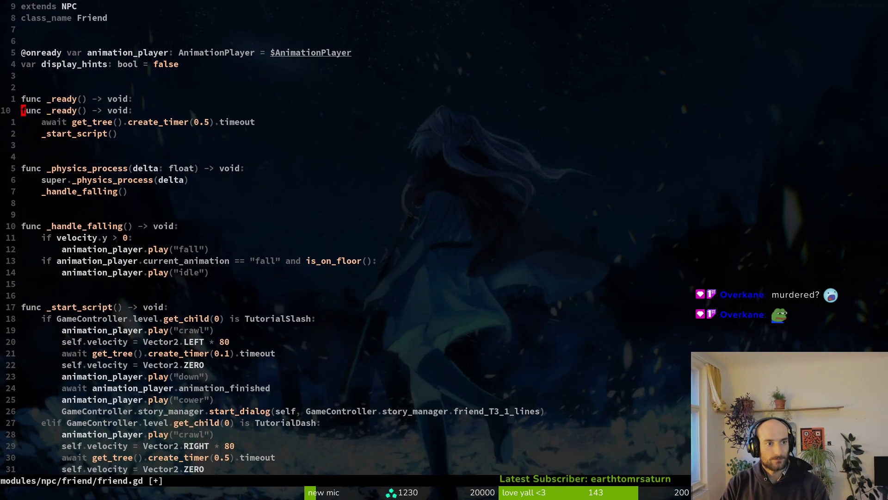
{"action": "key", "text": "i"}
{"action": "key", "text": "Tab"}
{"action": "key", "text": "Escape"}
{"action": "key", "text": "u"}
{"action": "key", "text": "u"}
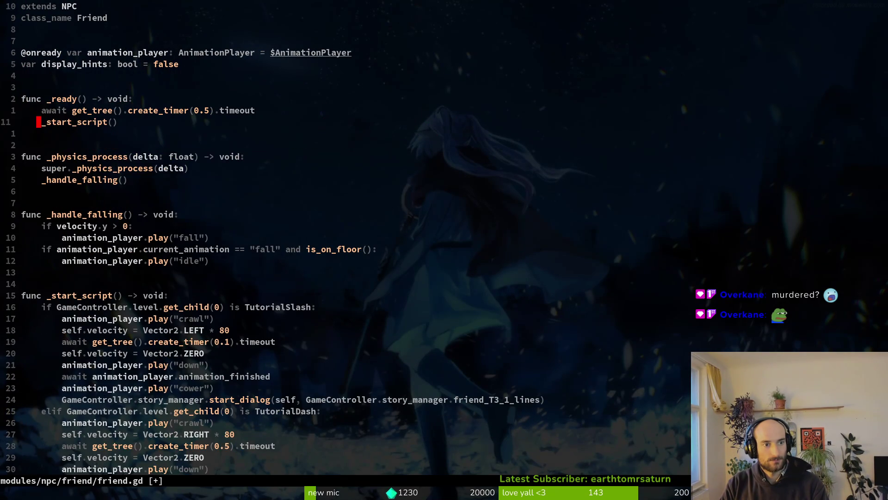
{"action": "type", "text": "write"}
{"action": "key", "text": "Return"}
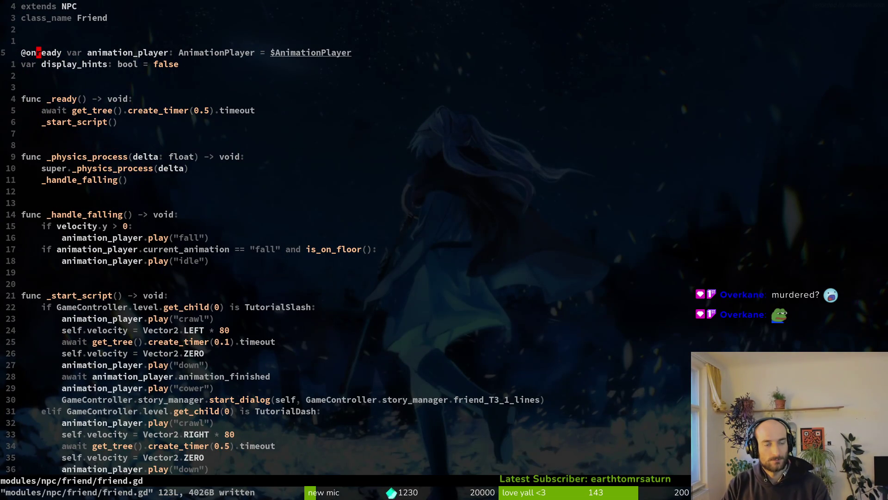
- Back in Godot, expand the friend node and its areas group to reveal HurtboxComponent
{"action": "key", "text": "alt+Tab"}
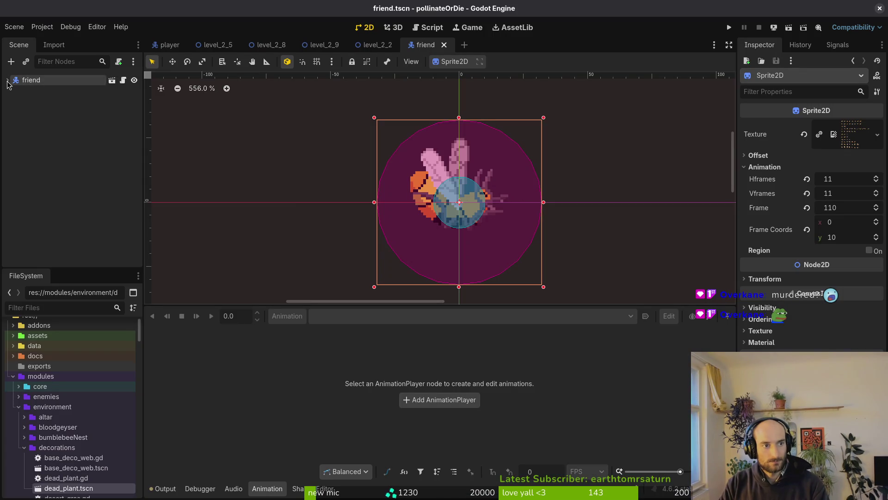
{"action": "left_click", "coordinate": [8, 80]}
{"action": "left_click", "coordinate": [13, 131]}
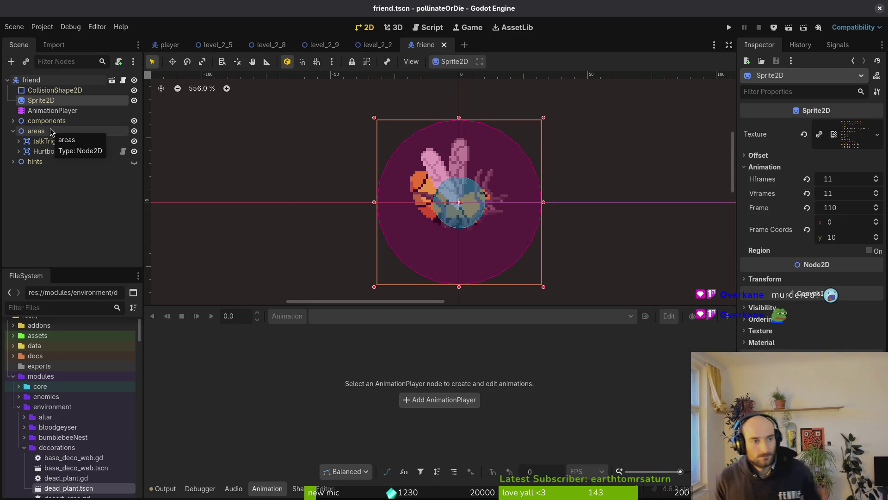
{"action": "left_click", "coordinate": [64, 151]}
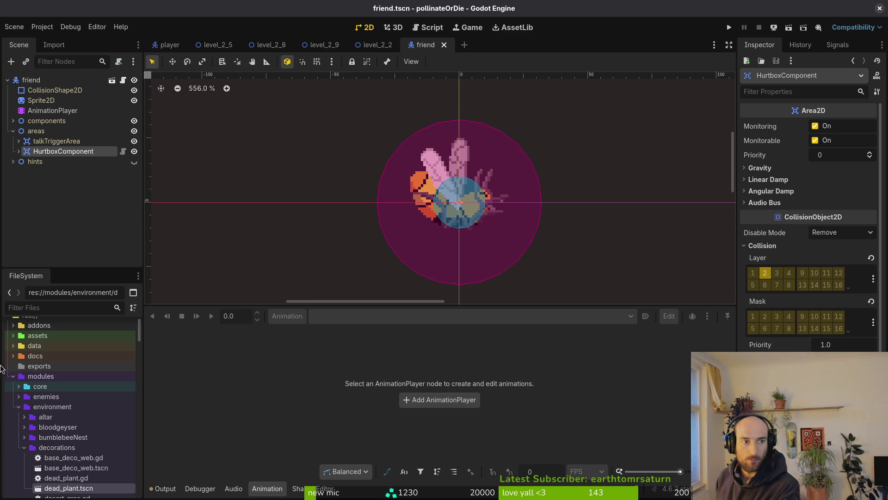
- Expand the components group in the friend scene's Scene dock
{"action": "left_click", "coordinate": [14, 121]}
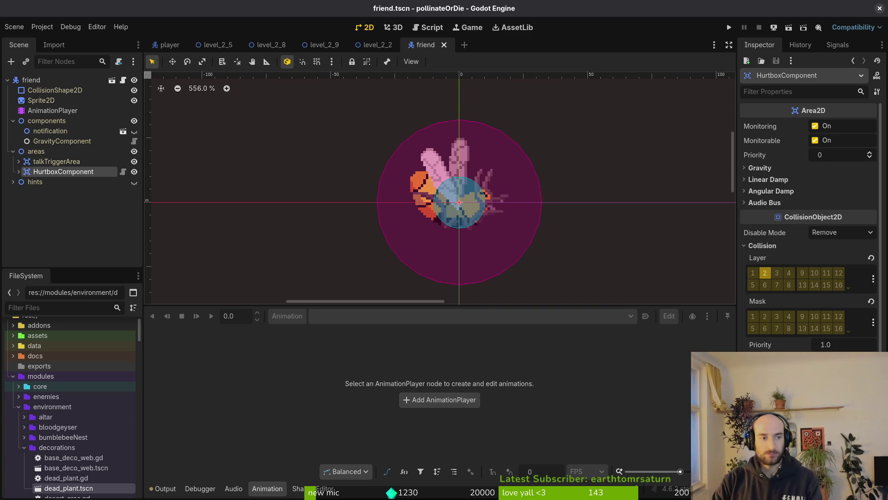
- Open arena_hornet.gd through the project file finder
{"action": "key", "text": "alt+Tab"}
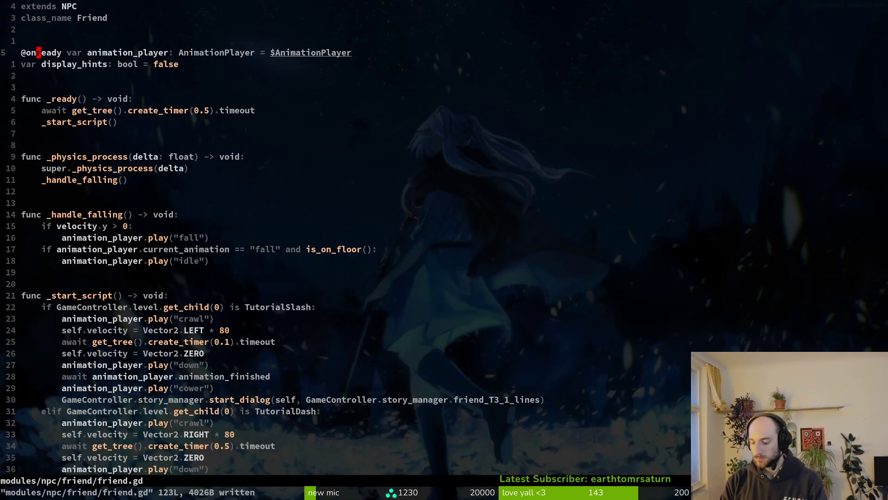
{"action": "key", "text": "space"}
{"action": "key", "text": "f"}
{"action": "key", "text": "f"}
{"action": "type", "text": "tu"}
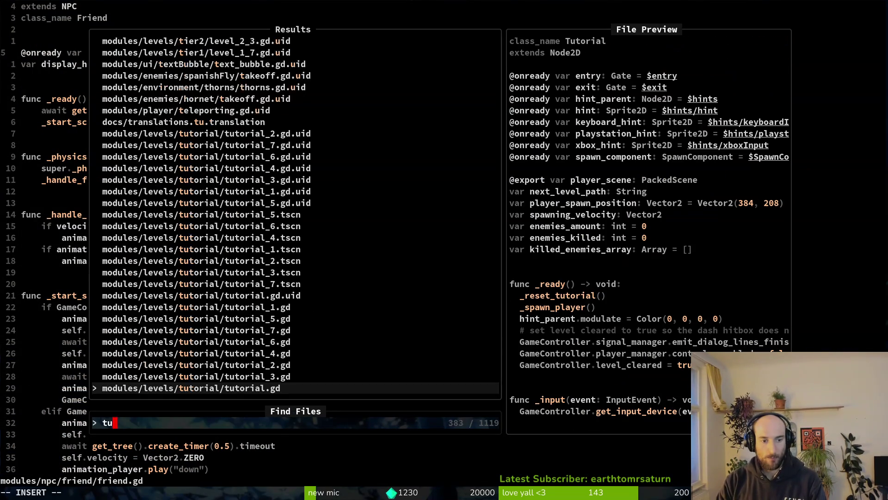
{"action": "type", "text": "t7"}
{"action": "key", "text": "BackSpace"}
{"action": "key", "text": "BackSpace"}
{"action": "key", "text": "BackSpace"}
{"action": "key", "text": "BackSpace"}
{"action": "type", "text": "arenah"}
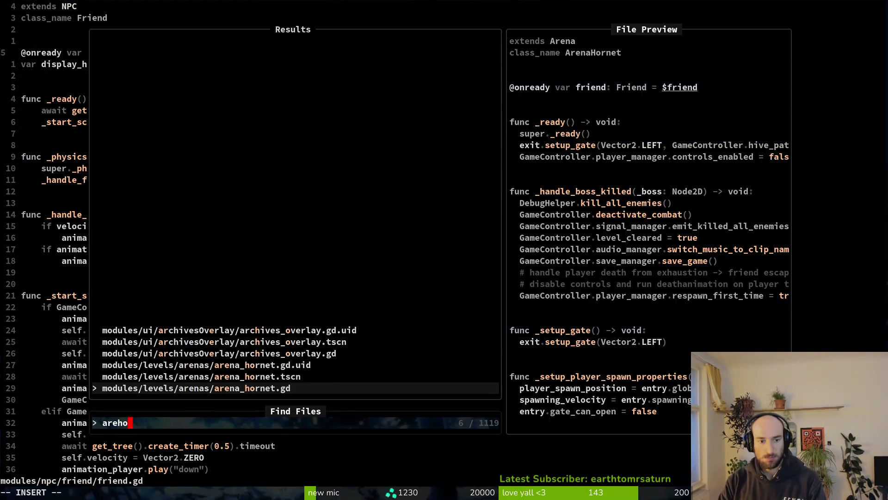
{"action": "key", "text": "Return"}
- Start a new last line in _ready reading friend.hurt for the friend's hurtbox
{"action": "key", "text": "j"}
{"action": "key", "text": "j"}
{"action": "key", "text": "j"}
{"action": "key", "text": "V"}
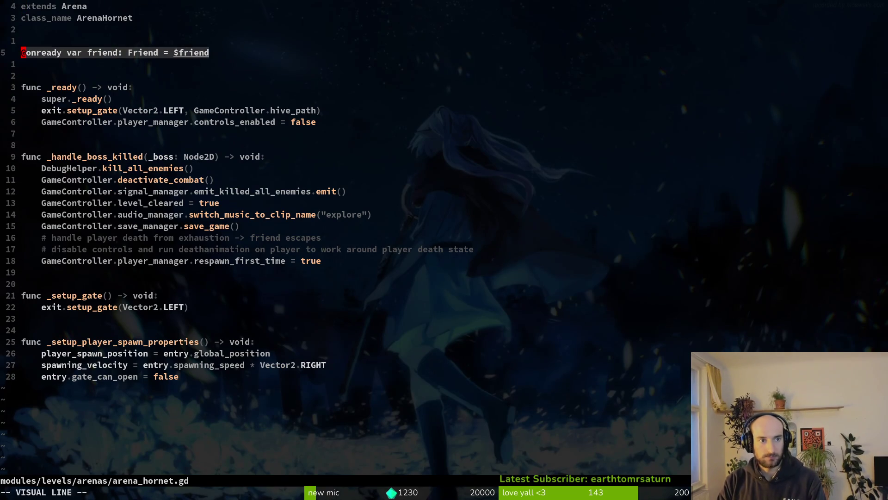
{"action": "key", "text": "y"}
{"action": "key", "text": "j"}
{"action": "key", "text": "j"}
{"action": "key", "text": "j"}
{"action": "key", "text": "j"}
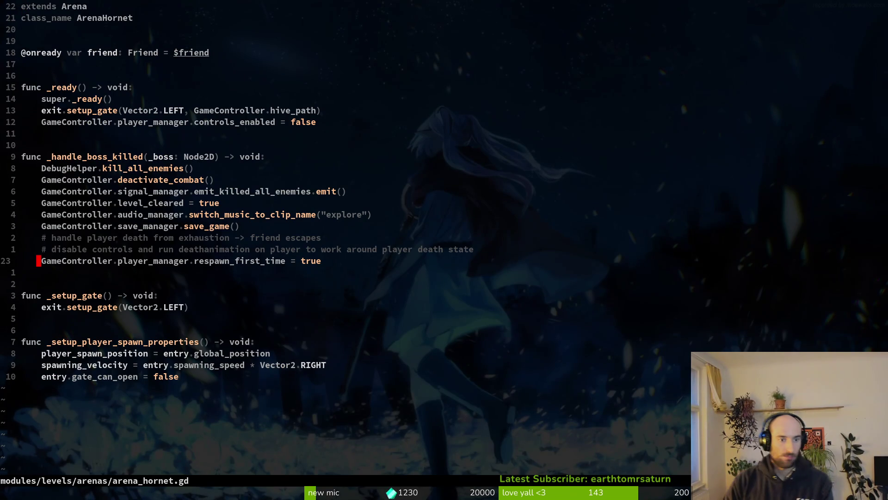
{"action": "key", "text": "k"}
{"action": "key", "text": "k"}
{"action": "key", "text": "k"}
{"action": "key", "text": "braceleft"}
{"action": "type", "text": "kOfriend"}
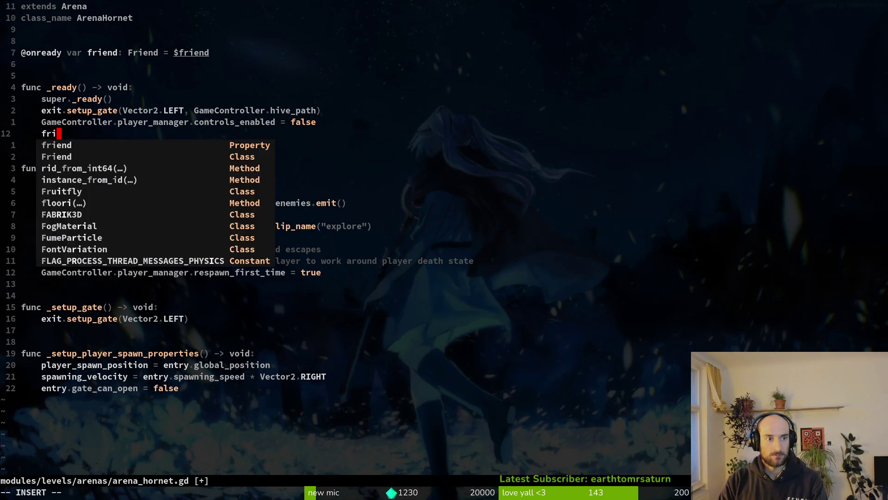
{"action": "type", "text": ".hurt"}
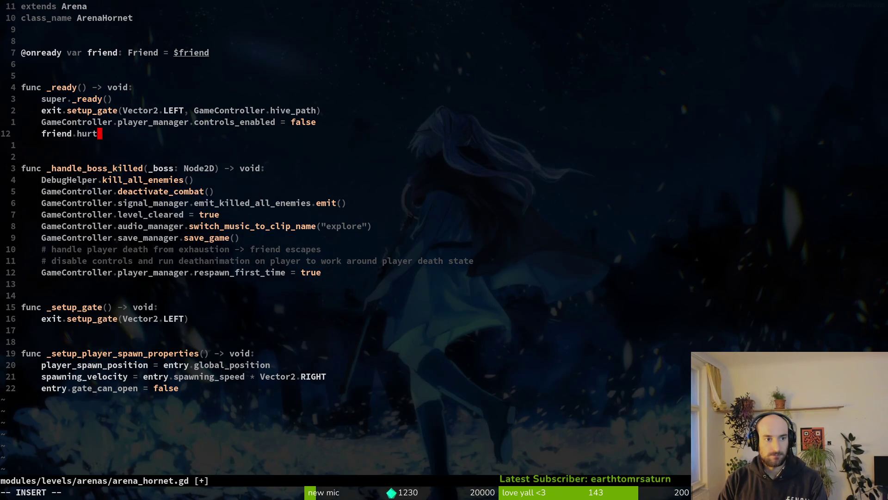
{"action": "key", "text": "Escape"}
- In friend.gd, duplicate the animation_player declaration and rename the copy hurtbox_collision
{"action": "key", "text": "g"}
{"action": "key", "text": "d"}
{"action": "key", "text": "y"}
{"action": "key", "text": "y"}
{"action": "key", "text": "p"}
{"action": "key", "text": "w"}
{"action": "key", "text": "w"}
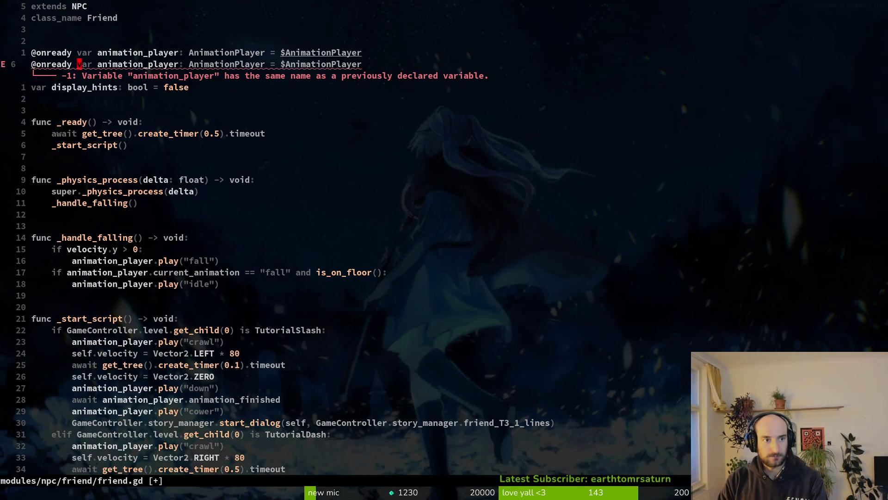
{"action": "type", "text": "ciwhortub"}
{"action": "key", "text": "BackSpace"}
{"action": "key", "text": "BackSpace"}
{"action": "key", "text": "BackSpace"}
{"action": "type", "text": "urb"}
{"action": "key", "text": "BackSpace"}
{"action": "type", "text": "tbox_collision"}
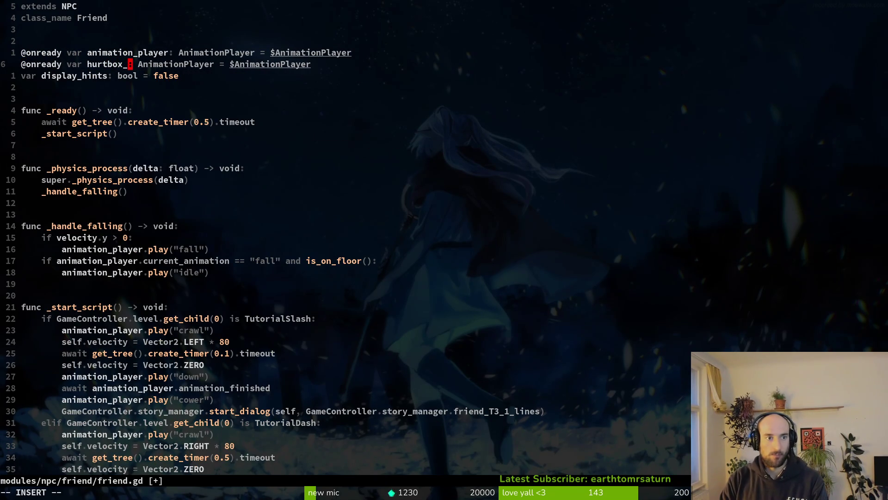
{"action": "key", "text": "Escape"}
- Type it CollisionShape2D with path $areas/HurtboxComponent/CollisionShape2D, and save friend.gd
{"action": "key", "text": "w"}
{"action": "key", "text": "w"}
{"action": "type", "text": "ciw"}
{"action": "type", "text": "CollisionShape2D"}
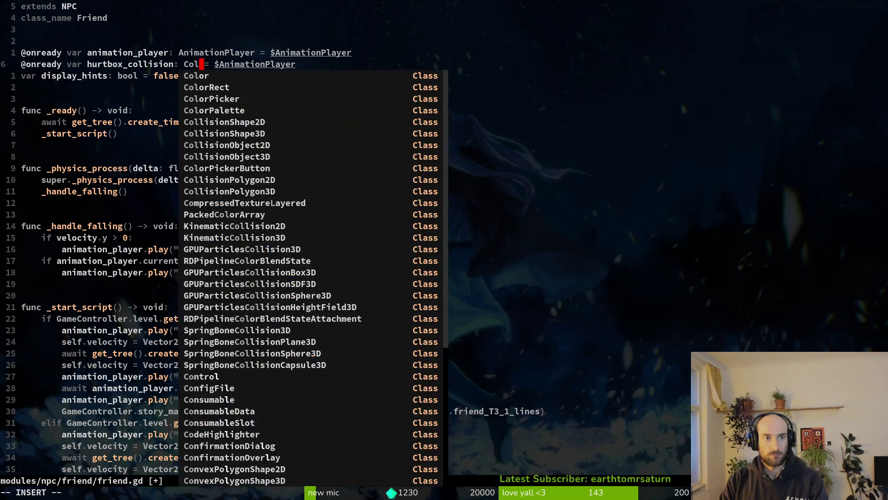
{"action": "key", "text": "Escape"}
{"action": "key", "text": "w"}
{"action": "key", "text": "w"}
{"action": "type", "text": "ciwhurt"}
{"action": "key", "text": "Tab"}
{"action": "key", "text": "Tab"}
{"action": "key", "text": "Escape"}
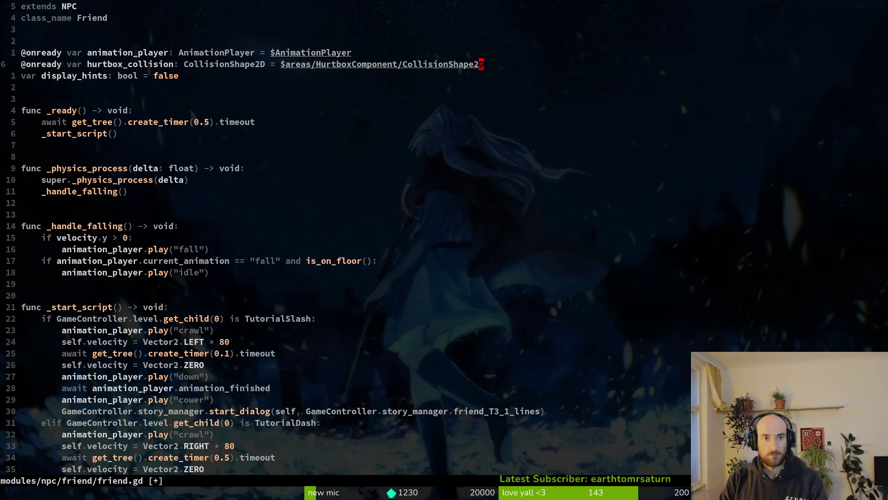
{"action": "key", "text": "ctrl+s"}
- In arena_hornet.gd, finish the line as friend.hurtbox_collision.set_deferred("disabled", true) and save
{"action": "key", "text": "ctrl+6"}
{"action": "type", "text": "abo"}
{"action": "key", "text": "Tab"}
{"action": "type", "text": ".setd"}
{"action": "key", "text": "Tab"}
{"action": "type", "text": "\"disabled\", true)"}
{"action": "key", "text": "Escape"}
{"action": "key", "text": "ctrl+s"}
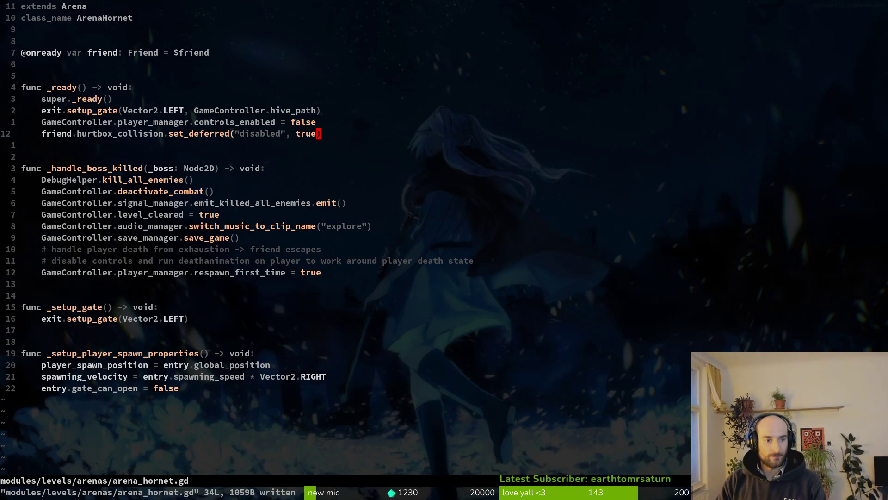
{"action": "left_click", "coordinate": [289, 146]}
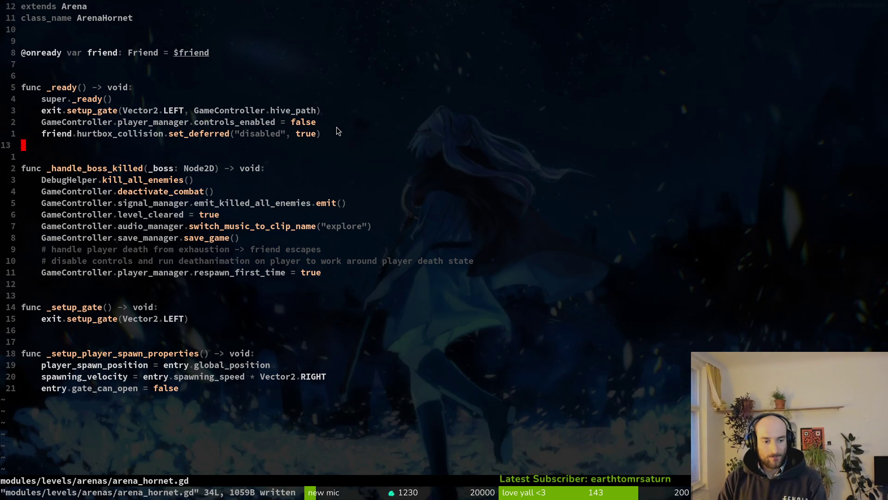
- Open friend.gd and go up from the end to move_friend_hornet_intro
{"action": "key", "text": "space"}
{"action": "key", "text": "f"}
{"action": "key", "text": "f"}
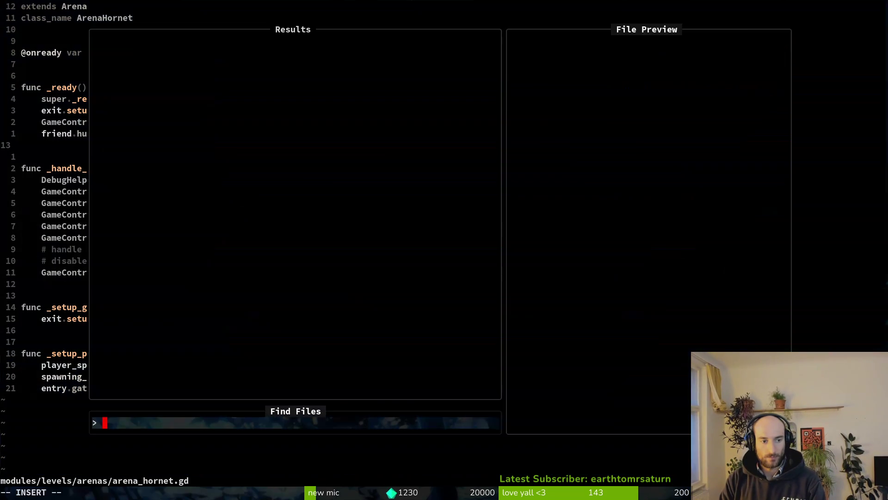
{"action": "type", "text": "friend"}
{"action": "key", "text": "Return"}
{"action": "key", "text": "G"}
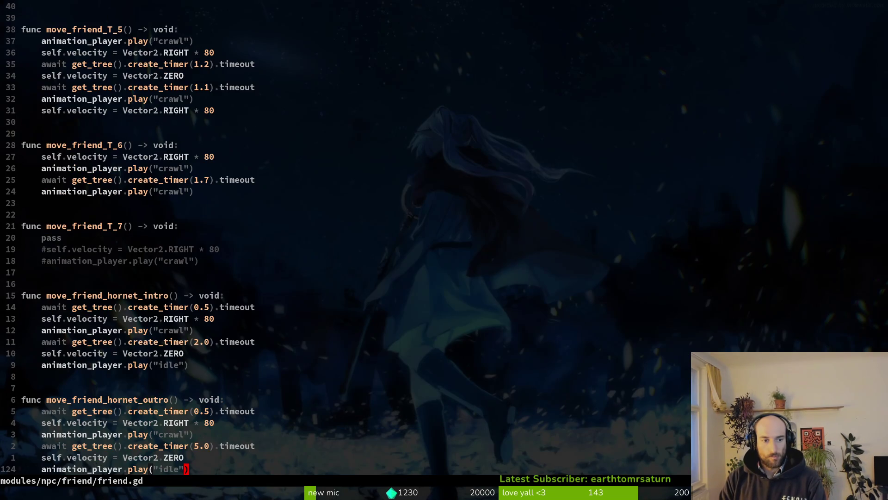
{"action": "key", "text": "k"}
{"action": "key", "text": "k"}
{"action": "key", "text": "k"}
{"action": "key", "text": "k"}
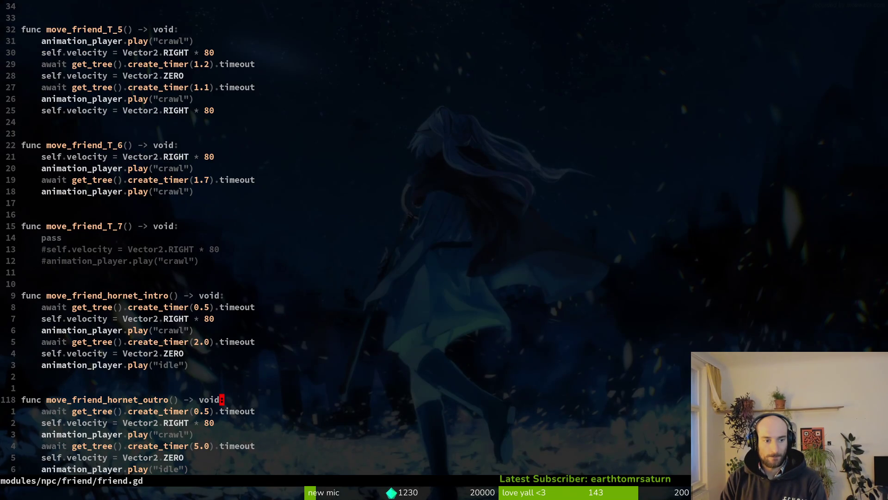
{"action": "key", "text": "k"}
{"action": "key", "text": "k"}
{"action": "key", "text": "k"}
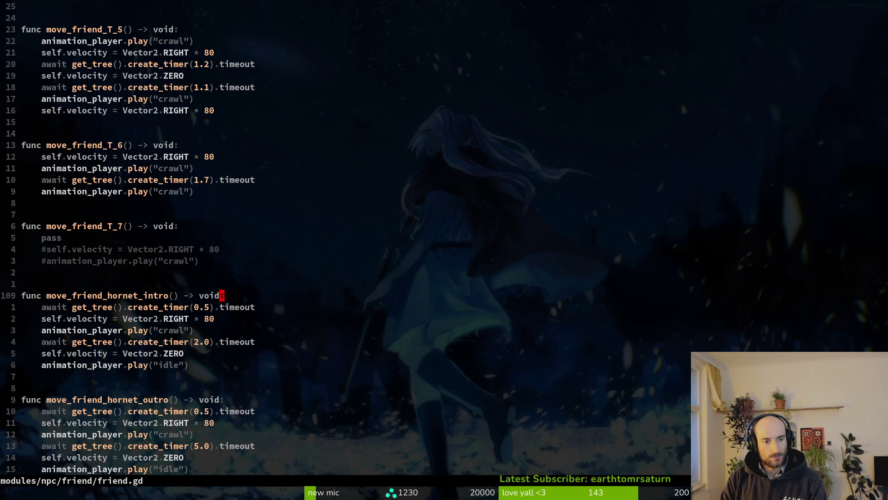
{"action": "key", "text": "b"}
{"action": "key", "text": "b"}
{"action": "key", "text": "b"}
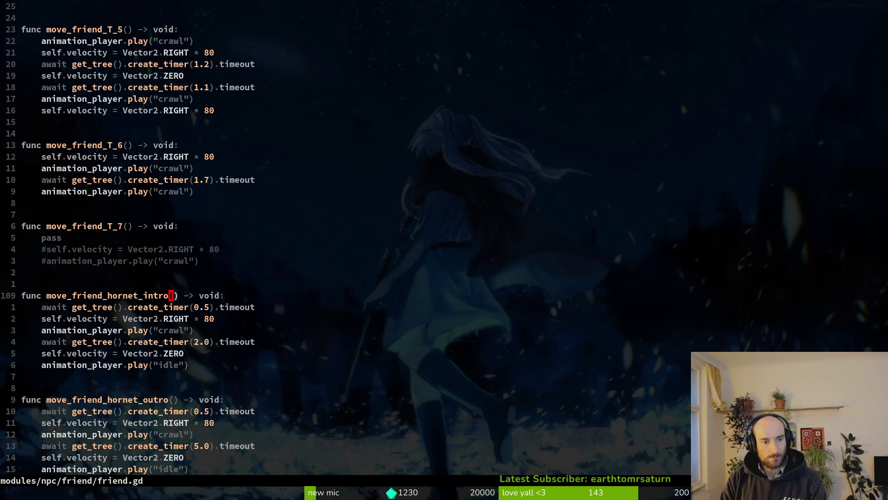
- Search the project for move_friend_hornet_intro usages and review the ArenaHornet branch
{"action": "key", "text": "space"}
{"action": "key", "text": "f"}
{"action": "key", "text": "w"}
{"action": "key", "text": "Escape"}
{"action": "key", "text": "j"}
{"action": "key", "text": "j"}
{"action": "key", "text": "j"}
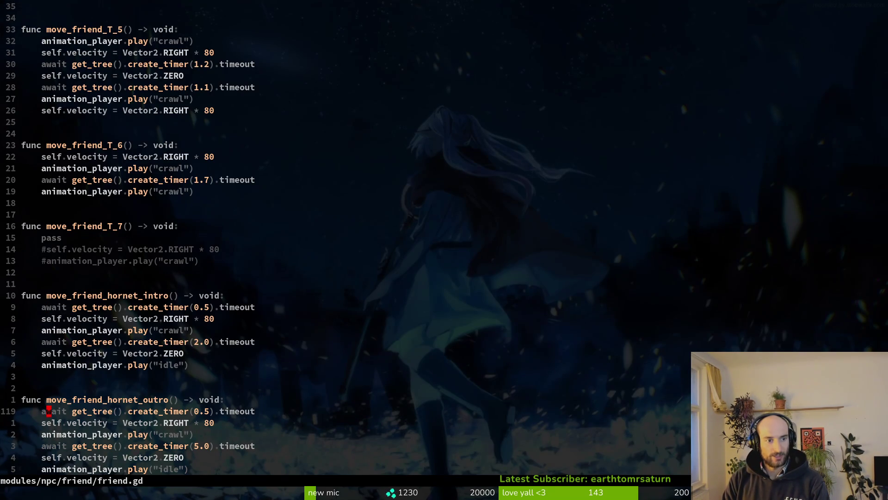
{"action": "key", "text": "4"}
{"action": "key", "text": "3"}
{"action": "key", "text": "k"}
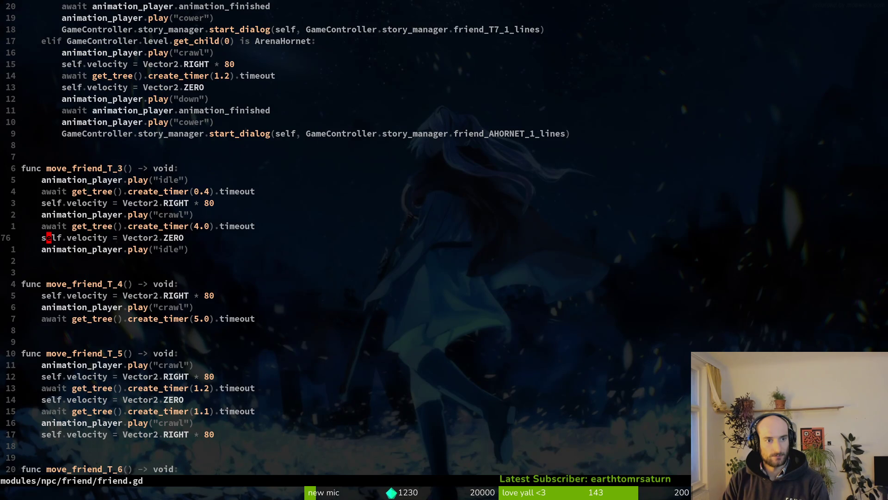
{"action": "key", "text": "ctrl+u"}
{"action": "key", "text": "j"}
{"action": "key", "text": "j"}
{"action": "key", "text": "j"}
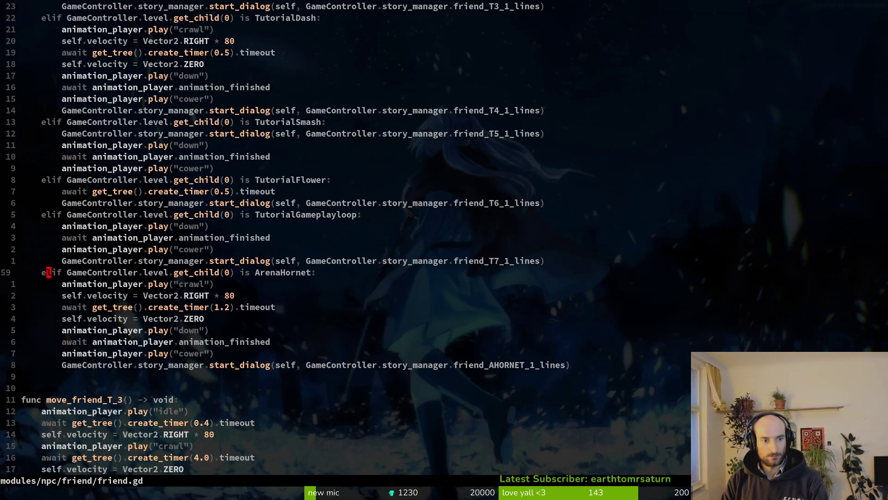
{"action": "key", "text": "ctrl+d"}
{"action": "key", "text": "ctrl+d"}
{"action": "key", "text": "ctrl+d"}
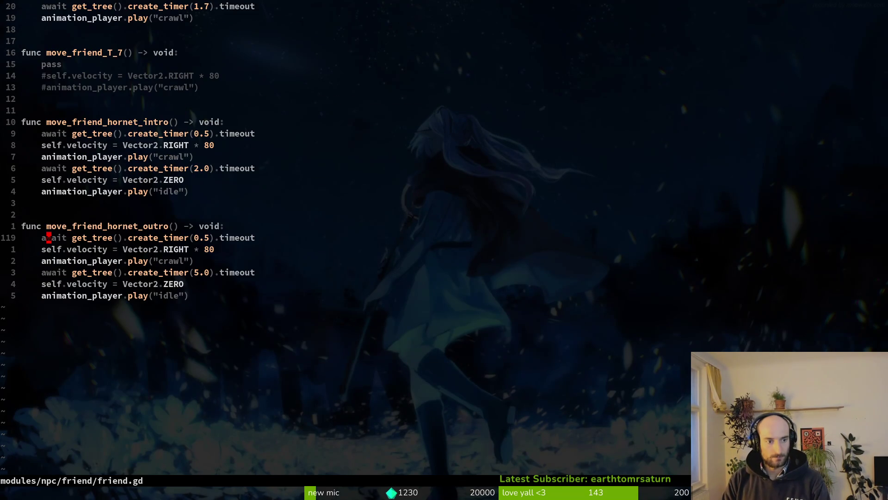
{"action": "key", "text": "9"}
- Delete the move_friend_hornet_intro function and its leftover lines, then save
{"action": "key", "text": "k"}
{"action": "key", "text": "V"}
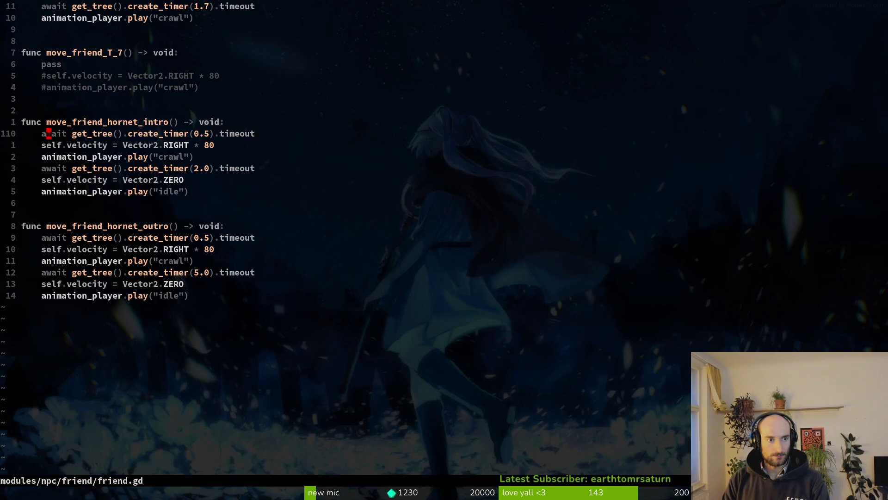
{"action": "key", "text": "K"}
{"action": "key", "text": "j"}
{"action": "key", "text": "j"}
{"action": "key", "text": "j"}
{"action": "key", "text": "d"}
{"action": "key", "text": "V"}
{"action": "key", "text": "k"}
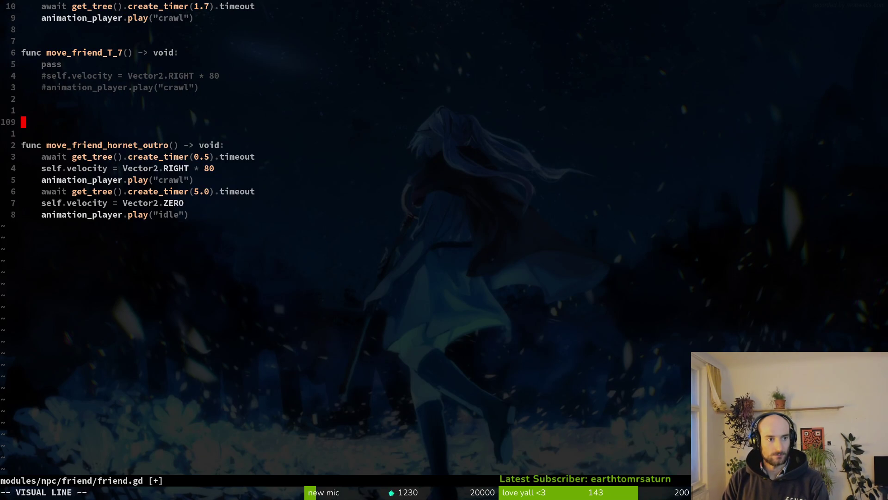
{"action": "key", "text": "d"}
{"action": "key", "text": "d"}
{"action": "key", "text": "d"}
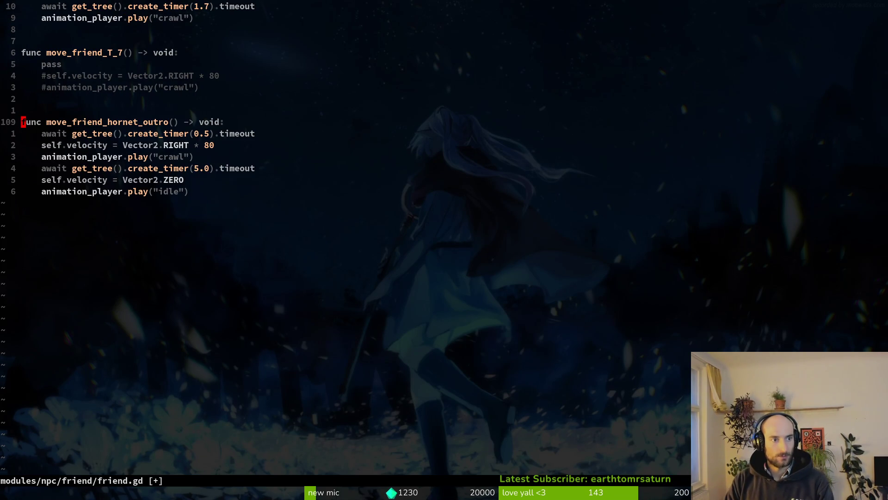
{"action": "type", "text": ":w"}
{"action": "key", "text": "Return"}
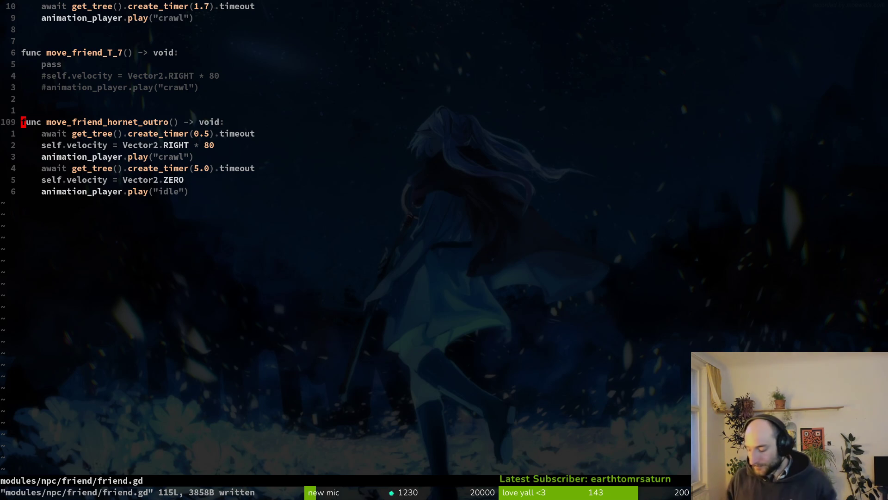
- Rename the outro function to move_friend_hornet_killed
{"action": "left_click", "coordinate": [115, 122]}
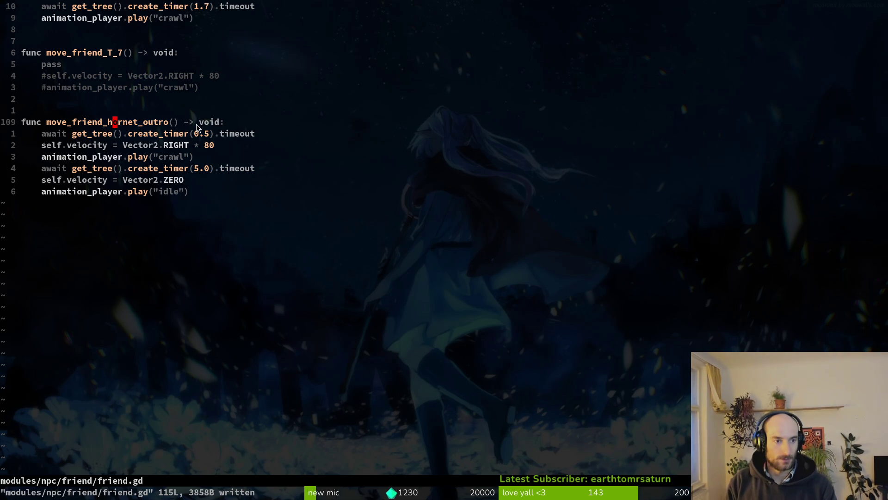
{"action": "key", "text": "l"}
{"action": "key", "text": "l"}
{"action": "key", "text": "l"}
{"action": "key", "text": "l"}
{"action": "key", "text": "l"}
{"action": "key", "text": "l"}
{"action": "key", "text": "a"}
{"action": "key", "text": "BackSpace"}
{"action": "key", "text": "BackSpace"}
{"action": "key", "text": "BackSpace"}
{"action": "type", "text": "killed"}
{"action": "key", "text": "Escape"}
- Paste a copy of the killed function header below with blank lines, and save
{"action": "key", "text": "j"}
{"action": "key", "text": "j"}
{"action": "key", "text": "j"}
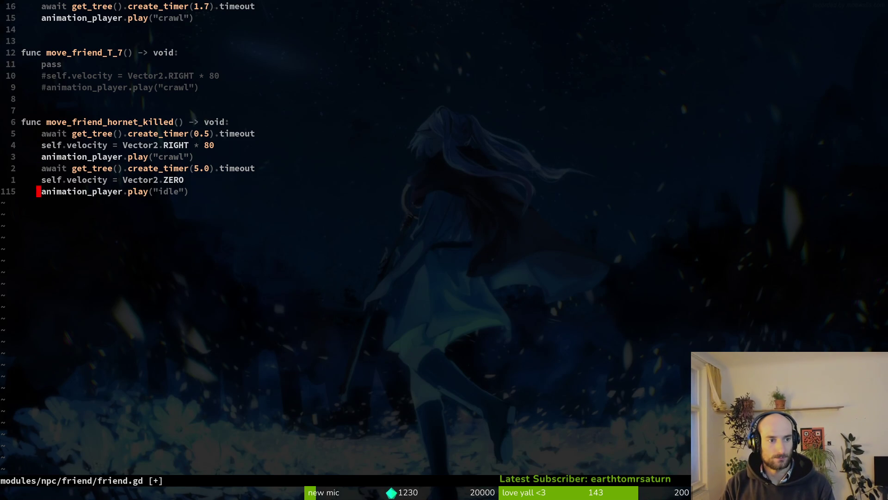
{"action": "key", "text": "p"}
{"action": "key", "text": "O"}
{"action": "key", "text": "Return"}
{"action": "key", "text": "Escape"}
{"action": "type", "text": ":w"}
{"action": "key", "text": "Return"}
- Rename the copied header to move_friend_hornet_survived and save friend.gd
{"action": "key", "text": "j"}
{"action": "key", "text": "w"}
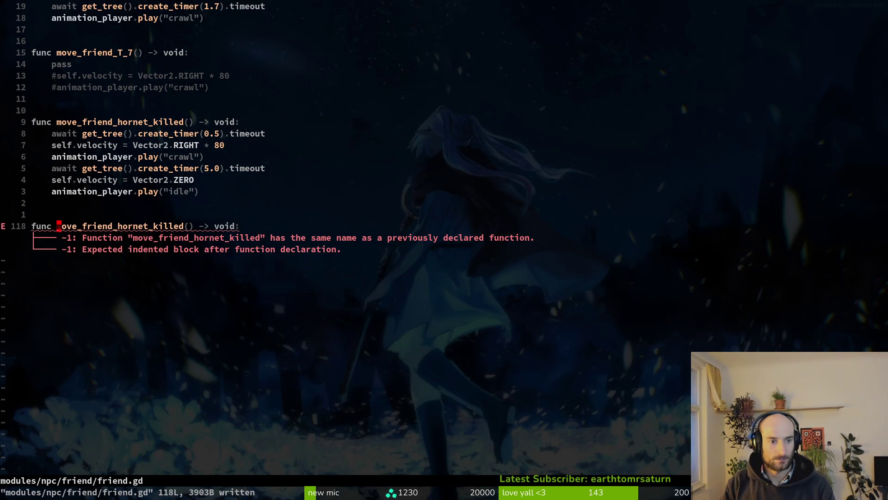
{"action": "key", "text": "e"}
{"action": "key", "text": "a"}
{"action": "key", "text": "BackSpace"}
{"action": "key", "text": "BackSpace"}
{"action": "key", "text": "BackSpace"}
{"action": "type", "text": "survived"}
{"action": "key", "text": "Escape"}
{"action": "type", "text": ":w"}
{"action": "key", "text": "Return"}
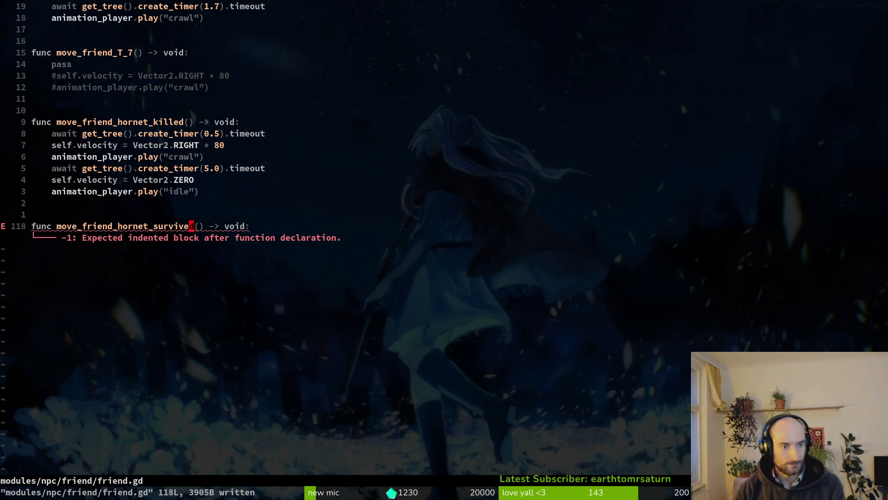
{"action": "key", "text": "k"}
{"action": "key", "text": "k"}
{"action": "key", "text": "k"}
{"action": "key", "text": "k"}
{"action": "key", "text": "k"}
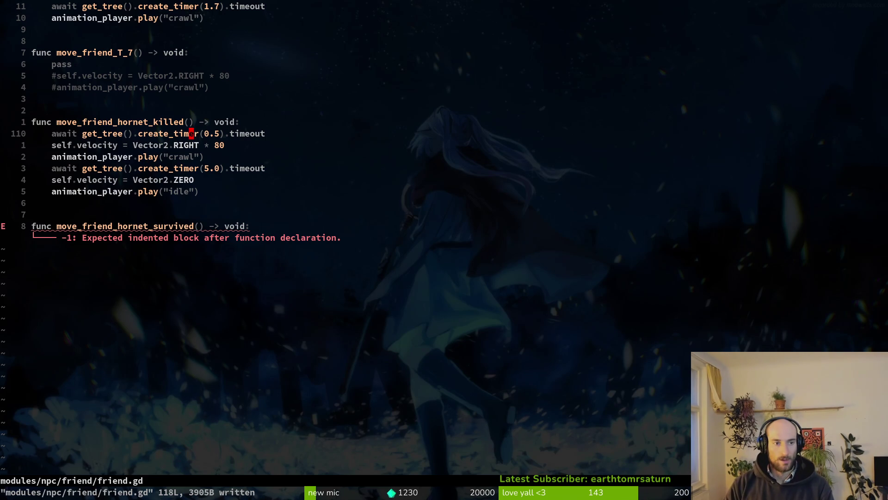
{"action": "key", "text": "ctrl+u"}
{"action": "key", "text": "ctrl+u"}
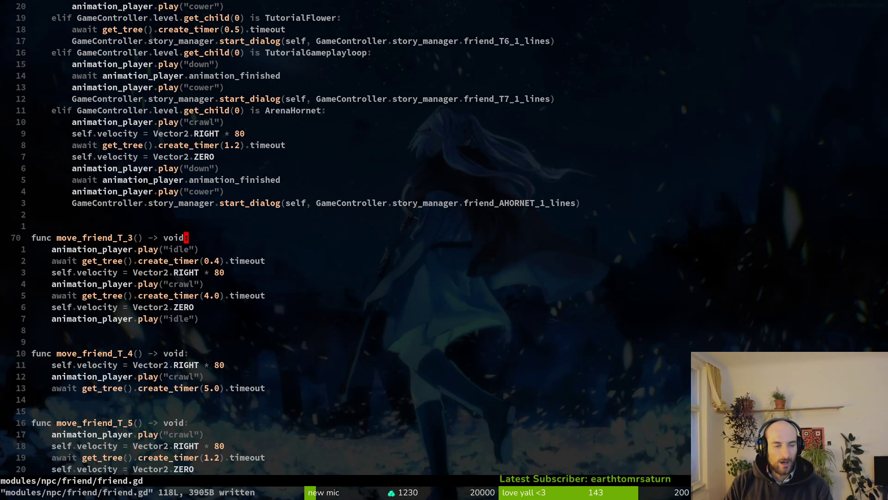
- Open tutorial_6.gd to check its friend_bee declaration, then jump back to friend.gd
{"action": "key", "text": "ctrl+u"}
{"action": "key", "text": "ctrl+u"}
{"action": "key", "text": "ctrl+u"}
{"action": "key", "text": "ctrl+d"}
{"action": "key", "text": "ctrl+d"}
{"action": "key", "text": "ctrl+d"}
{"action": "key", "text": "ctrl+d"}
{"action": "key", "text": "space"}
{"action": "key", "text": "f"}
{"action": "key", "text": "f"}
{"action": "type", "text": "tutu"}
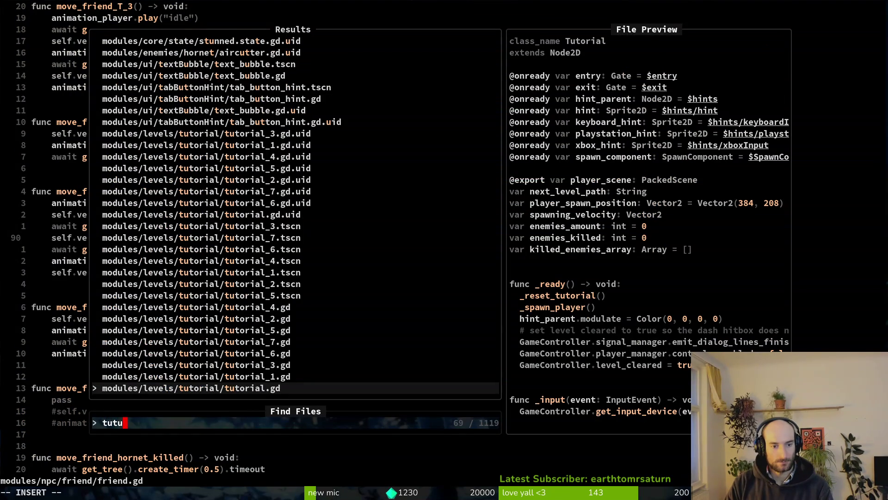
{"action": "type", "text": "6"}
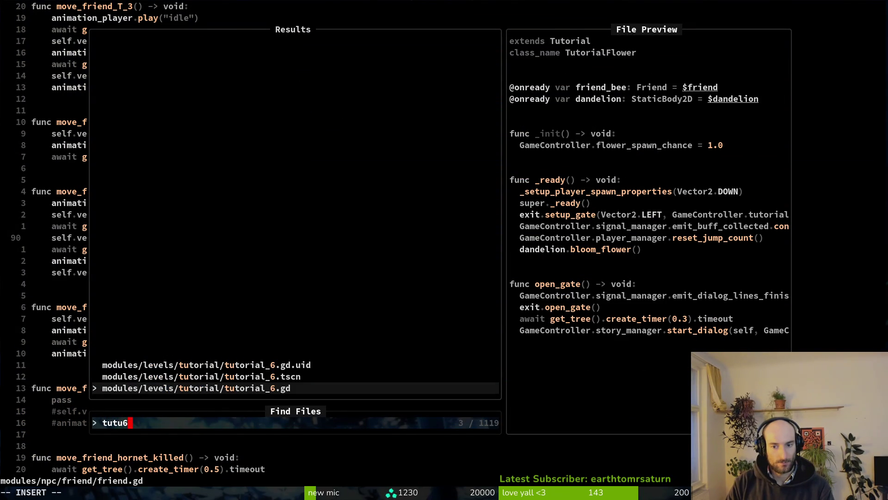
{"action": "key", "text": "Return"}
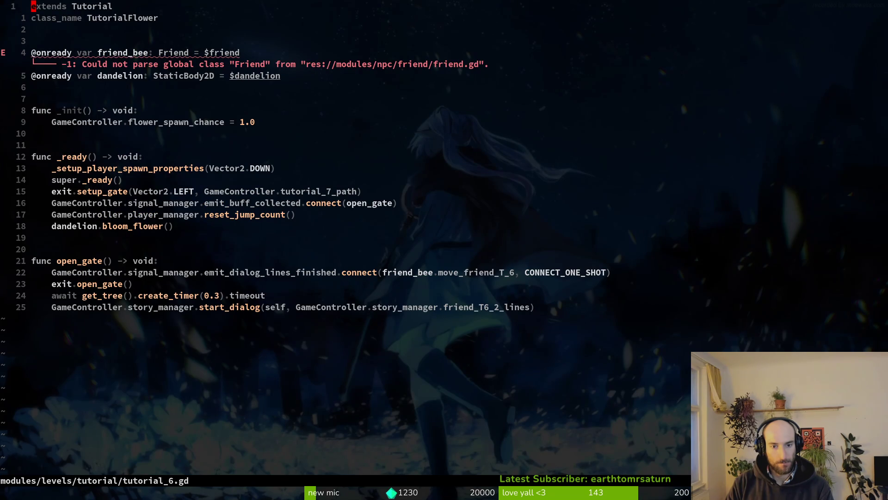
{"action": "key", "text": "j"}
{"action": "key", "text": "j"}
{"action": "key", "text": "j"}
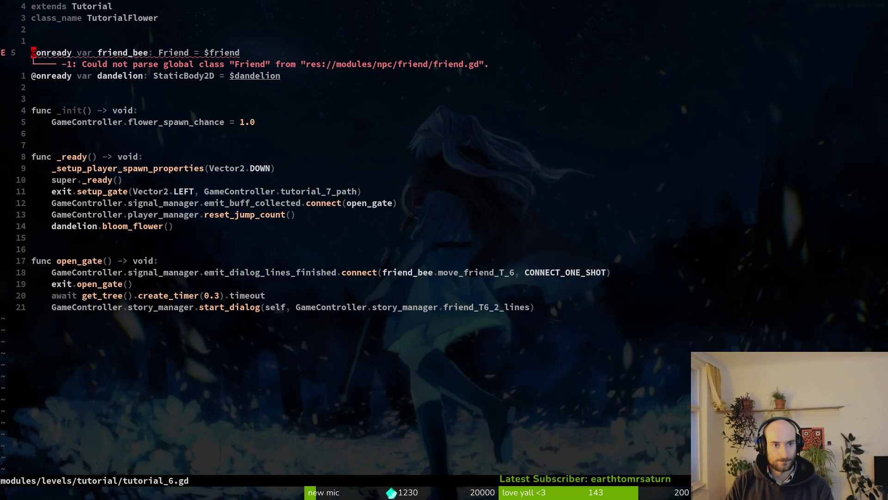
{"action": "key", "text": "ctrl+o"}
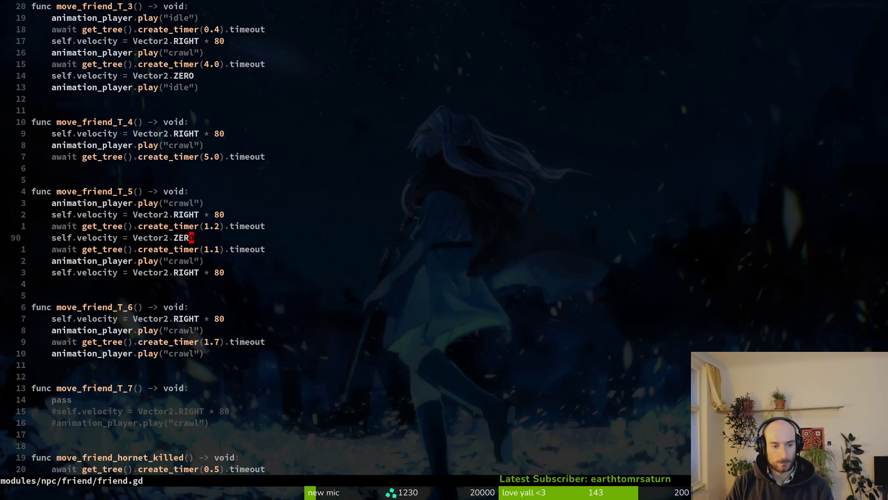
- Add an empty body line to the survived function and delete the killed function's five body lines
{"action": "key", "text": "G"}
{"action": "key", "text": "o"}
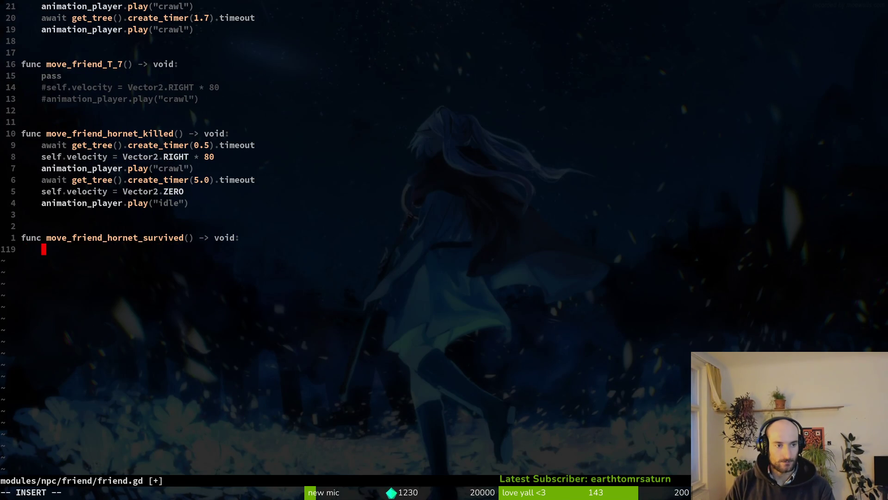
{"action": "key", "text": "Escape"}
{"action": "key", "text": "k"}
{"action": "key", "text": "k"}
{"action": "key", "text": "k"}
{"action": "key", "text": "w"}
{"action": "key", "text": "l"}
{"action": "key", "text": "k"}
{"action": "key", "text": "j"}
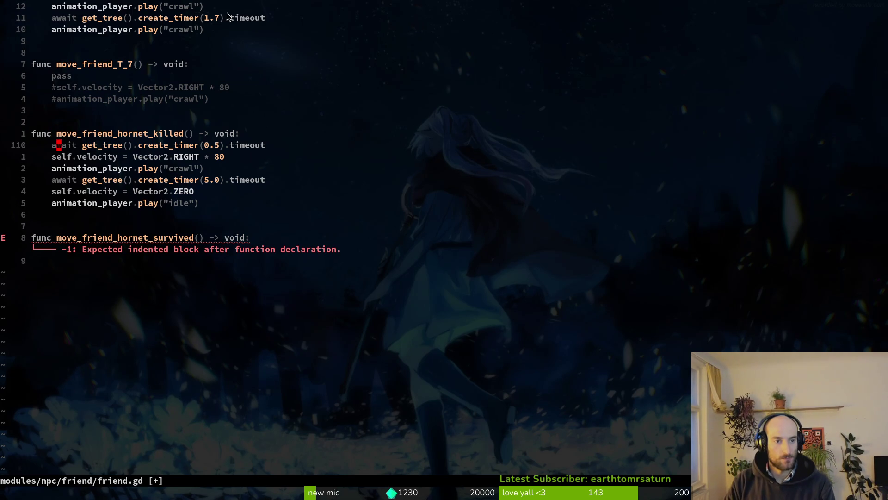
{"action": "key", "text": "shift+v"}
{"action": "key", "text": "j"}
{"action": "key", "text": "j"}
{"action": "key", "text": "j"}
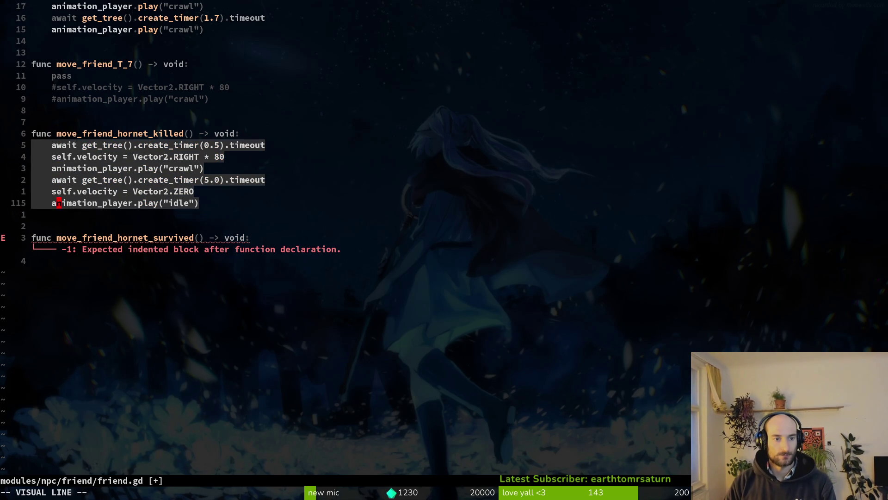
{"action": "key", "text": "k"}
{"action": "key", "text": "d"}
- Change the remaining play call's animation from idle to alertWindup
{"action": "key", "text": "dollar"}
{"action": "key", "text": "h"}
{"action": "key", "text": "h"}
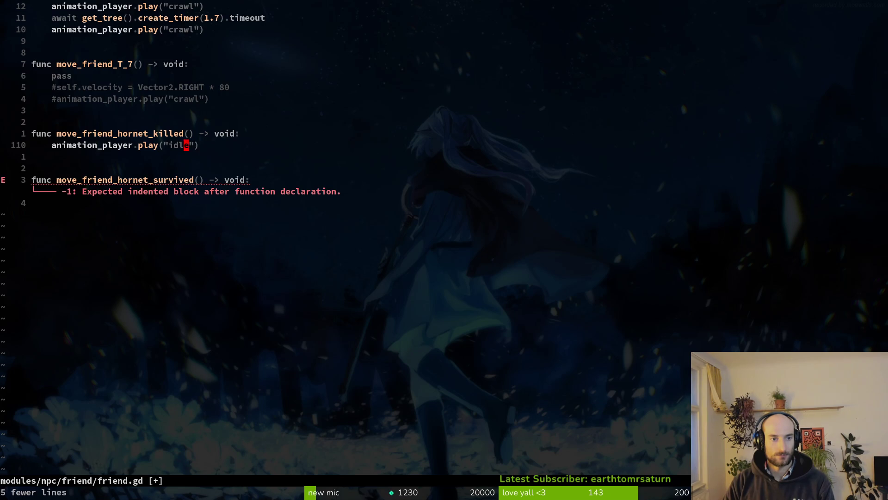
{"action": "key", "text": "c"}
{"action": "key", "text": "i"}
{"action": "key", "text": "quotedbl"}
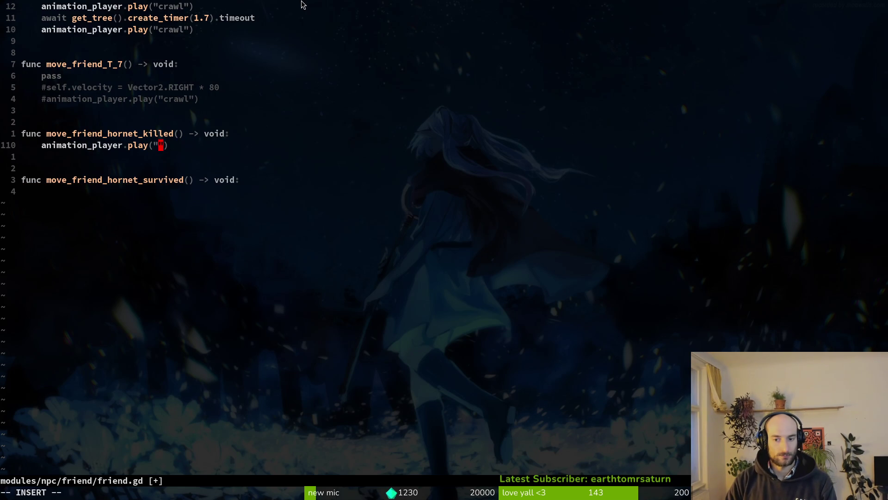
{"action": "type", "text": "w"}
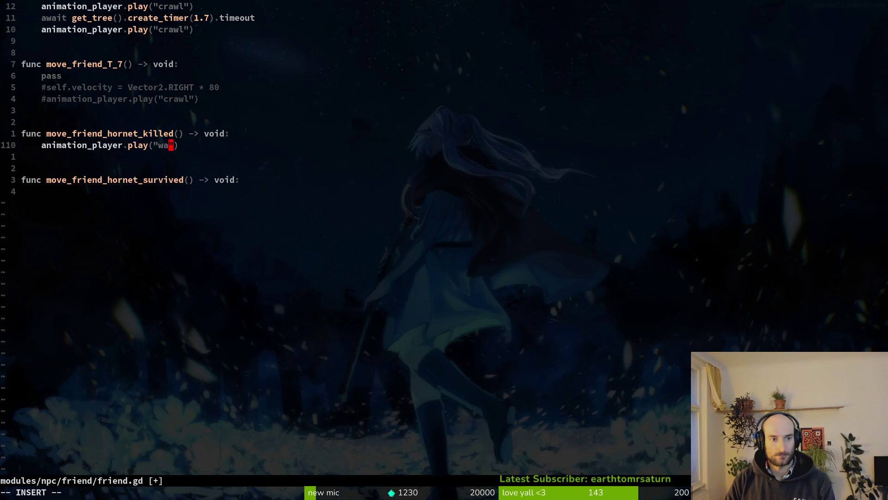
{"action": "key", "text": "BackSpace"}
{"action": "type", "text": "alert"}
{"action": "key", "text": "Tab"}
{"action": "key", "text": "Return"}
{"action": "key", "text": "Escape"}
- Duplicate the play line and turn the copy into an await animation_finished() line with empty arguments
{"action": "type", "text": "Vy"}
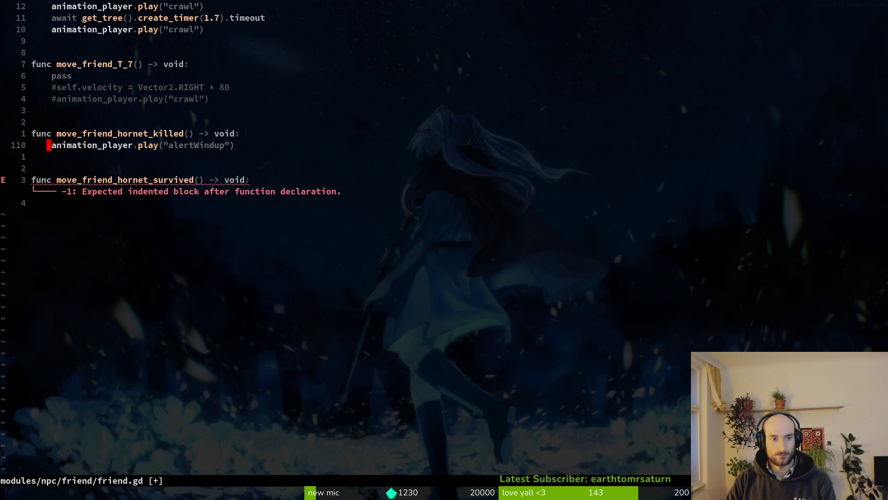
{"action": "type", "text": "p"}
{"action": "type", "text": "iawait"}
{"action": "key", "text": "Escape"}
{"action": "key", "text": "w"}
{"action": "key", "text": "w"}
{"action": "key", "text": "w"}
{"action": "type", "text": "cwanifin"}
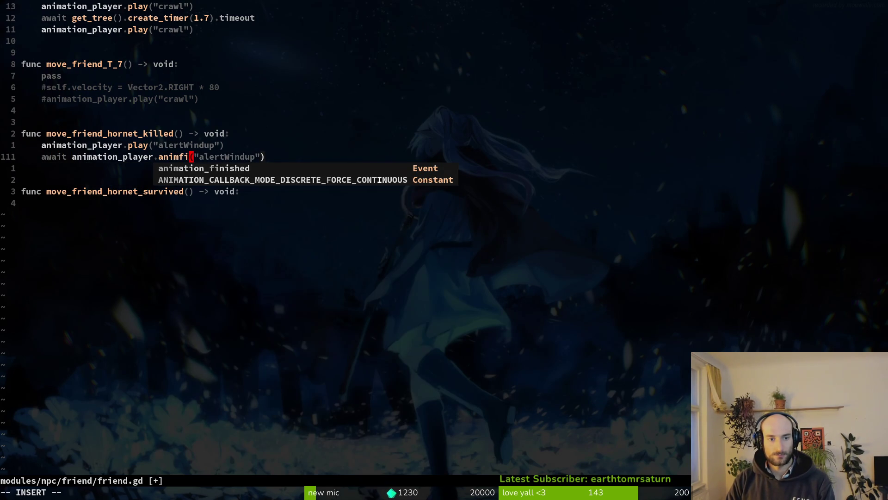
{"action": "key", "text": "Return"}
{"action": "key", "text": "Escape"}
{"action": "key", "text": "w"}
{"action": "key", "text": "w"}
{"action": "key", "text": "c"}
{"action": "key", "text": "i"}
{"action": "key", "text": "parenleft"}
{"action": "key", "text": "Escape"}
- Add an animation_player.play("alert") line below the await and save friend.gd
{"action": "type", "text": "oani"}
{"action": "key", "text": "Return"}
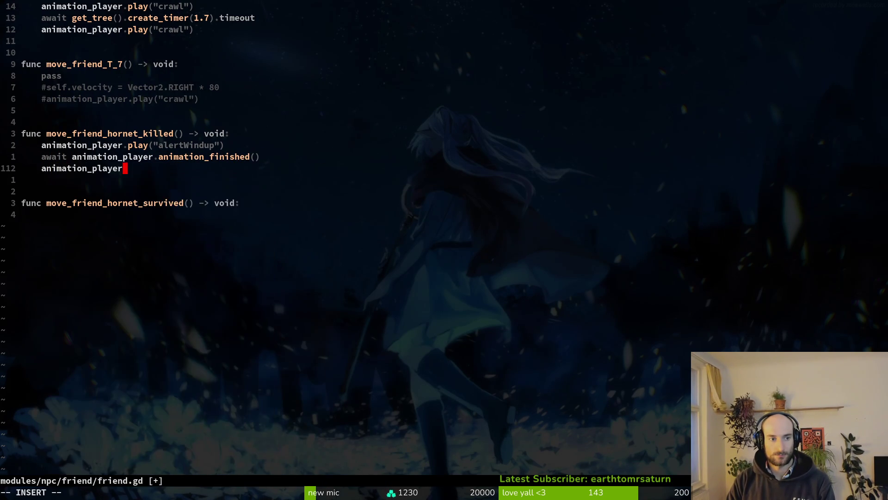
{"action": "type", "text": ".p"}
{"action": "key", "text": "Tab"}
{"action": "key", "text": "Return"}
{"action": "type", "text": "\"sler"}
{"action": "key", "text": "BackSpace"}
{"action": "key", "text": "BackSpace"}
{"action": "key", "text": "BackSpace"}
{"action": "type", "text": "alert"}
{"action": "key", "text": "Return"}
{"action": "key", "text": "Escape"}
{"action": "type", "text": ":w"}
{"action": "key", "text": "Return"}
{"action": "key", "text": "j"}
{"action": "key", "text": "j"}
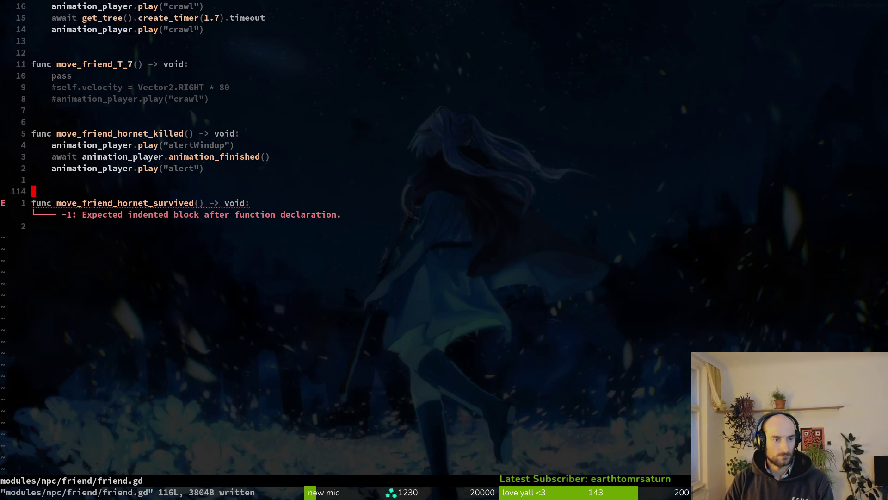
- Copy the three killed-function body lines into the survived function and save
{"action": "key", "text": "o"}
{"action": "key", "text": "Escape"}
{"action": "type", "text": ":w"}
{"action": "key", "text": "Return"}
{"action": "key", "text": "k"}
{"action": "key", "text": "k"}
{"action": "key", "text": "k"}
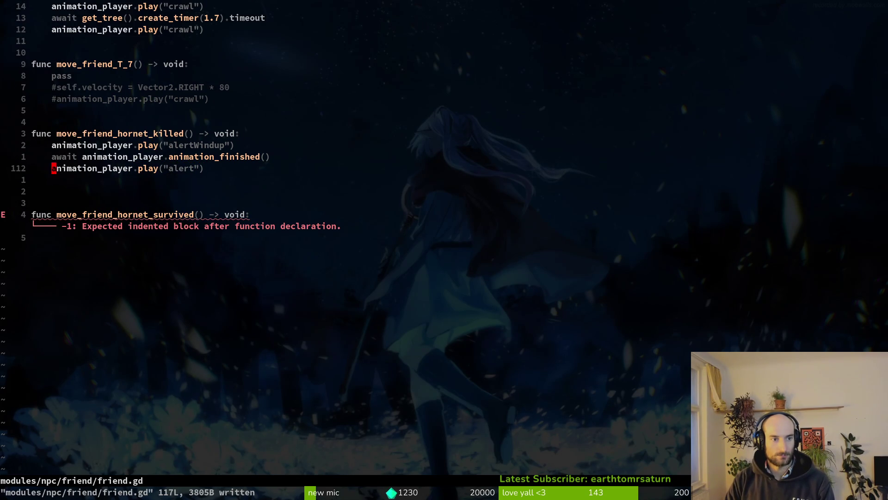
{"action": "key", "text": "V"}
{"action": "key", "text": "k"}
{"action": "key", "text": "k"}
{"action": "key", "text": "y"}
{"action": "key", "text": "j"}
{"action": "key", "text": "j"}
{"action": "key", "text": "j"}
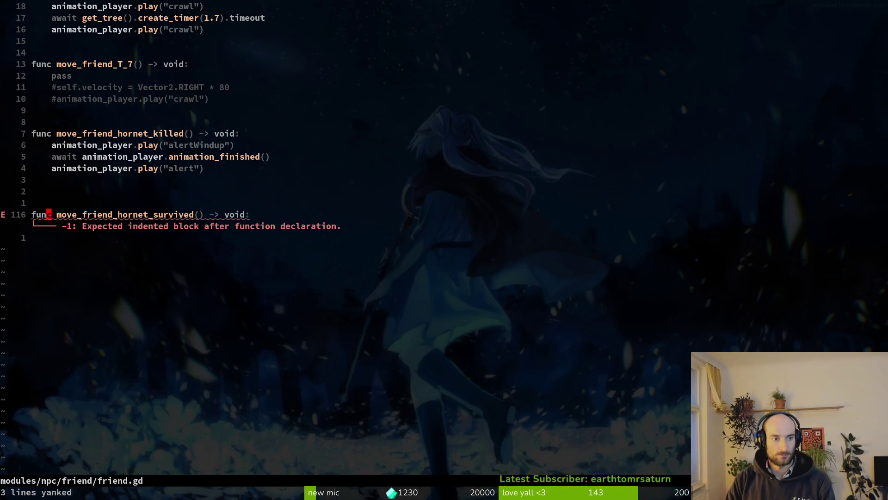
{"action": "type", "text": "p:w"}
{"action": "key", "text": "Return"}
{"action": "key", "text": "k"}
{"action": "key", "text": "k"}
{"action": "key", "text": "k"}
{"action": "key", "text": "k"}
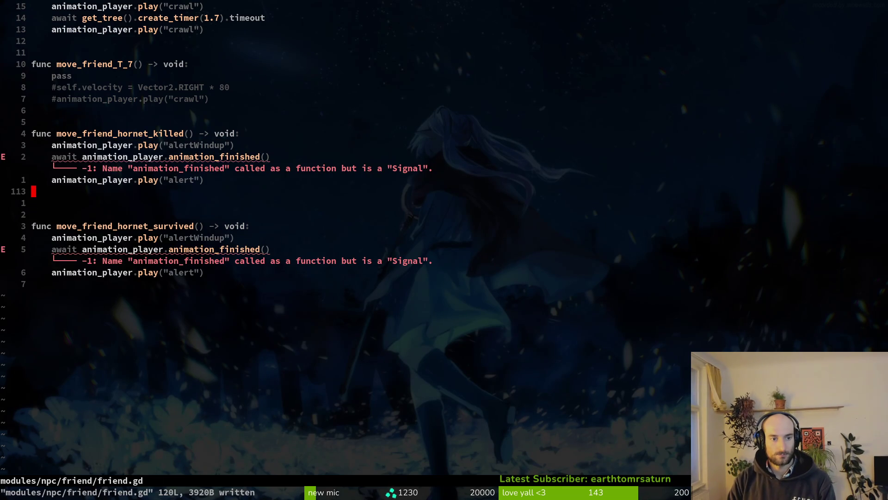
- Remove the parentheses after animation_finished in both await lines and save friend.gd
{"action": "key", "text": "j"}
{"action": "key", "text": "j"}
{"action": "key", "text": "j"}
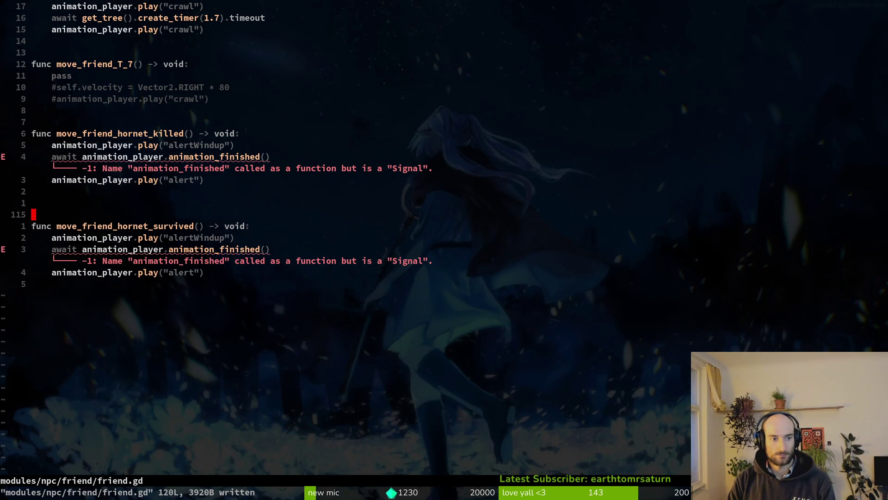
{"action": "key", "text": "j"}
{"action": "key", "text": "dollar"}
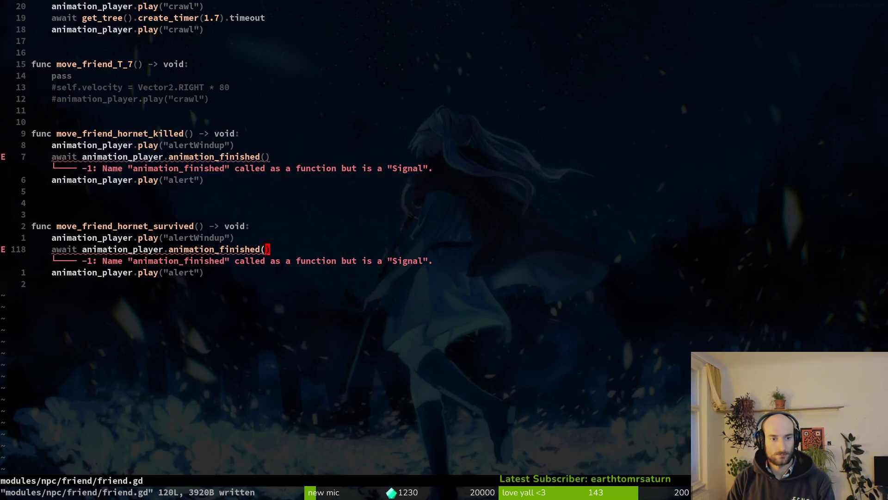
{"action": "key", "text": "a"}
{"action": "key", "text": "BackSpace"}
{"action": "key", "text": "BackSpace"}
{"action": "key", "text": "Escape"}
{"action": "key", "text": "k"}
{"action": "key", "text": "k"}
{"action": "key", "text": "k"}
{"action": "key", "text": "k"}
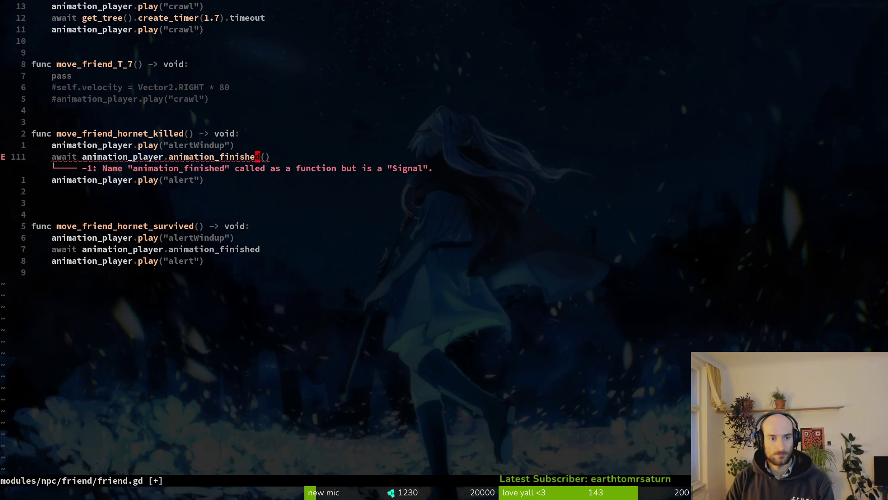
{"action": "key", "text": "j"}
{"action": "key", "text": "dollar"}
{"action": "key", "text": "a"}
{"action": "key", "text": "BackSpace"}
{"action": "key", "text": "BackSpace"}
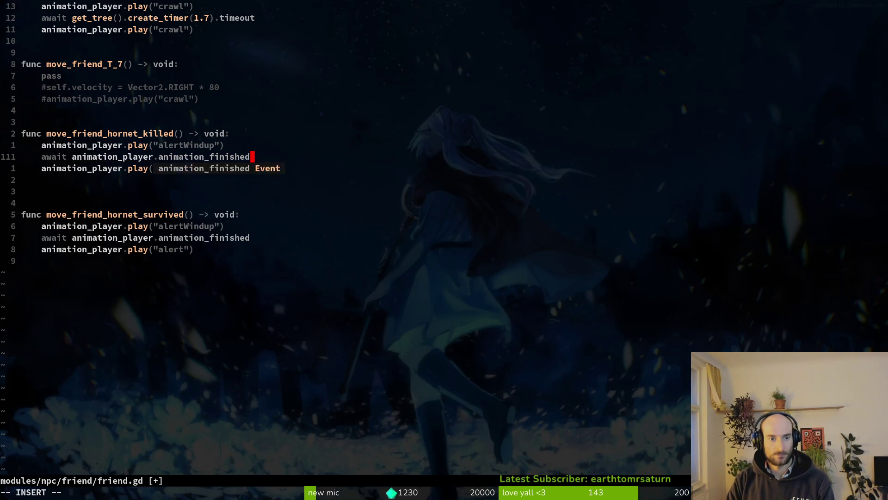
{"action": "key", "text": "Escape"}
{"action": "type", "text": ":w"}
{"action": "key", "text": "Return"}
- Delete the extra blank line after move_friend_hornet_killed and save friend.gd
{"action": "key", "text": "k"}
{"action": "key", "text": "k"}
{"action": "key", "text": "k"}
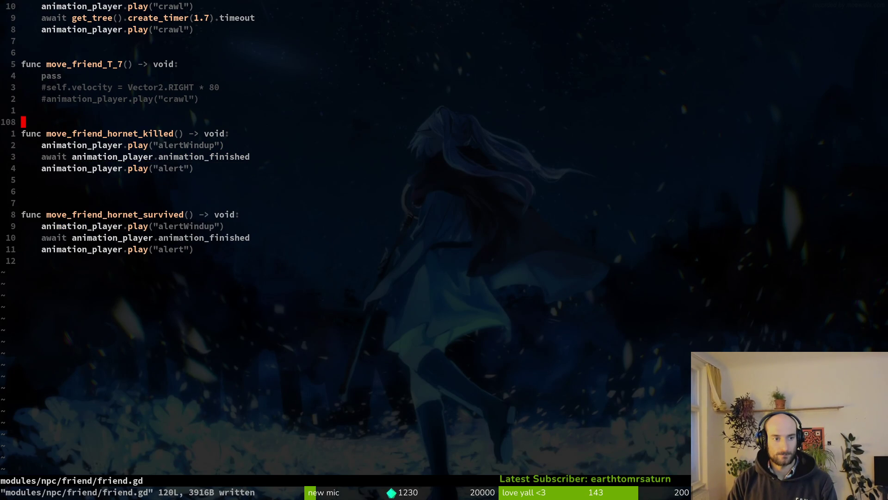
{"action": "key", "text": "braceright"}
{"action": "key", "text": "d"}
{"action": "key", "text": "d"}
{"action": "type", "text": ":w"}
{"action": "key", "text": "Return"}
{"action": "key", "text": "ctrl+o"}
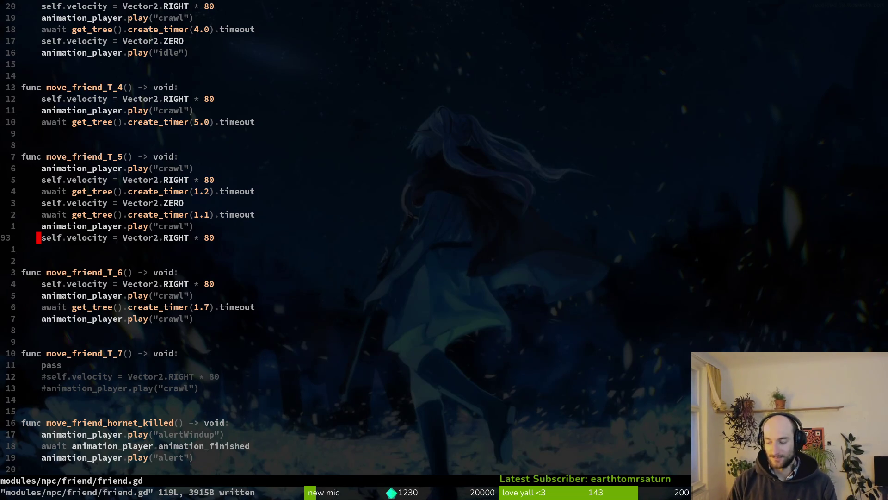
{"action": "left_click", "coordinate": [135, 263]}
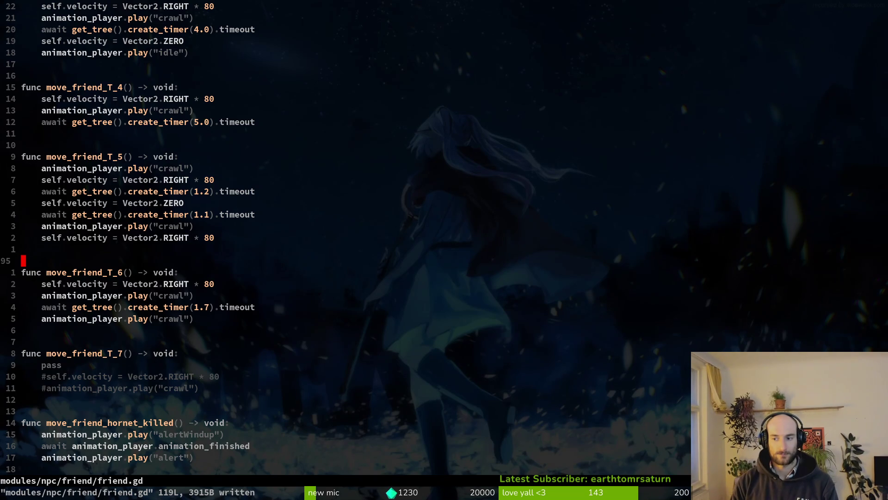
{"action": "key", "text": "ctrl+u"}
{"action": "key", "text": "ctrl+u"}
{"action": "key", "text": "ctrl+u"}
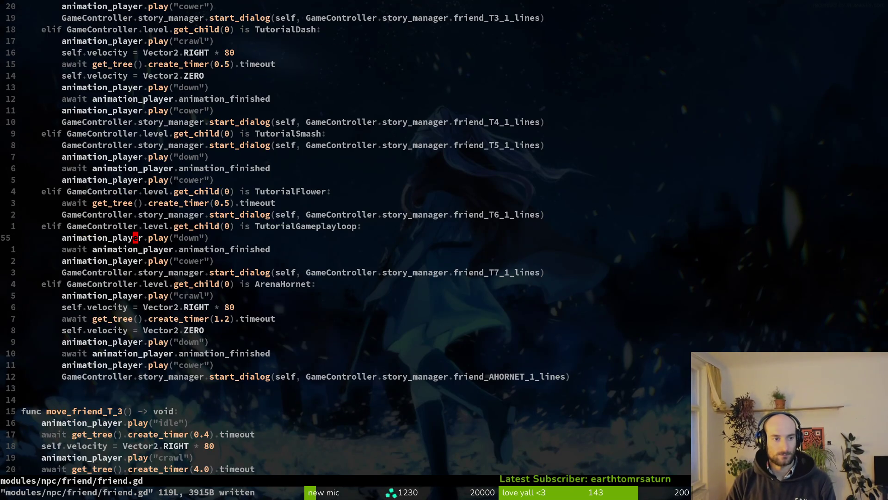
{"action": "key", "text": "ctrl+u"}
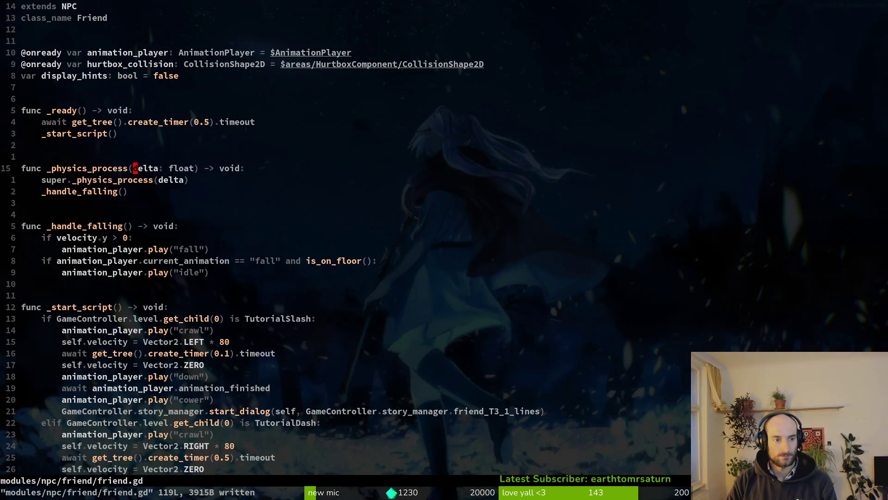
{"action": "key", "text": "ctrl+d"}
{"action": "key", "text": "ctrl+d"}
{"action": "key", "text": "ctrl+d"}
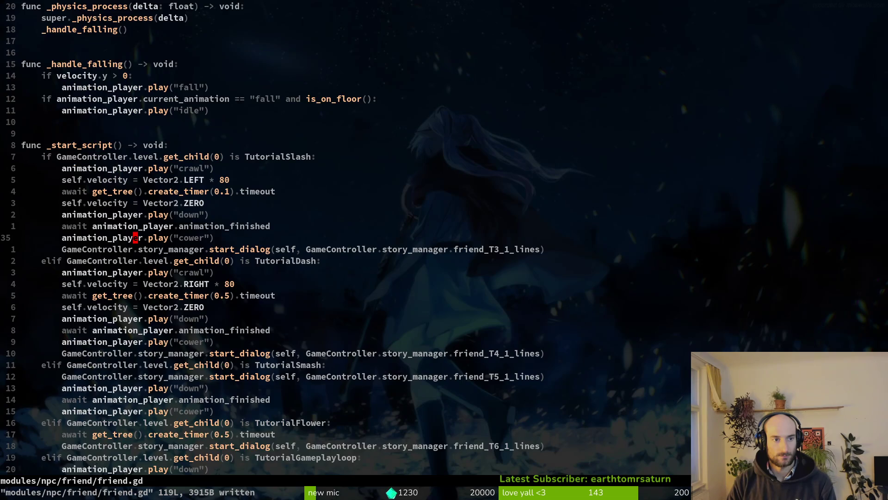
{"action": "key", "text": "ctrl+d"}
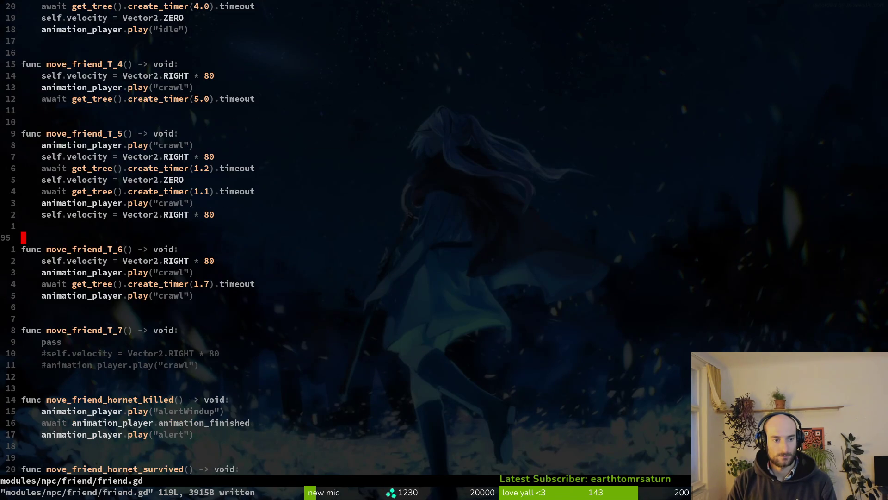
{"action": "key", "text": "ctrl+d"}
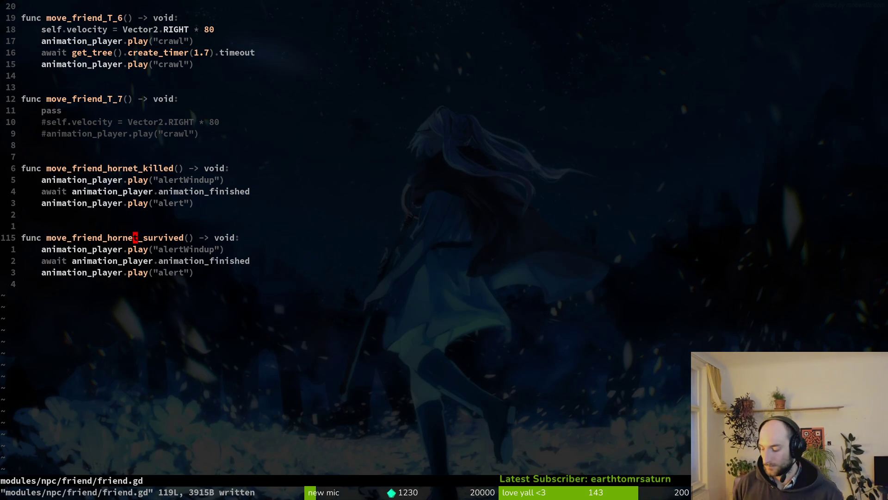
{"action": "key", "text": "O"}
{"action": "key", "text": "Escape"}
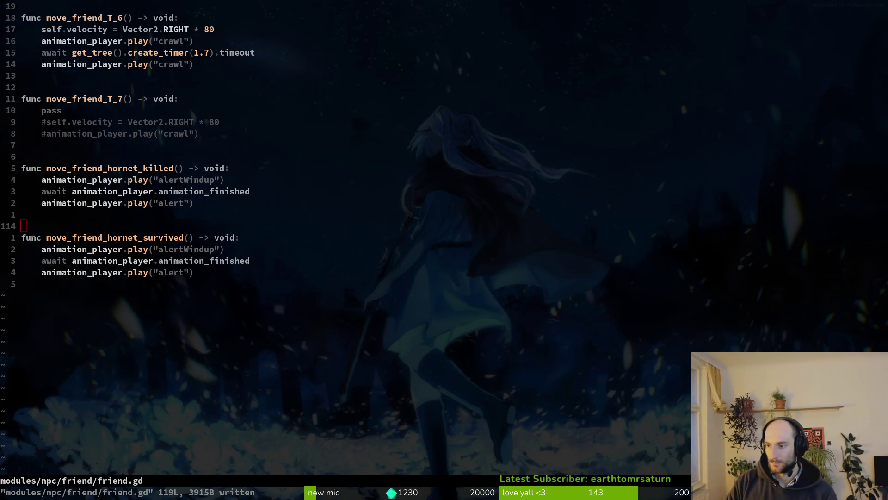
{"action": "key", "text": "ctrl+v"}
{"action": "left_click", "coordinate": [511, 266]}
{"action": "key", "text": "Escape"}
- Open arena_hornet.gd by searching 'areho' in the project file finder
{"action": "key", "text": "space"}
{"action": "key", "text": "f"}
{"action": "key", "text": "f"}
{"action": "type", "text": "areho"}
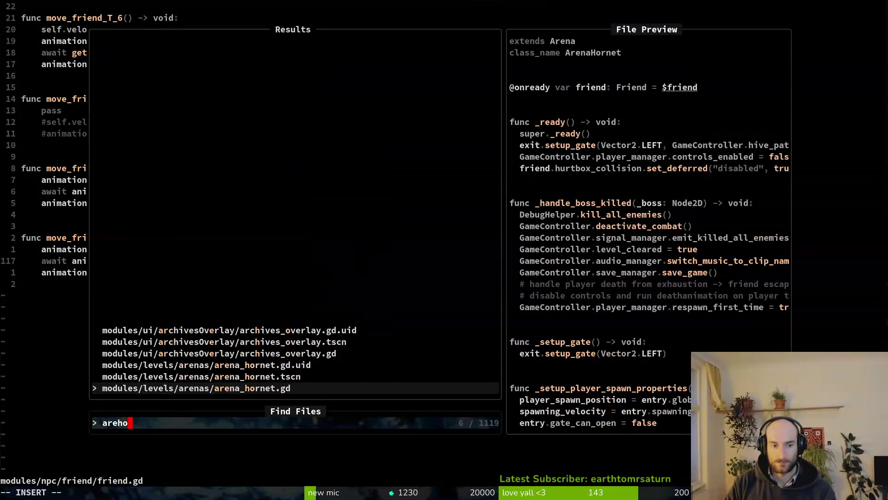
{"action": "key", "text": "Return"}
- Add 'GameController.player_manager.controls_enabled = false' under the disable-controls comment and save
{"action": "key", "text": "j"}
{"action": "key", "text": "j"}
{"action": "key", "text": "j"}
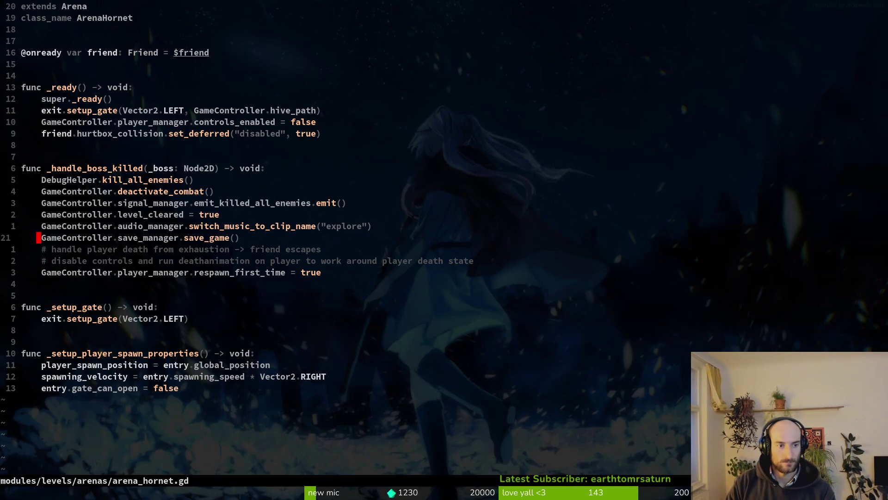
{"action": "type", "text": "oGameController.p"}
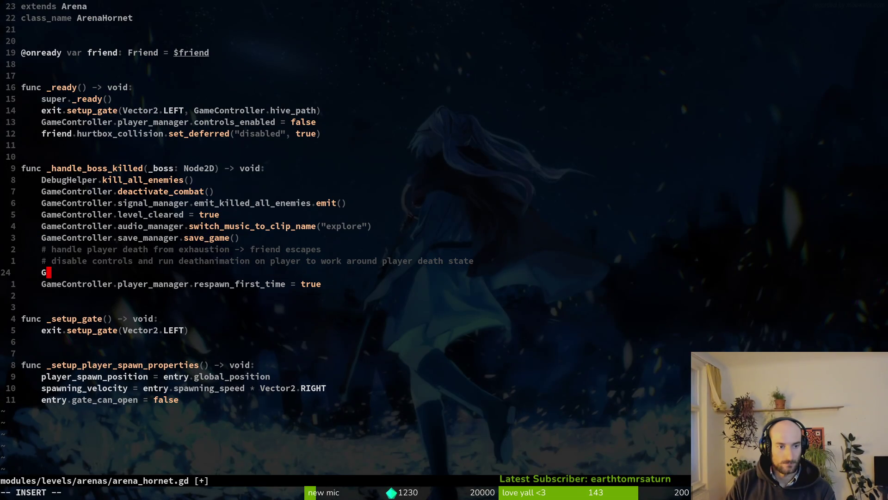
{"action": "key", "text": "Tab"}
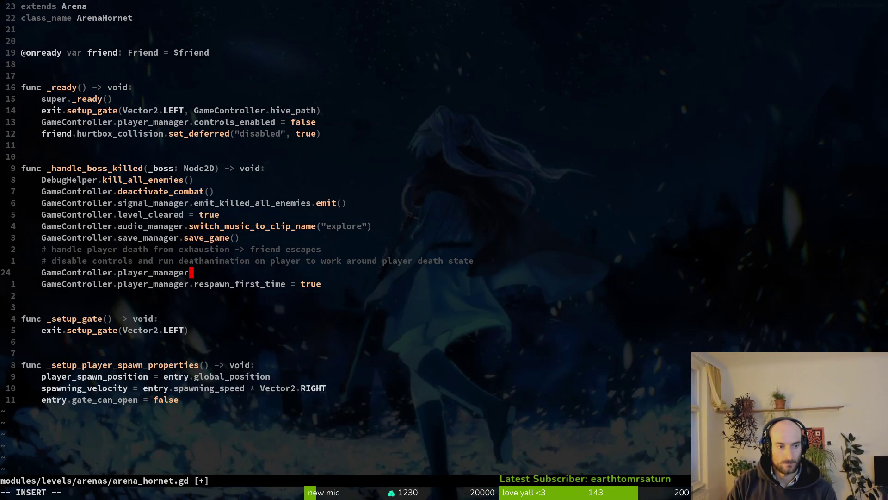
{"action": "type", "text": ".con"}
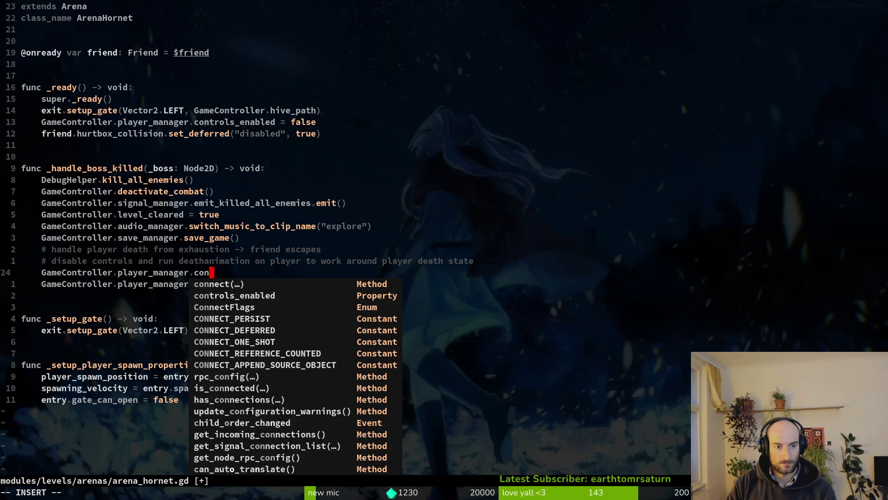
{"action": "key", "text": "Tab"}
{"action": "key", "text": "Tab"}
{"action": "type", "text": "= false"}
{"action": "key", "text": "Escape"}
{"action": "type", "text": ":w"}
{"action": "key", "text": "Return"}
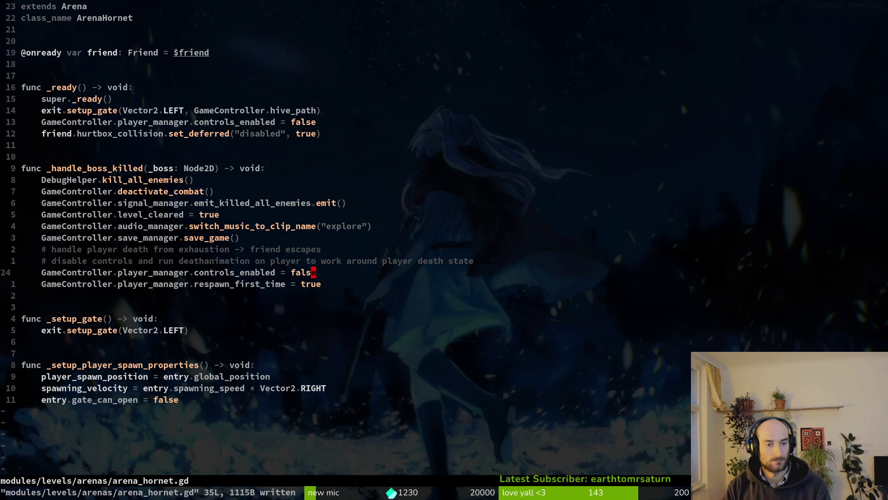
- Start a 'friend.move' call on a new line below respawn_first_time
{"action": "key", "text": "k"}
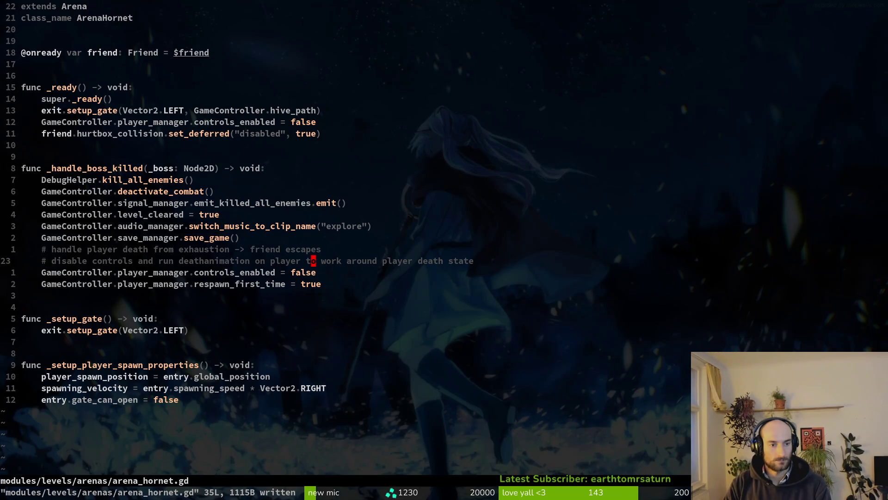
{"action": "key", "text": "j"}
{"action": "key", "text": "j"}
{"action": "key", "text": "o"}
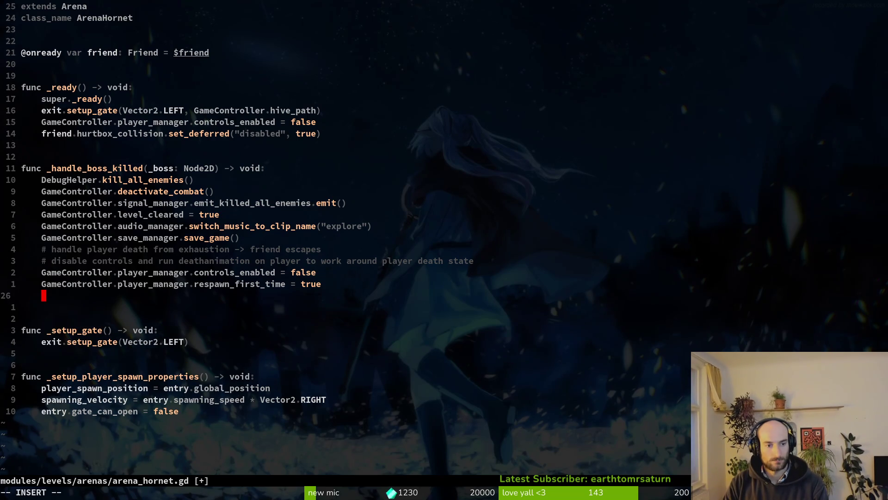
{"action": "type", "text": "fir"}
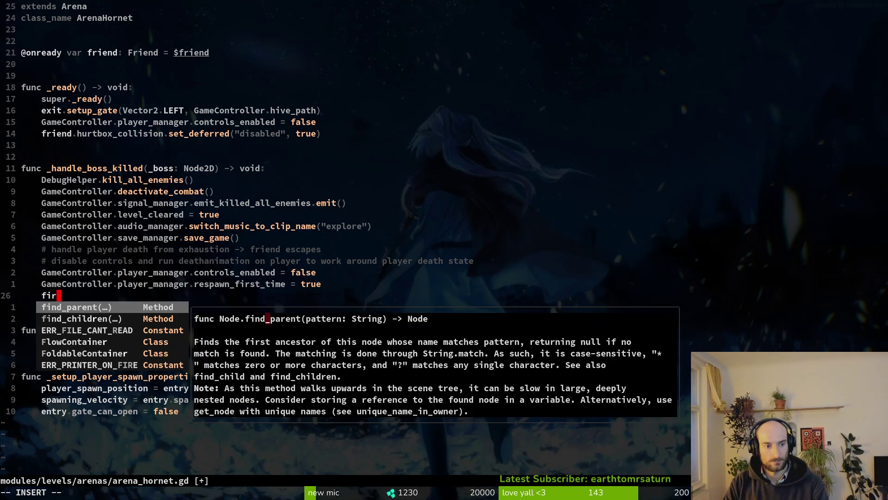
{"action": "key", "text": "BackSpace"}
{"action": "key", "text": "BackSpace"}
{"action": "type", "text": "riend.move"}
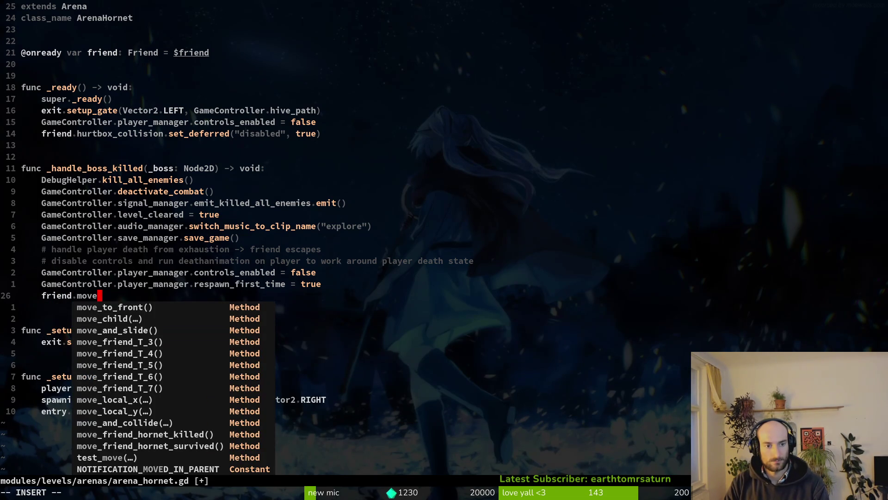
{"action": "key", "text": "Escape"}
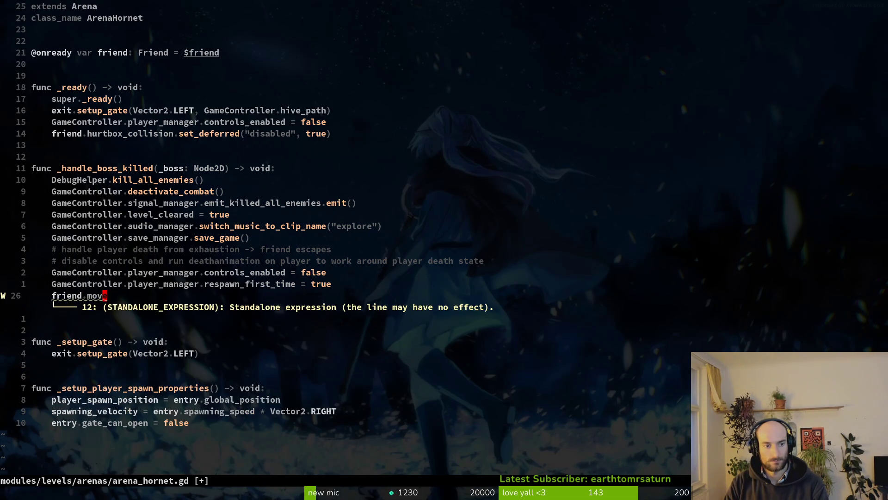
{"action": "key", "text": "space"}
- Open tutorial_7.gd via 'tut7', copy the dialog-finished connect line, and save
{"action": "key", "text": "f"}
{"action": "key", "text": "f"}
{"action": "type", "text": "tut7"}
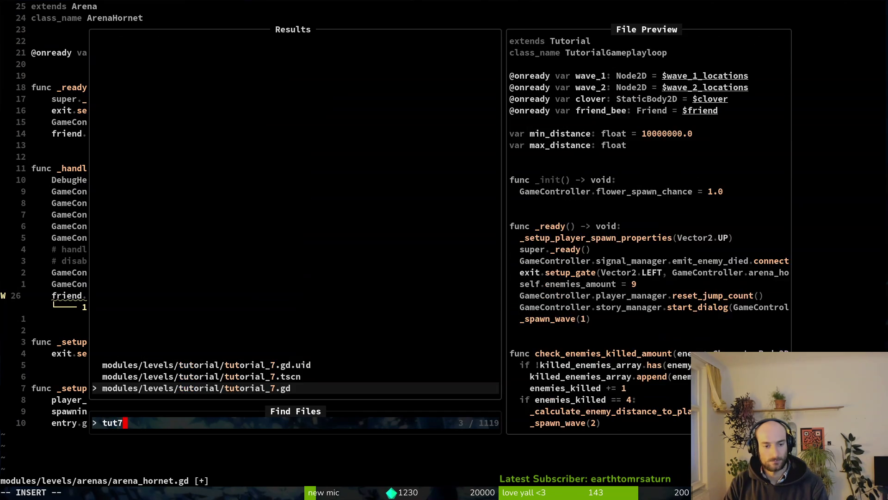
{"action": "key", "text": "Return"}
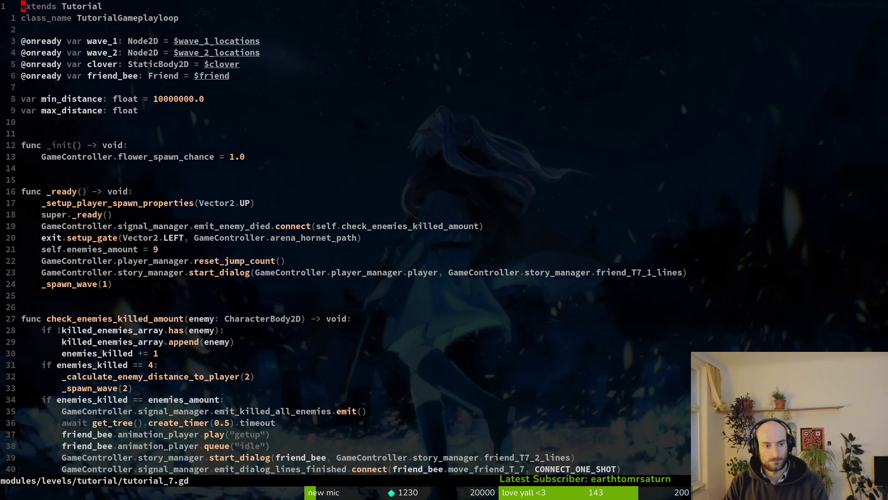
{"action": "key", "text": "4"}
{"action": "key", "text": "0"}
{"action": "key", "text": "j"}
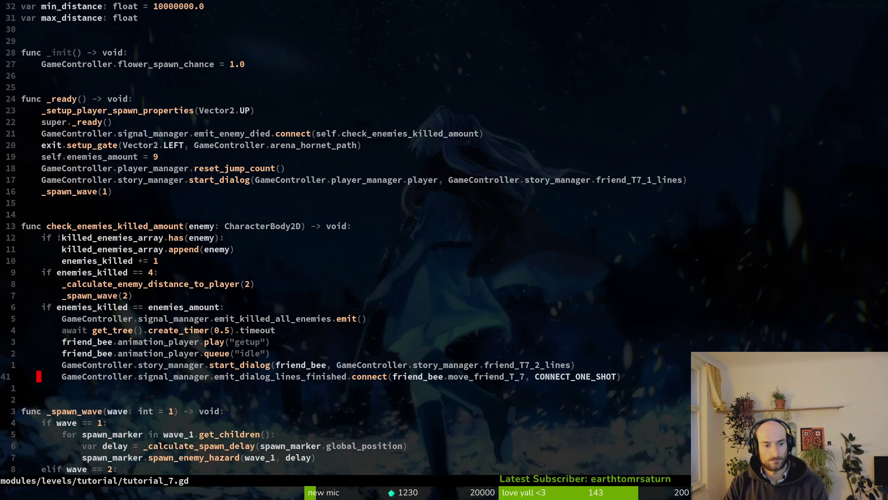
{"action": "key", "text": "Escape"}
{"action": "key", "text": "k"}
{"action": "key", "text": "y"}
{"action": "key", "text": "y"}
{"action": "type", "text": ":w"}
{"action": "key", "text": "Return"}
- Review the await timer, friend_bee getup and queue idle lines in tutorial_7.gd
{"action": "key", "text": "k"}
{"action": "key", "text": "k"}
{"action": "key", "text": "k"}
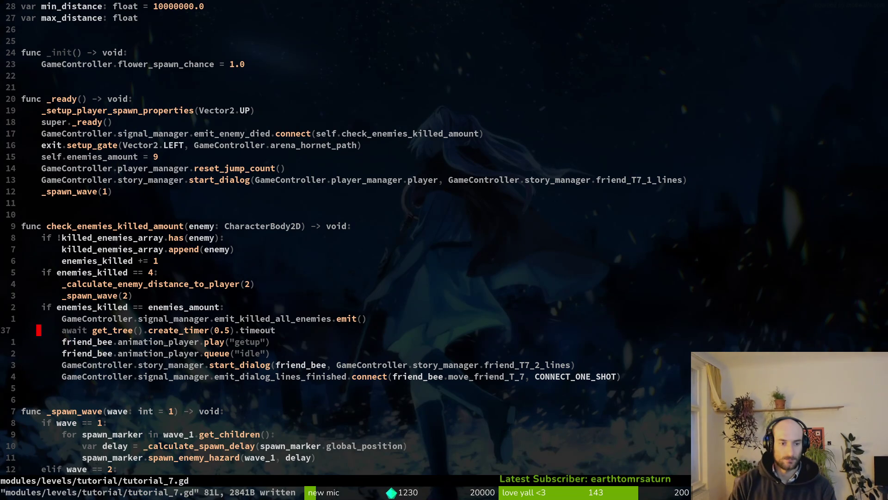
{"action": "key", "text": "j"}
{"action": "key", "text": "j"}
{"action": "key", "text": "k"}
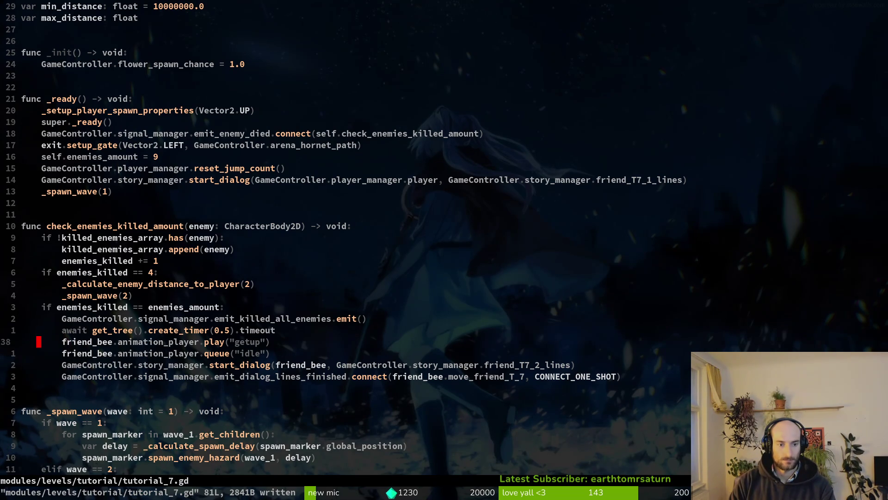
{"action": "key", "text": "j"}
{"action": "key", "text": "w"}
{"action": "key", "text": "w"}
{"action": "key", "text": "w"}
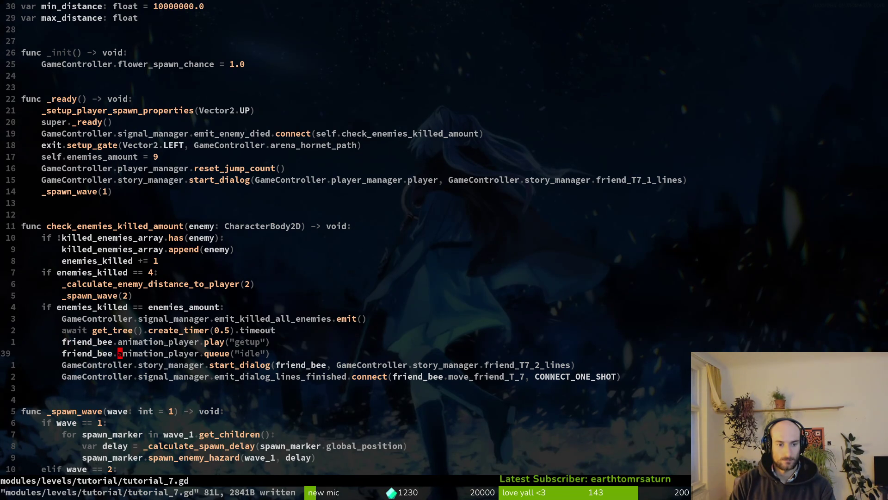
{"action": "key", "text": "j"}
{"action": "key", "text": "j"}
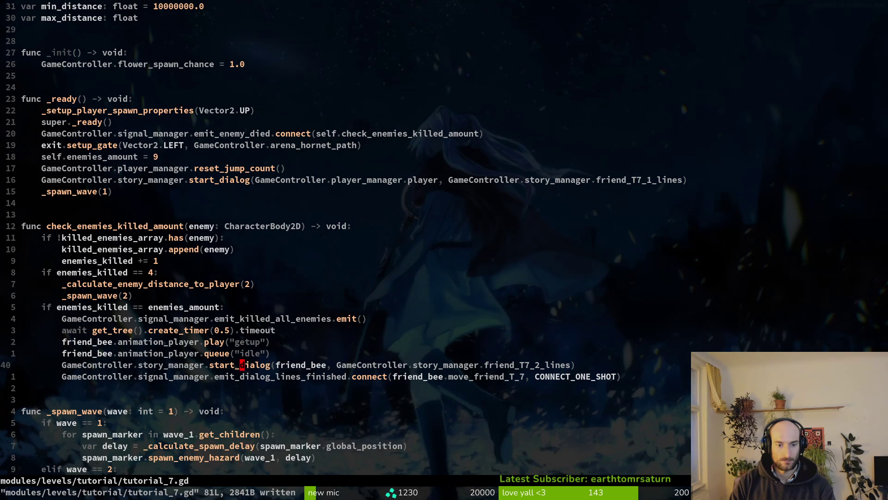
{"action": "key", "text": "space"}
- Open friend.gd, delete the 'pass' line in move_friend_T_7, and save
{"action": "key", "text": "f"}
{"action": "key", "text": "f"}
{"action": "type", "text": "friend"}
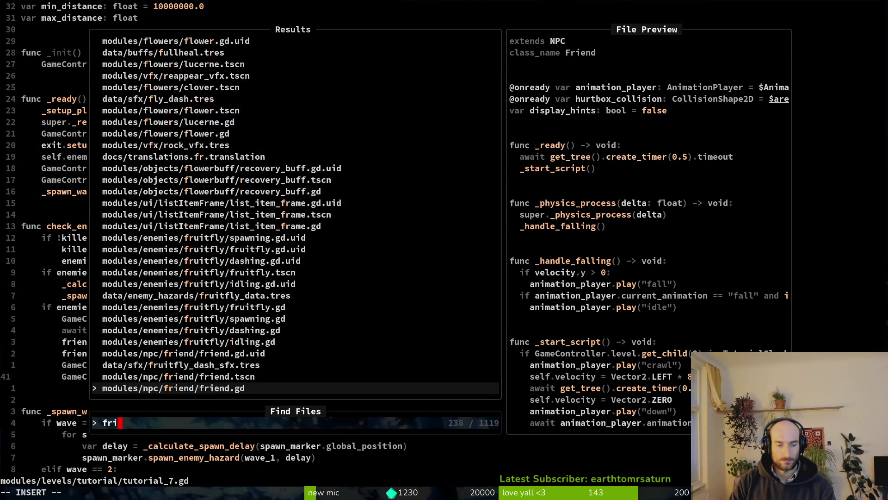
{"action": "key", "text": "Return"}
{"action": "key", "text": "1"}
{"action": "key", "text": "8"}
{"action": "key", "text": "k"}
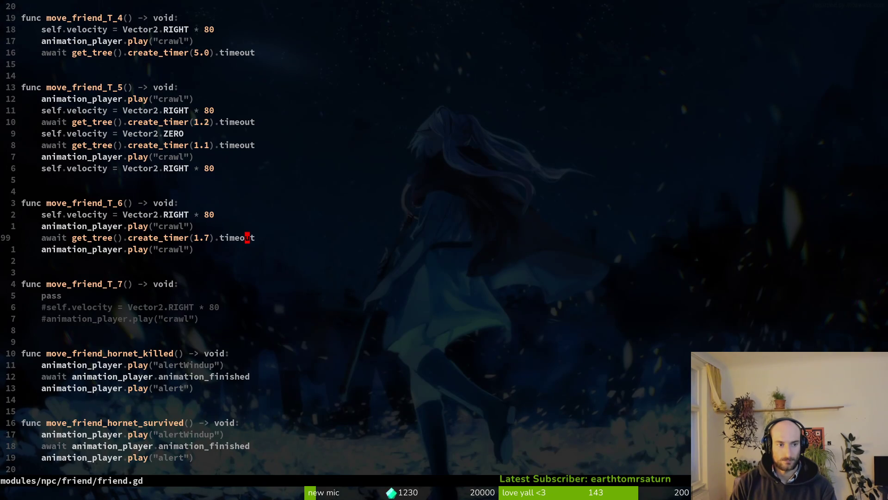
{"action": "key", "text": "j"}
{"action": "key", "text": "j"}
{"action": "key", "text": "j"}
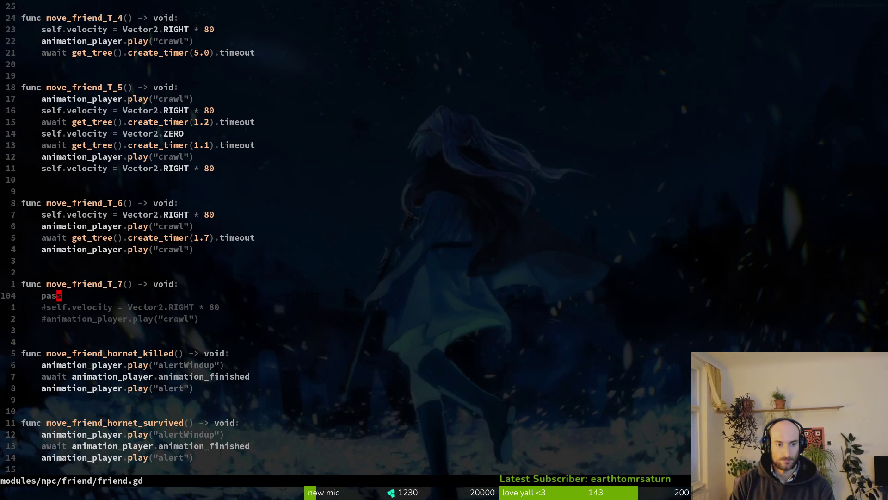
{"action": "key", "text": "d"}
{"action": "key", "text": "d"}
{"action": "type", "text": ":w"}
{"action": "key", "text": "Return"}
- Uncomment the velocity and crawl lines in move_friend_T_7 and save friend.gd
{"action": "key", "text": "0"}
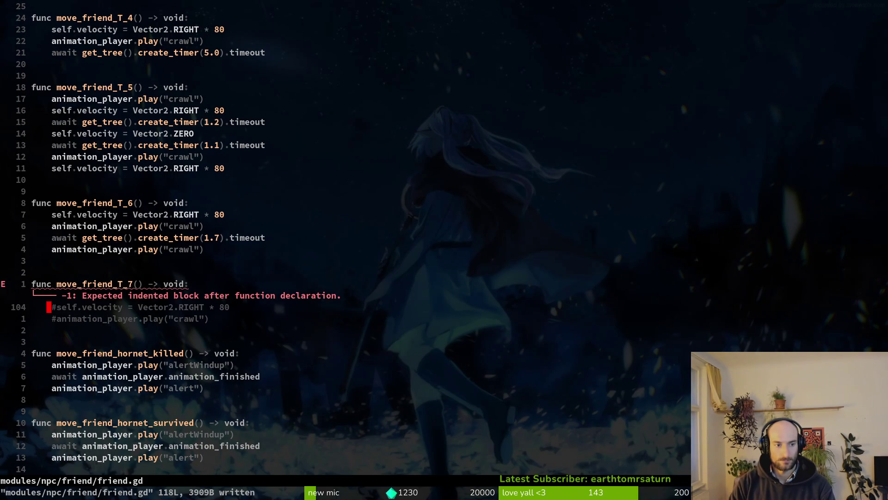
{"action": "key", "text": "g"}
{"action": "key", "text": "c"}
{"action": "key", "text": "c"}
{"action": "key", "text": "j"}
{"action": "key", "text": "g"}
{"action": "key", "text": "c"}
{"action": "key", "text": "c"}
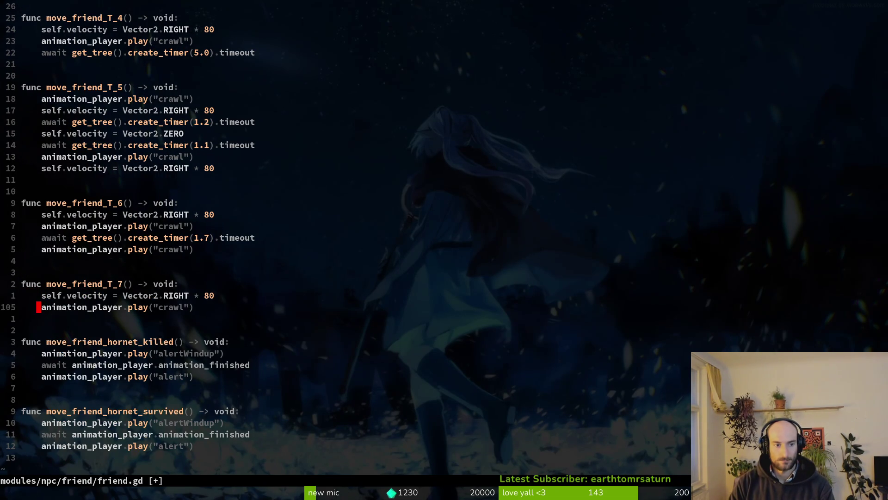
{"action": "type", "text": ":w"}
{"action": "key", "text": "Return"}
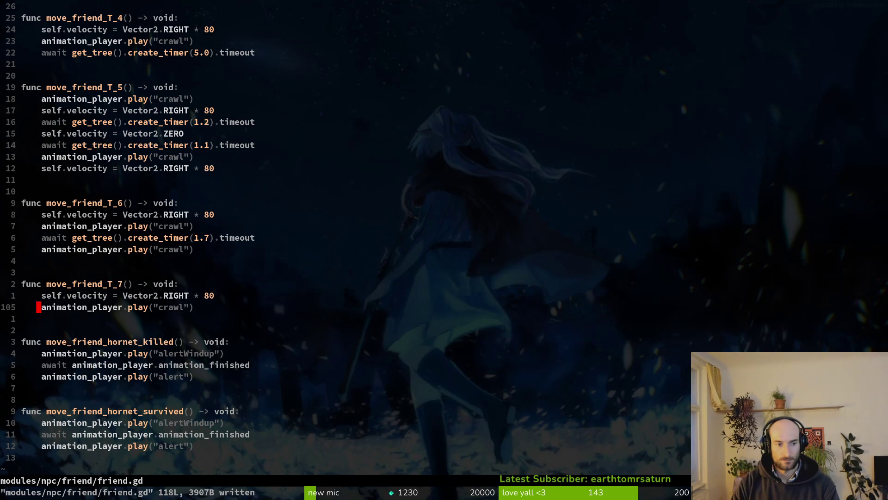
- Copy the four friend_bee and dialog lines from tutorial_7.gd into arena_hornet.gd below friend.move
{"action": "key", "text": "ctrl+o"}
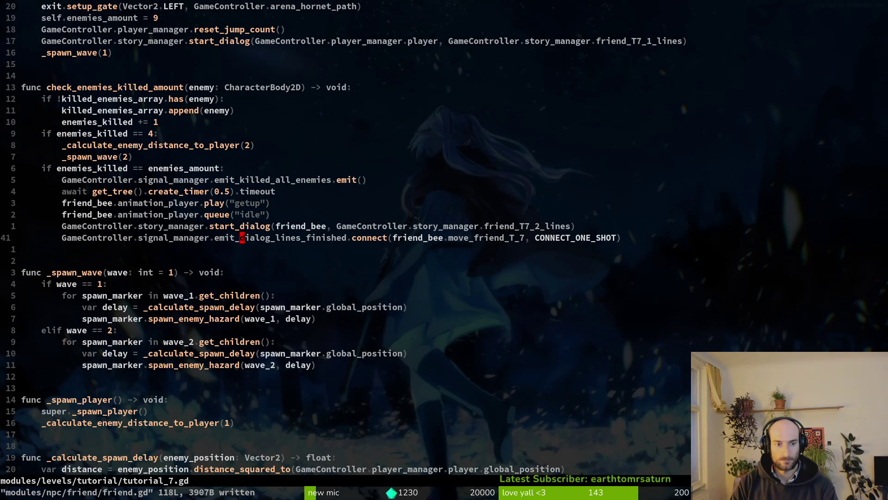
{"action": "key", "text": "k"}
{"action": "key", "text": "k"}
{"action": "key", "text": "k"}
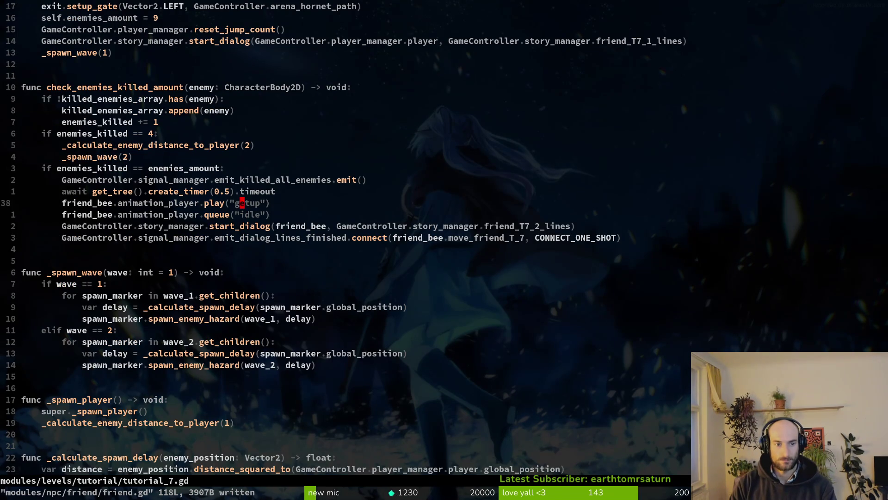
{"action": "key", "text": "ctrl+p"}
{"action": "type", "text": "aren"}
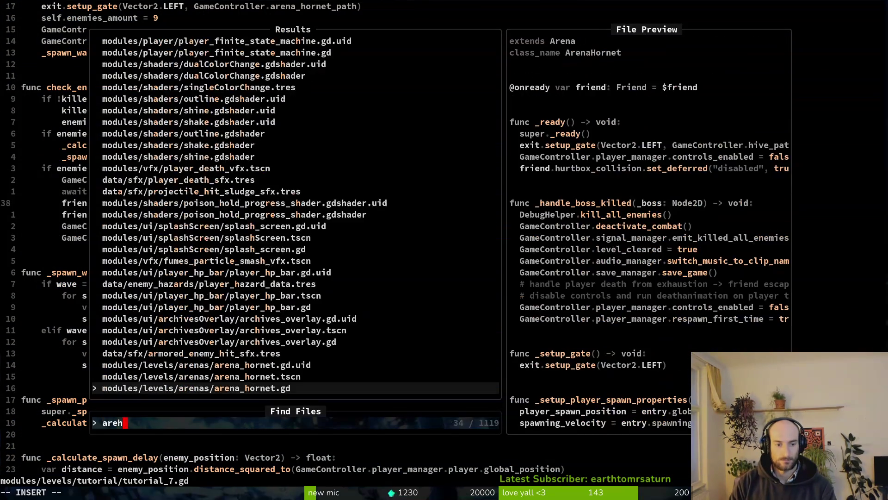
{"action": "key", "text": "Return"}
{"action": "key", "text": "Escape"}
{"action": "key", "text": "ctrl+6"}
{"action": "key", "text": "shift+v"}
{"action": "key", "text": "j"}
{"action": "key", "text": "j"}
{"action": "key", "text": "j"}
{"action": "key", "text": "y"}
{"action": "key", "text": "ctrl+6"}
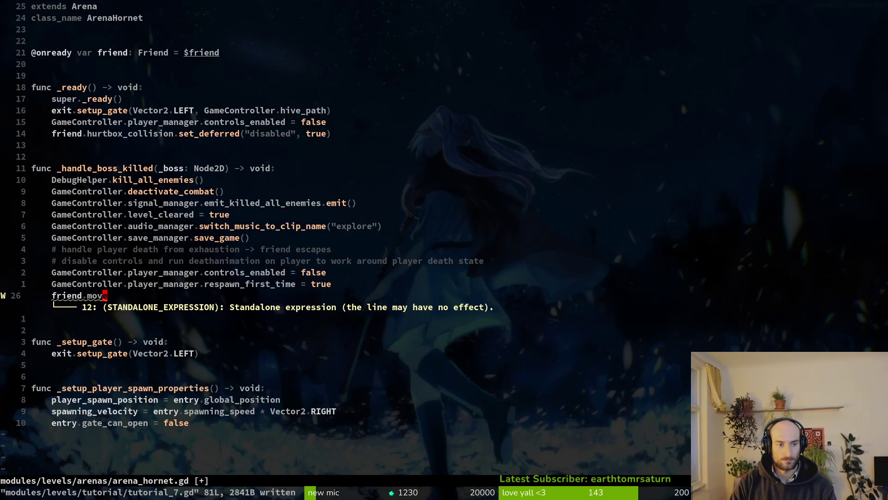
{"action": "key", "text": "p"}
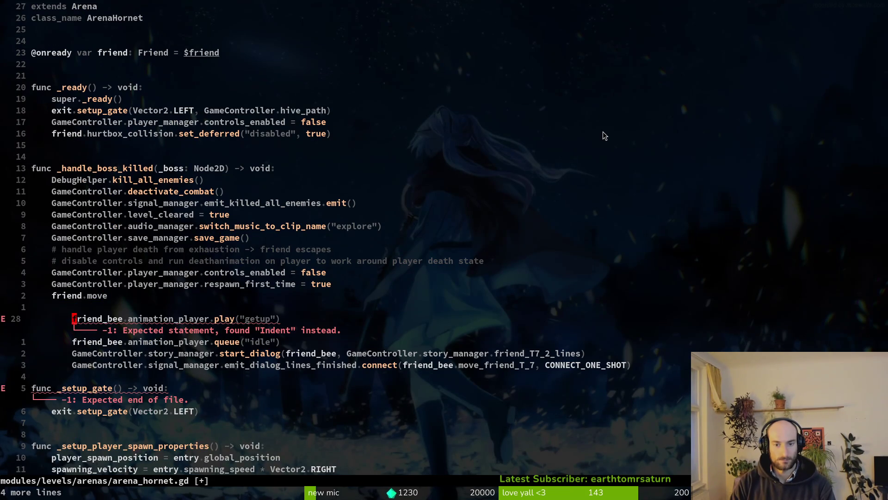
- Move the start_dialog and connect lines up, then place the getup animation line above them
{"action": "key", "text": "j"}
{"action": "key", "text": "j"}
{"action": "key", "text": "j"}
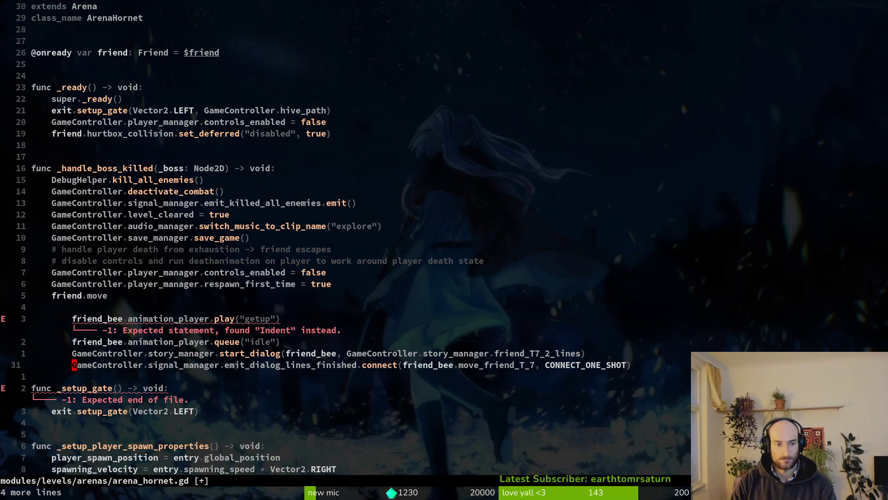
{"action": "key", "text": "k"}
{"action": "key", "text": "shift+v"}
{"action": "key", "text": "j"}
{"action": "key", "text": "shift+k"}
{"action": "key", "text": "shift+k"}
{"action": "key", "text": "shift+k"}
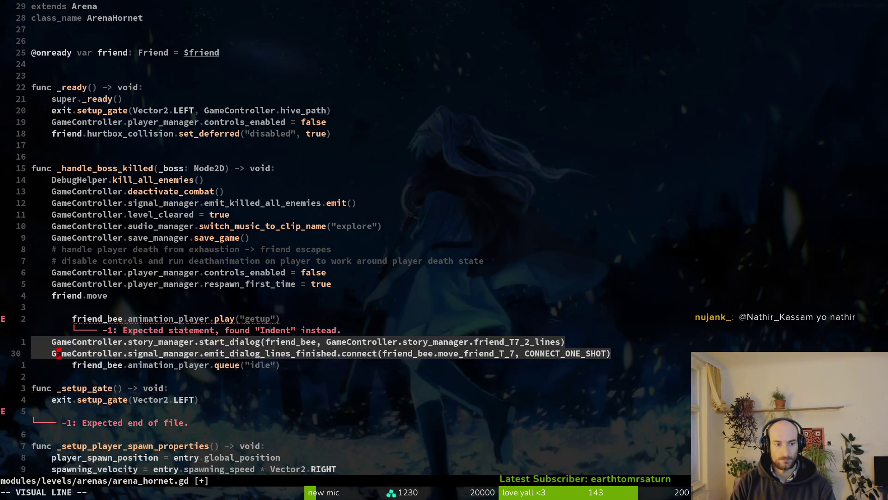
{"action": "key", "text": "Escape"}
{"action": "key", "text": "j"}
{"action": "key", "text": "j"}
{"action": "key", "text": "shift+v"}
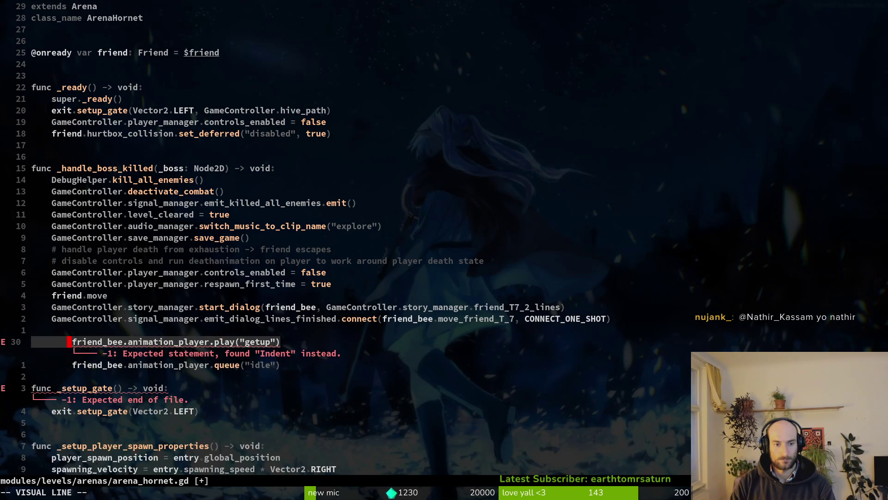
{"action": "key", "text": "shift+k"}
{"action": "key", "text": "shift+k"}
{"action": "key", "text": "shift+k"}
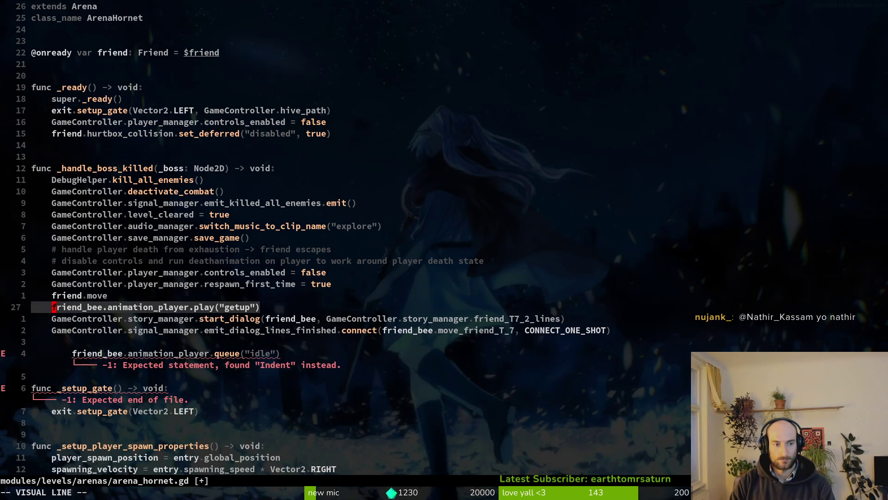
{"action": "key", "text": "Escape"}
- Move the queue idle line under getup, delete the leftover friend.move line, and save
{"action": "key", "text": "j"}
{"action": "key", "text": "j"}
{"action": "key", "text": "j"}
- Rename friend_bee to friend in the getup and idle animation lines and save
{"action": "key", "text": "j"}
{"action": "key", "text": "shift+v"}
{"action": "key", "text": "shift+k"}
{"action": "key", "text": "shift+k"}
{"action": "key", "text": "shift+k"}
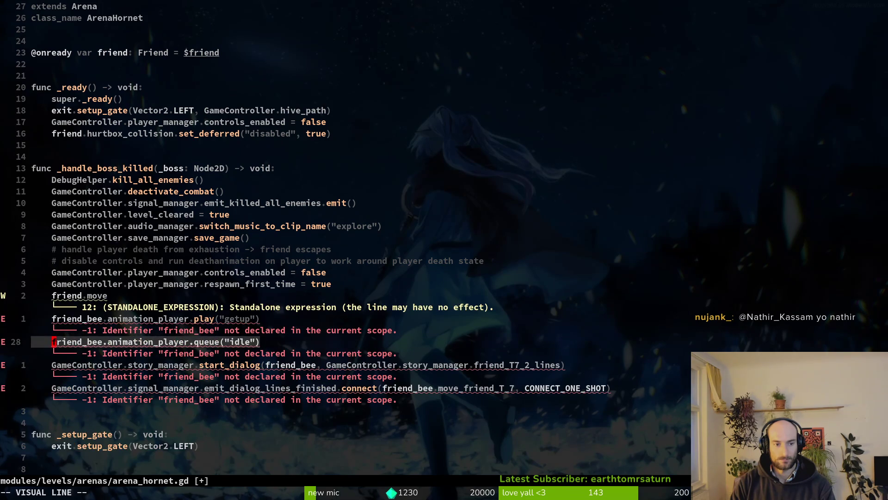
{"action": "key", "text": "Escape"}
{"action": "key", "text": "k"}
{"action": "key", "text": "k"}
{"action": "key", "text": "d"}
{"action": "key", "text": "d"}
{"action": "type", "text": ":w"}
{"action": "key", "text": "Return"}
{"action": "key", "text": "j"}
{"action": "key", "text": "dollar"}
{"action": "key", "text": "h"}
{"action": "key", "text": "h"}
{"action": "key", "text": "k"}
{"action": "key", "text": "k"}
{"action": "key", "text": "j"}
{"action": "key", "text": "j"}
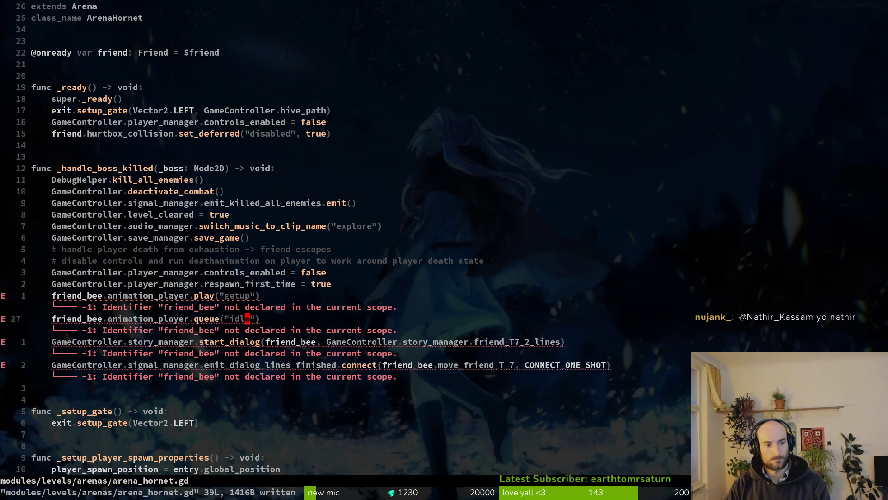
{"action": "key", "text": "2"}
{"action": "key", "text": "2"}
{"action": "key", "text": "k"}
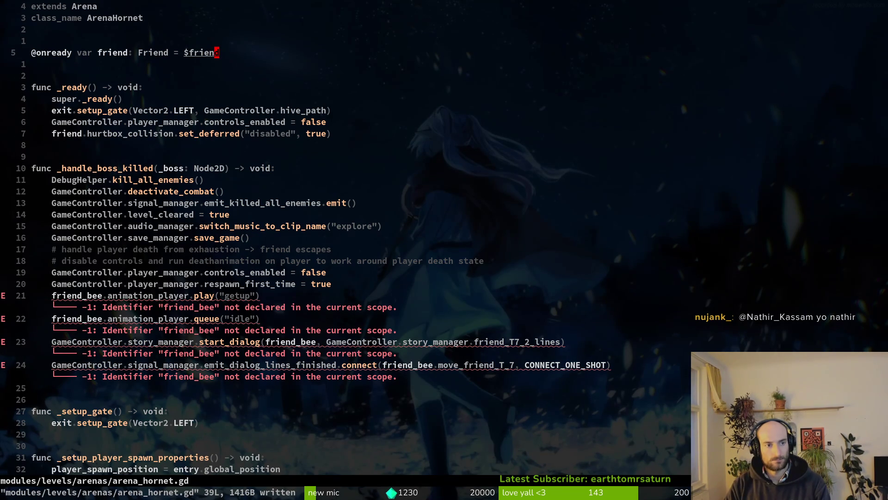
{"action": "type", "text": "21jcwfriend"}
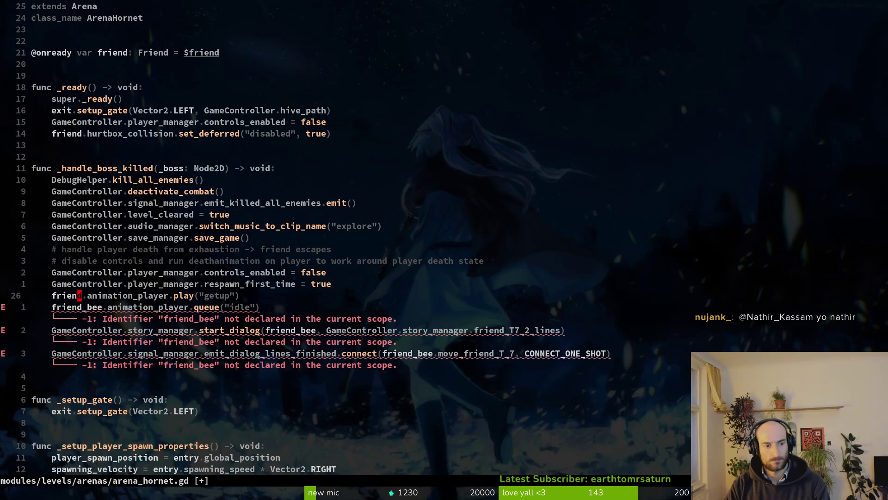
{"action": "key", "text": "Escape"}
{"action": "type", "text": "jb.:w"}
{"action": "key", "text": "Return"}
- Rename friend_bee to friend in the start_dialog and connect calls and save arena_hornet.gd
{"action": "key", "text": "j"}
{"action": "key", "text": "dollar"}
{"action": "key", "text": "b"}
{"action": "key", "text": "b"}
{"action": "key", "text": "b"}
{"action": "key", "text": "b"}
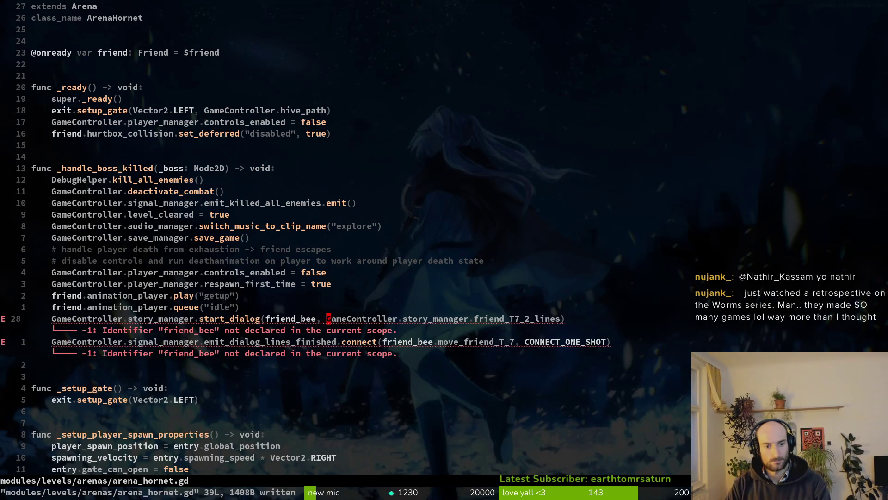
{"action": "type", "text": ".:w"}
{"action": "key", "text": "Return"}
{"action": "key", "text": "j"}
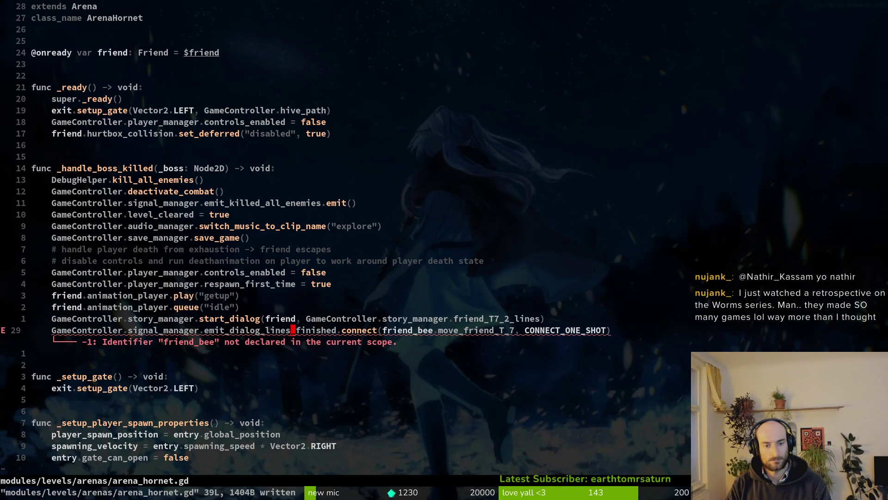
{"action": "key", "text": "f"}
{"action": "key", "text": "parenleft"}
{"action": "type", "text": "wcwp"}
{"action": "key", "text": "Escape"}
{"action": "type", "text": "cwfriend"}
{"action": "key", "text": "Escape"}
{"action": "type", "text": ":w"}
{"action": "key", "text": "Return"}
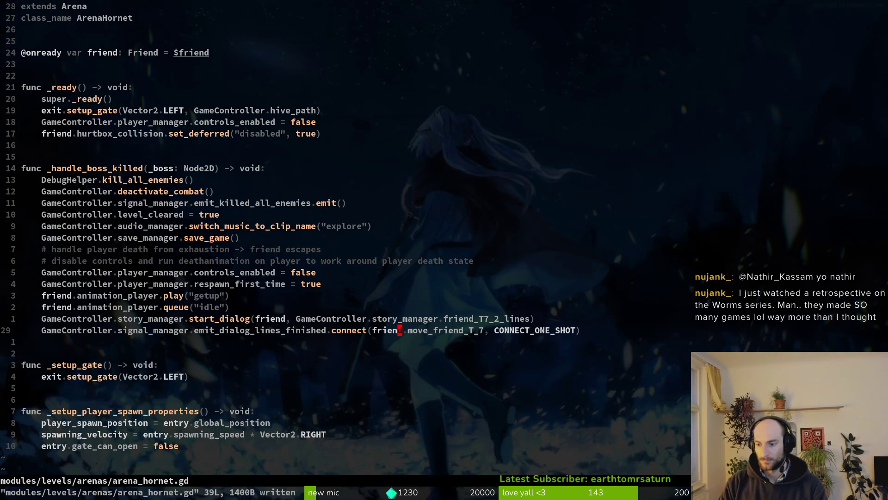
- Replace friend_T7_2_lines with friend_AHORNET_2_lines in the start_dialog call using completion
{"action": "key", "text": "k"}
{"action": "key", "text": "k"}
{"action": "key", "text": "k"}
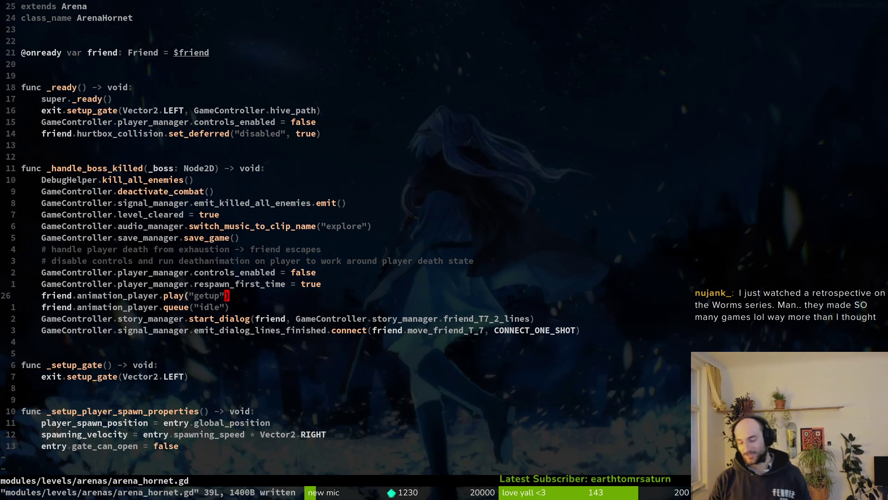
{"action": "key", "text": "j"}
{"action": "key", "text": "j"}
{"action": "key", "text": "f"}
{"action": "key", "text": "underscore"}
{"action": "key", "text": "k"}
{"action": "key", "text": "j"}
{"action": "key", "text": "j"}
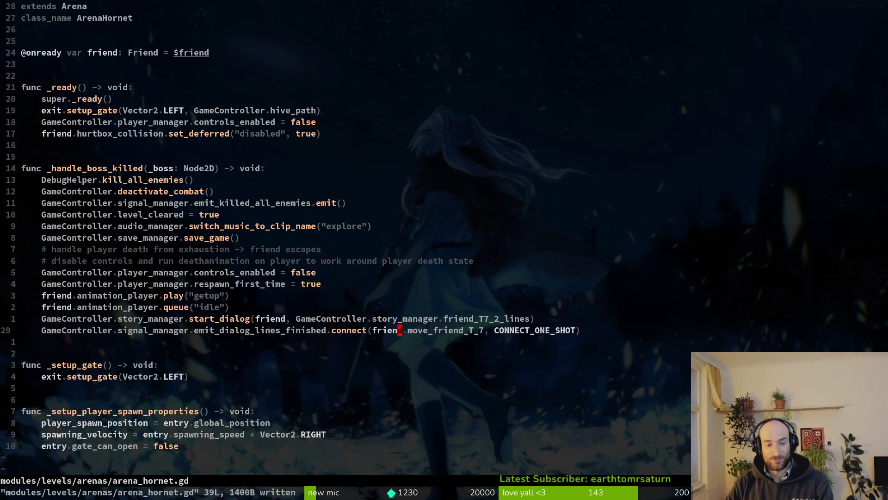
{"action": "key", "text": "k"}
{"action": "key", "text": "w"}
{"action": "type", "text": "wcwf"}
{"action": "key", "text": "BackSpace"}
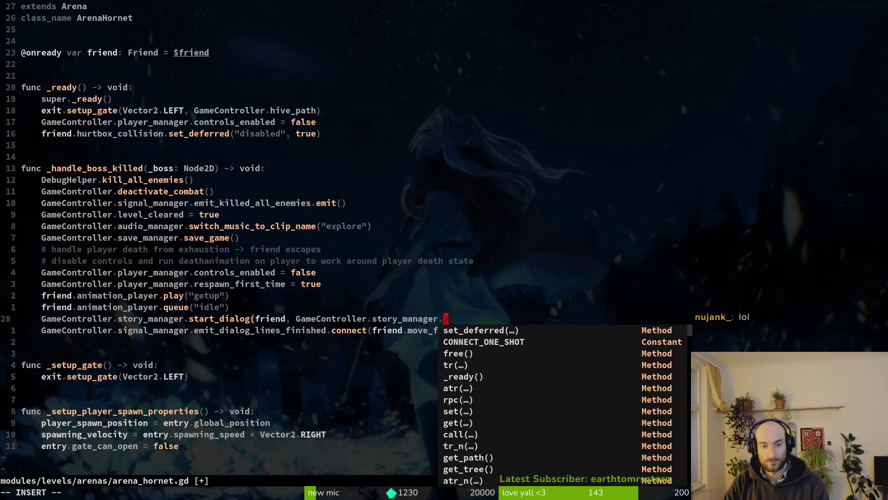
{"action": "type", "text": "frie"}
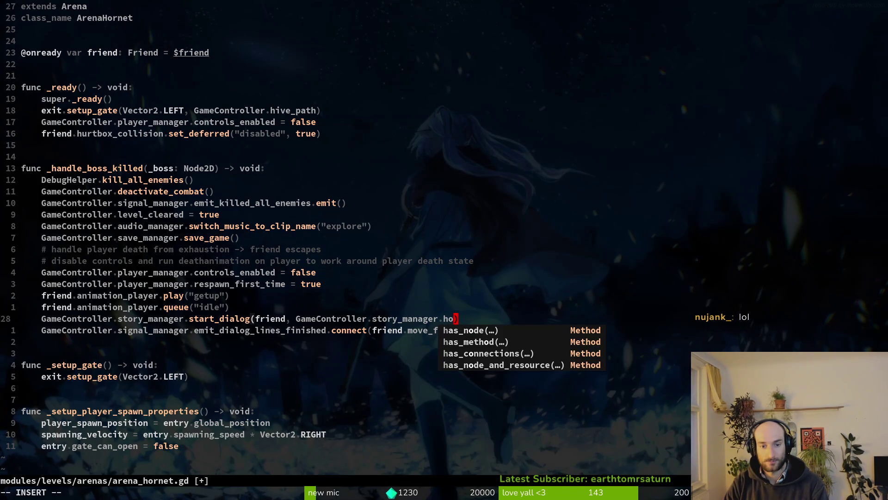
{"action": "key", "text": "Tab"}
{"action": "key", "text": "shift+Tab"}
{"action": "key", "text": "shift+Tab"}
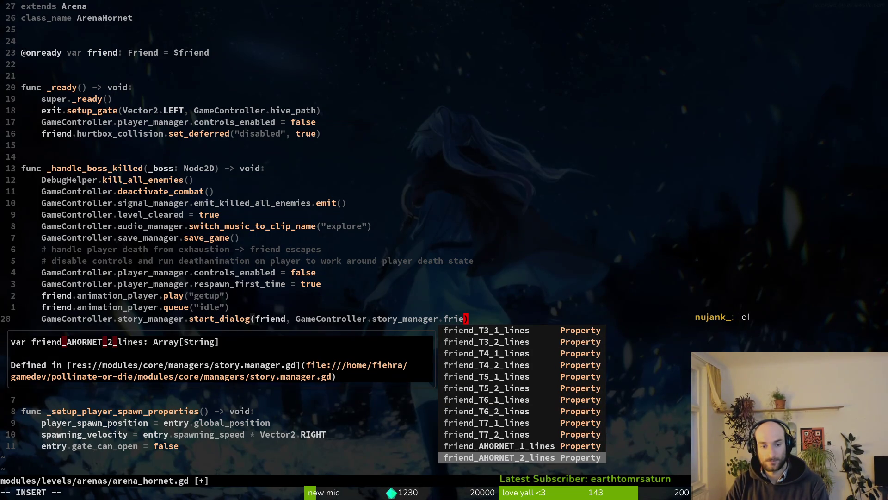
{"action": "key", "text": "Return"}
{"action": "key", "text": "Escape"}
{"action": "key", "text": "space"}
- Open story.manager.gd through the file finder with the query 'story'
{"action": "key", "text": "f"}
{"action": "key", "text": "f"}
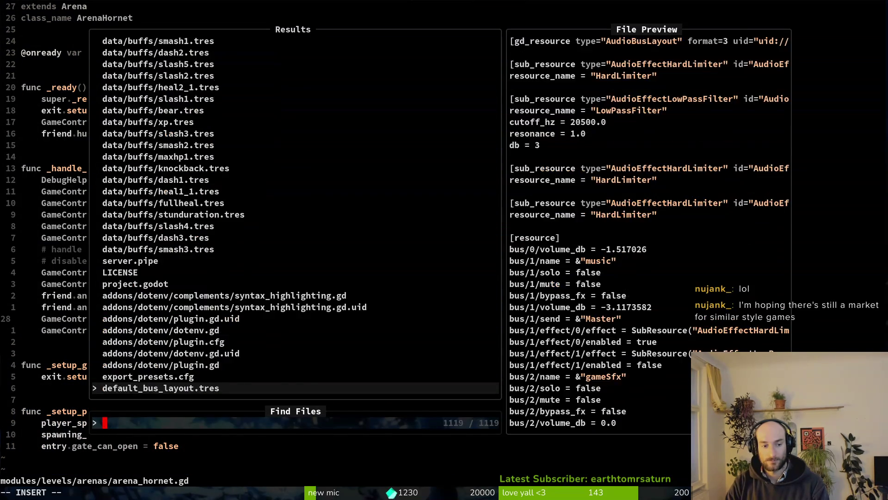
{"action": "type", "text": "story"}
{"action": "key", "text": "Return"}
- Copy the friend_AHORNET_2_lines array block and paste a duplicate directly beneath it
{"action": "key", "text": "ctrl+d"}
{"action": "key", "text": "ctrl+d"}
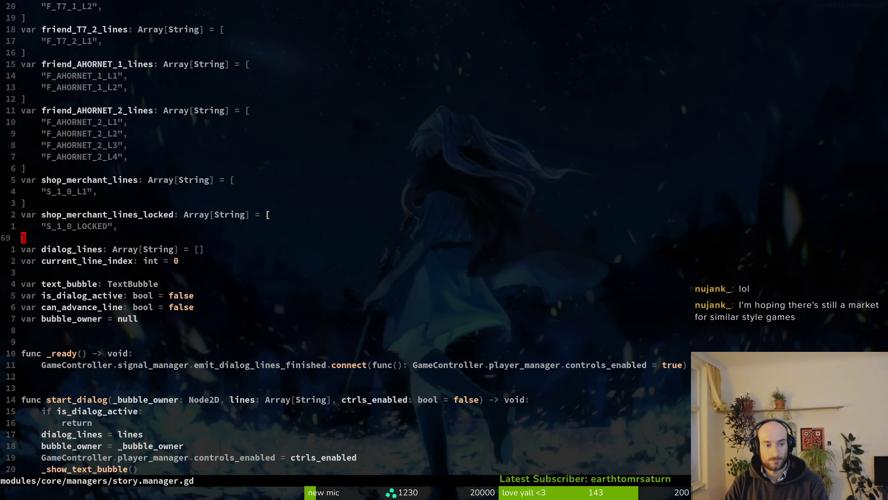
{"action": "key", "text": "k"}
{"action": "key", "text": "k"}
{"action": "key", "text": "k"}
{"action": "key", "text": "k"}
{"action": "key", "text": "k"}
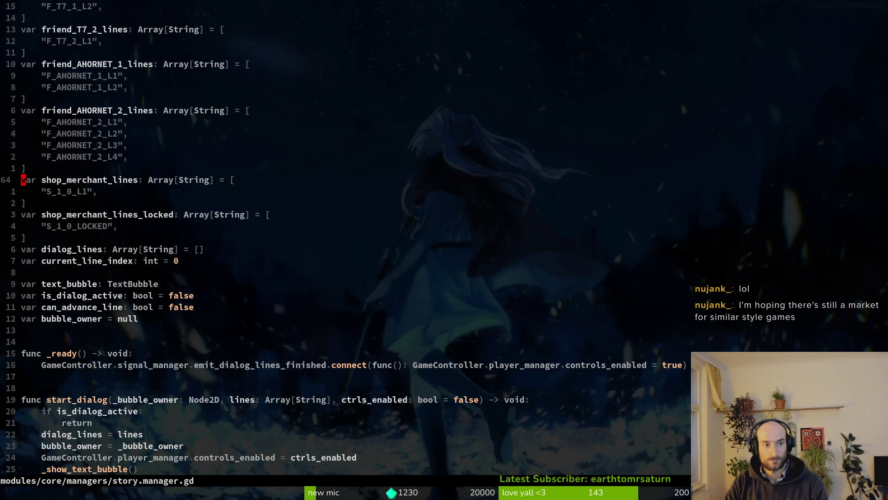
{"action": "key", "text": "k"}
{"action": "key", "text": "V"}
{"action": "key", "text": "k"}
{"action": "key", "text": "k"}
{"action": "key", "text": "k"}
{"action": "key", "text": "k"}
{"action": "key", "text": "y"}
{"action": "key", "text": "j"}
{"action": "key", "text": "j"}
{"action": "key", "text": "j"}
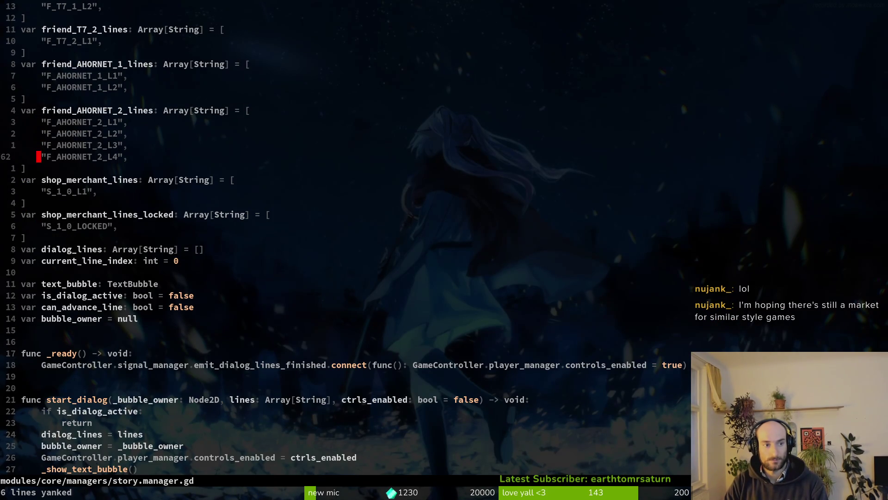
{"action": "key", "text": "p"}
{"action": "key", "text": "alt+Tab"}
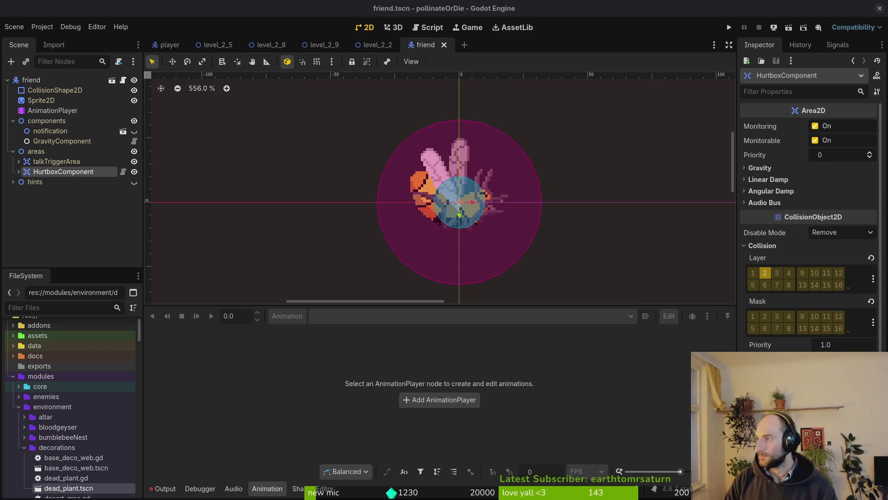
- Copy the F_AHORNET_3_L1 key text from cell A299 of the gameLocale sheet
{"action": "key", "text": "alt+Tab"}
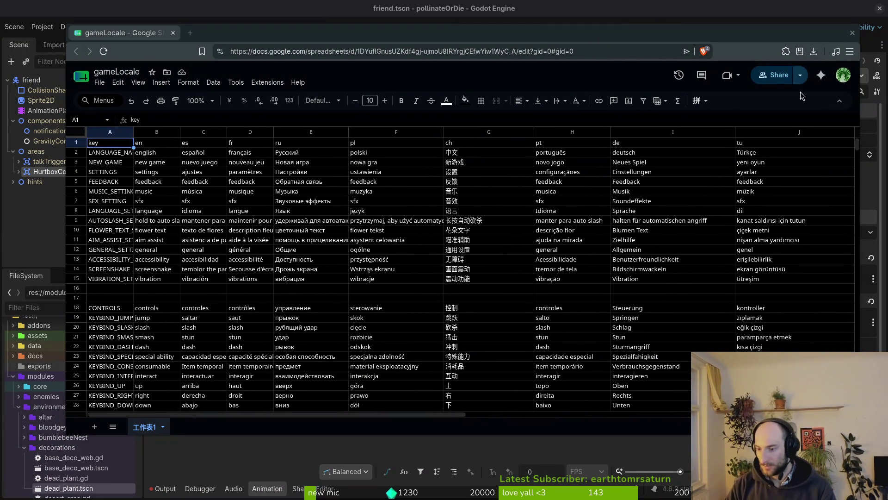
{"action": "scroll", "coordinate": [234, 308], "scroll_direction": "down", "scroll_amount": 20}
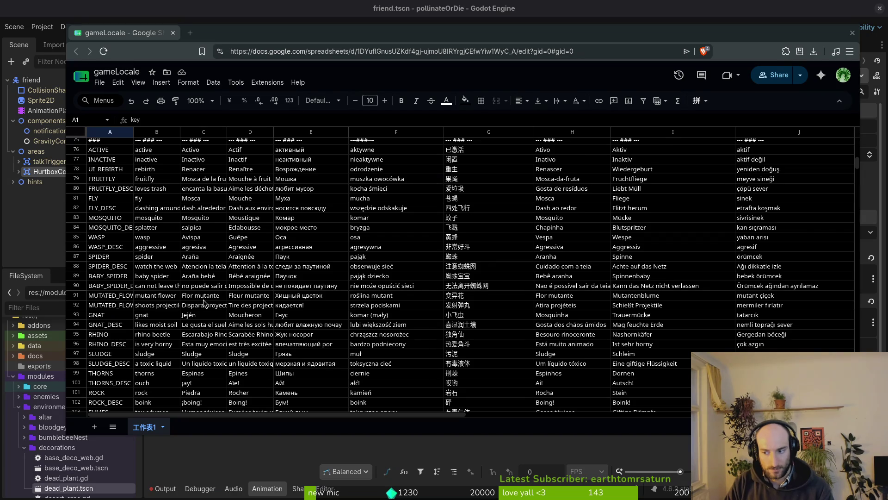
{"action": "scroll", "coordinate": [194, 300], "scroll_direction": "down", "scroll_amount": 10}
{"action": "scroll", "coordinate": [194, 300], "scroll_direction": "down", "scroll_amount": 20}
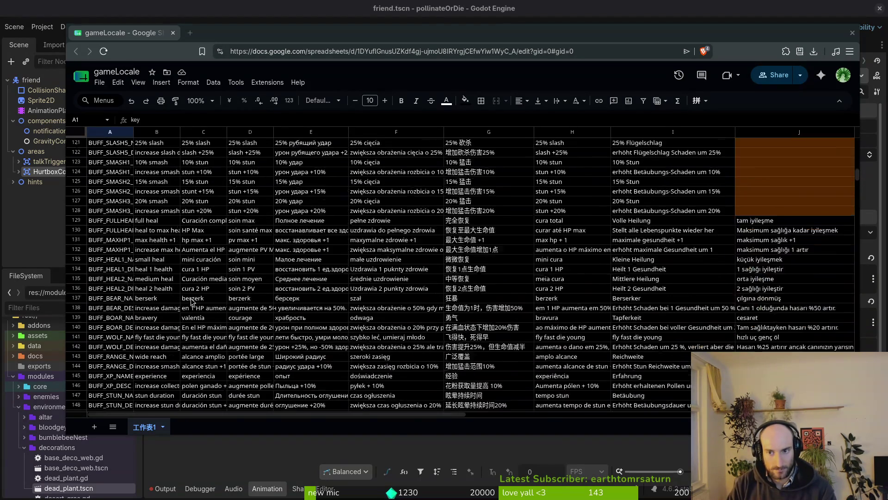
{"action": "scroll", "coordinate": [106, 331], "scroll_direction": "down", "scroll_amount": 7}
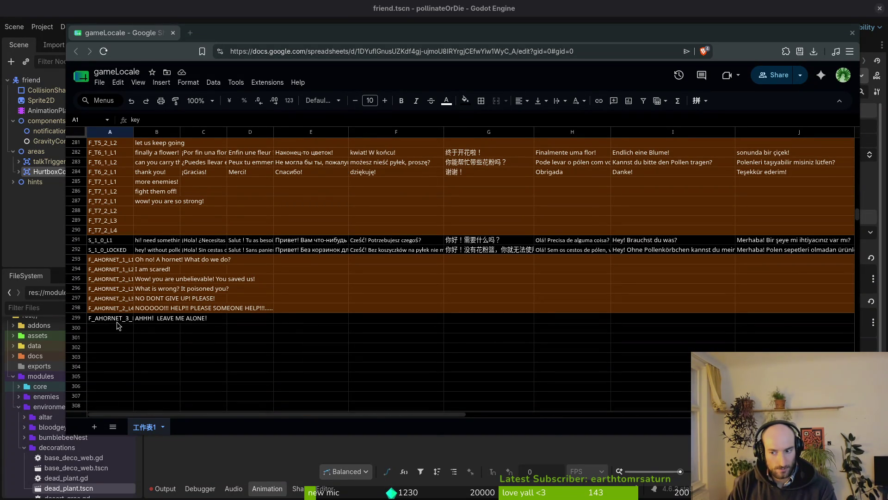
{"action": "left_click", "coordinate": [107, 323]}
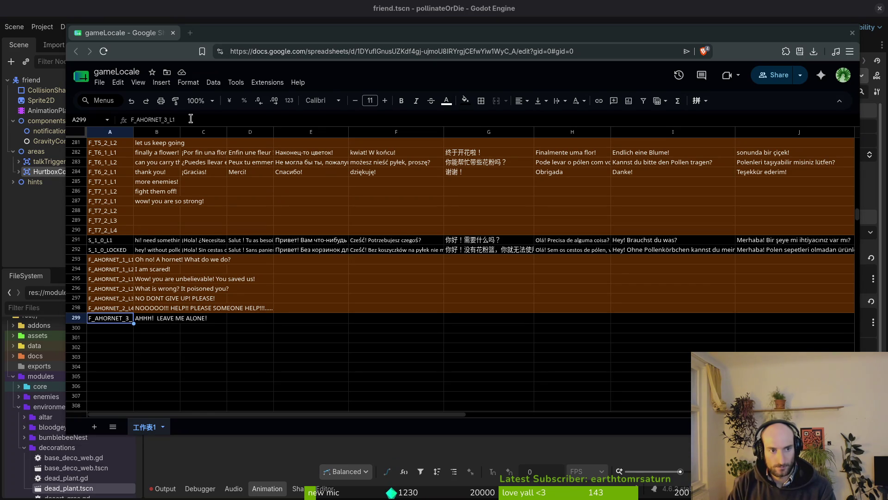
{"action": "left_click_drag", "start_coordinate": [190, 120], "coordinate": [79, 120]}
{"action": "key", "text": "Escape"}
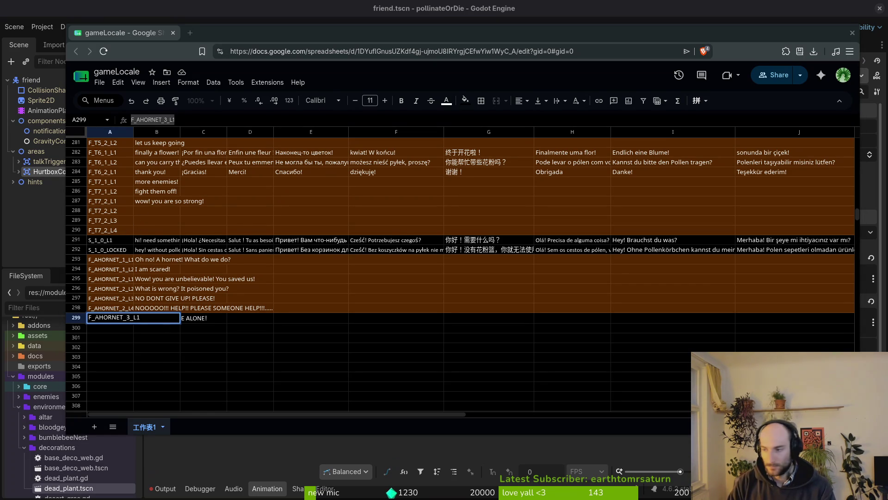
{"action": "key", "text": "alt+Tab"}
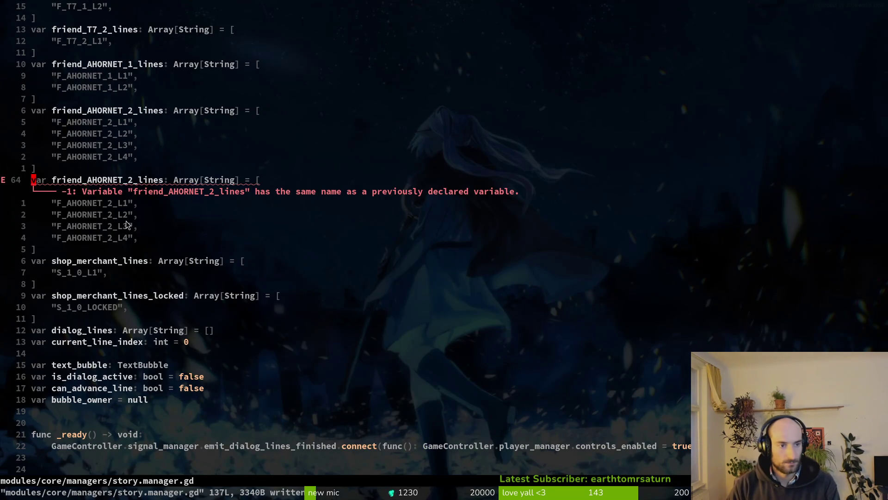
- Replace the duplicate's first string with F_AHORNET_3_L1, delete the three leftover F_AHORNET_2 lines, and save
{"action": "left_click", "coordinate": [86, 203]}
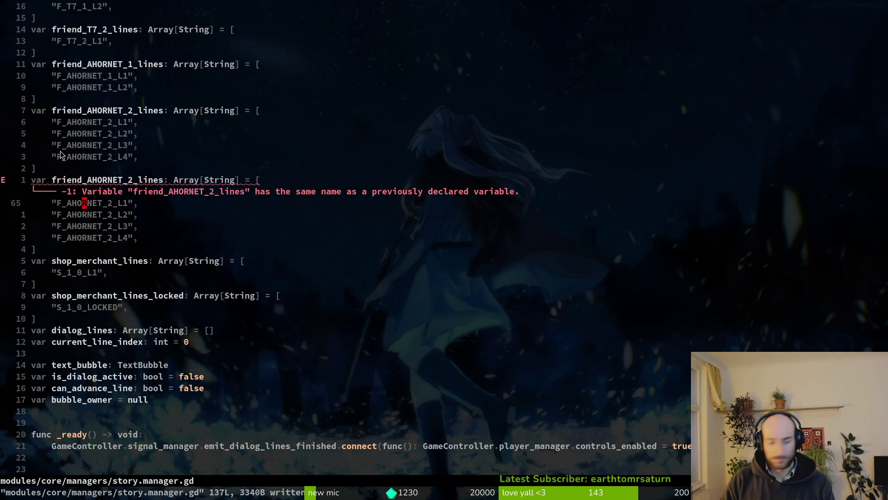
{"action": "key", "text": "v"}
{"action": "key", "text": "i"}
{"action": "key", "text": "quotedbl"}
{"action": "key", "text": "p"}
{"action": "key", "text": "j"}
{"action": "key", "text": "shift+v"}
{"action": "key", "text": "j"}
{"action": "key", "text": "j"}
{"action": "type", "text": "d"}
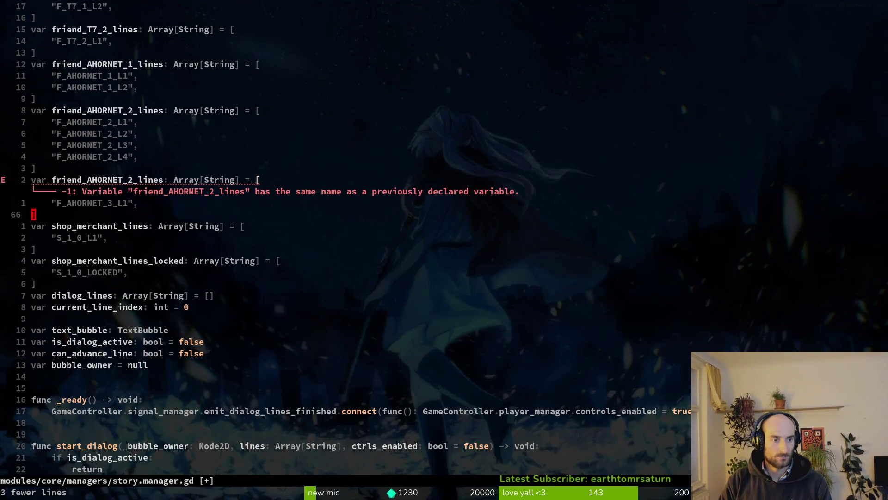
{"action": "type", "text": ":w"}
{"action": "key", "text": "Return"}
- Rename the duplicated array to friend_AHORNET_3_lines and save story.manager.gd
{"action": "key", "text": "k"}
{"action": "key", "text": "k"}
{"action": "type", "text": "jwciw"}
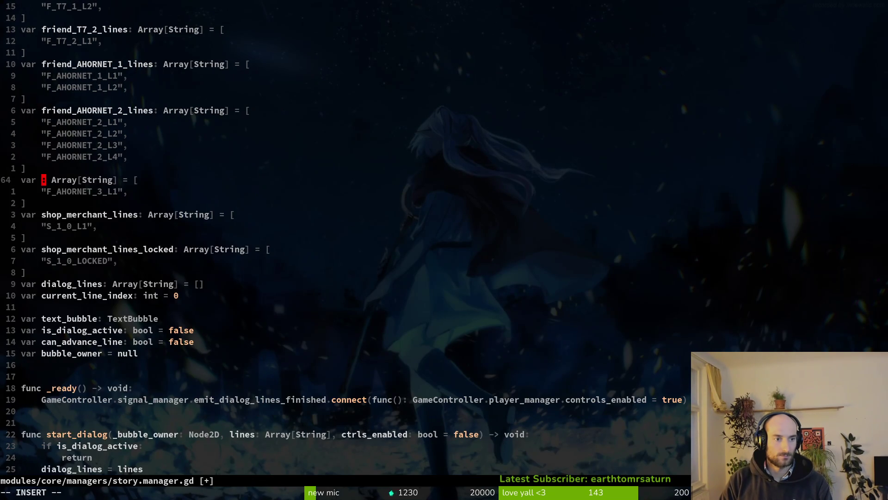
{"action": "type", "text": "friend_"}
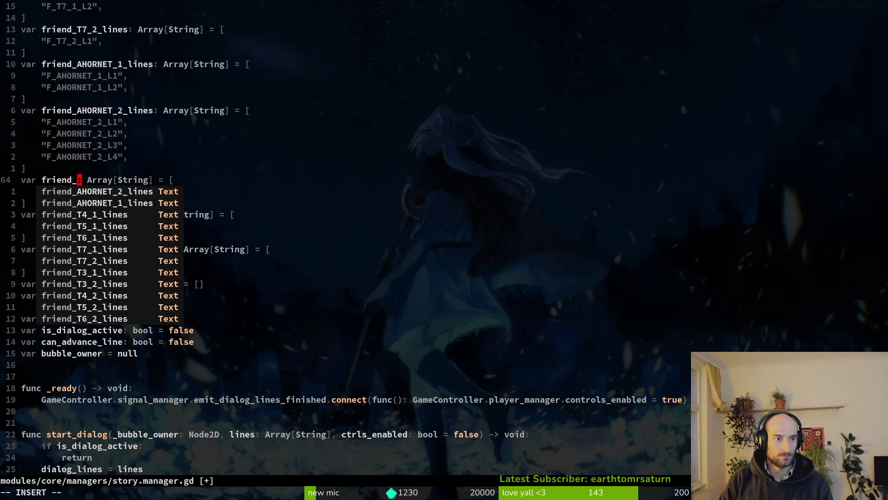
{"action": "type", "text": "AHORNET"}
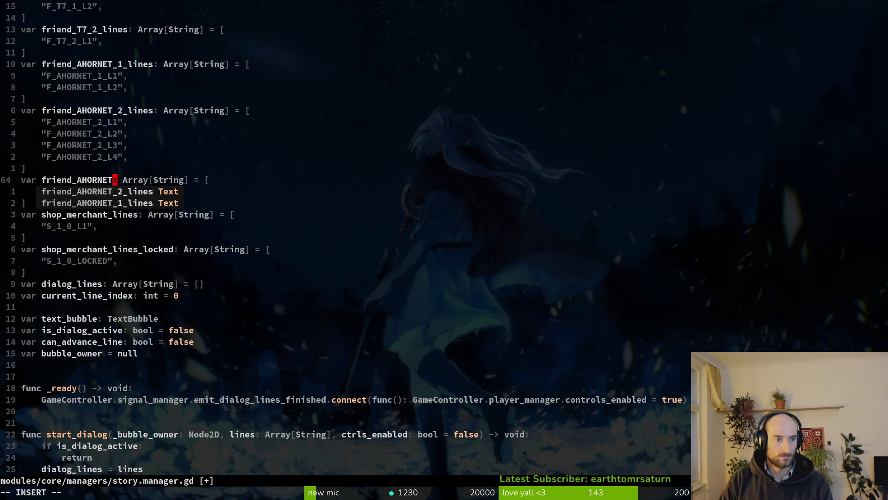
{"action": "type", "text": "_"}
{"action": "type", "text": "3_lin"}
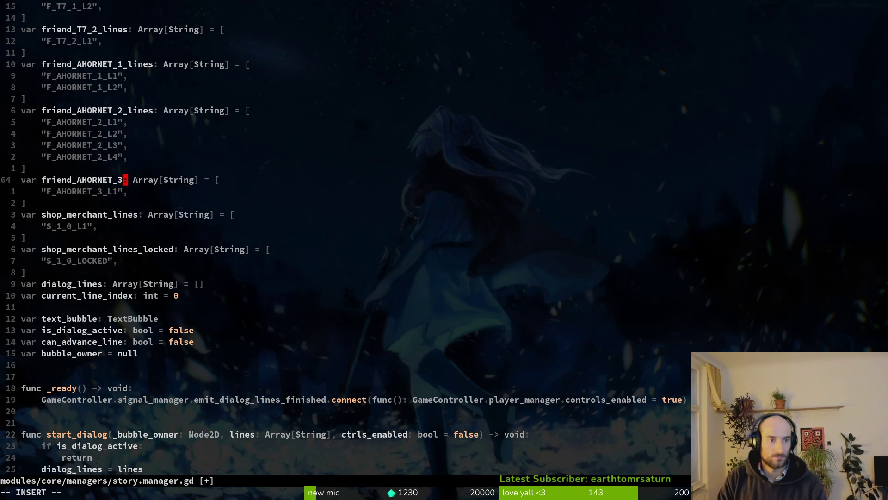
{"action": "type", "text": "es"}
{"action": "key", "text": "Escape"}
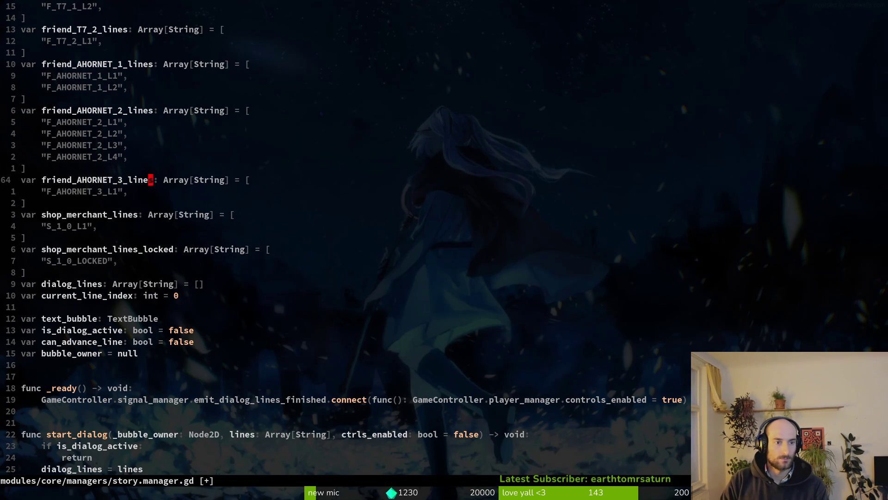
{"action": "type", "text": ":w"}
{"action": "key", "text": "Return"}
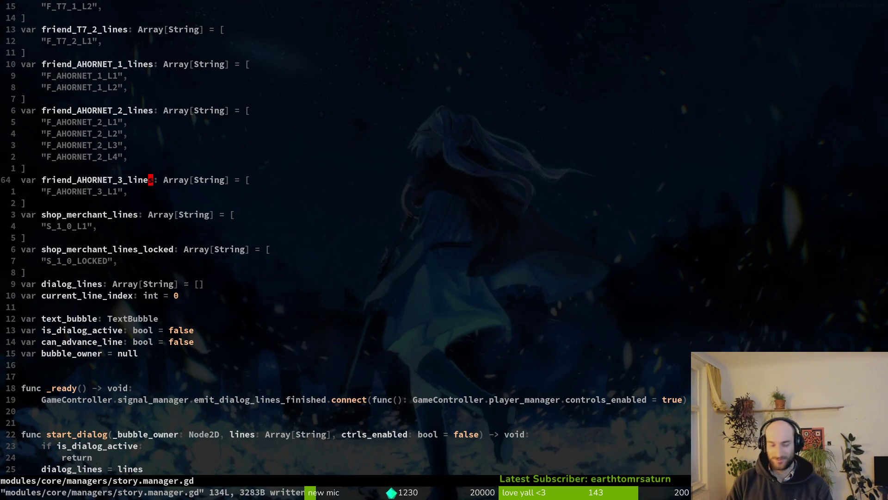
{"action": "key", "text": "k"}
{"action": "key", "text": "k"}
{"action": "key", "text": "k"}
{"action": "key", "text": "j"}
{"action": "key", "text": "j"}
{"action": "key", "text": "j"}
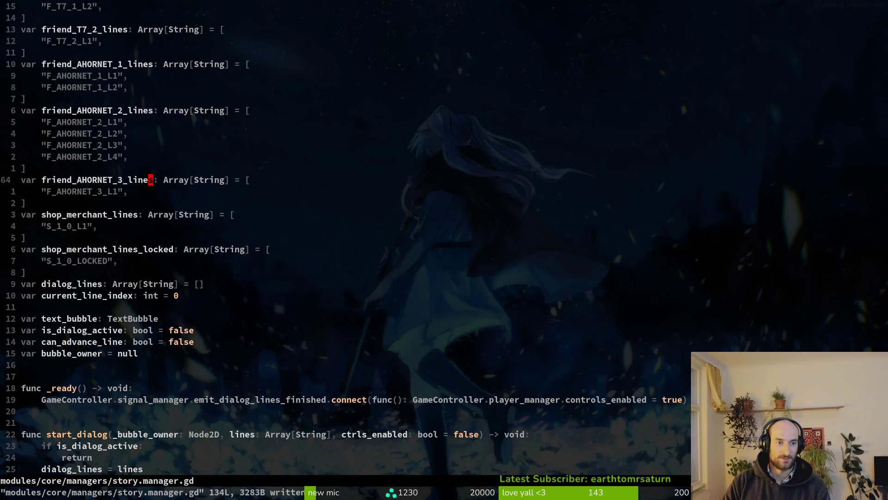
{"action": "key", "text": "k"}
{"action": "key", "text": "alt+Tab"}
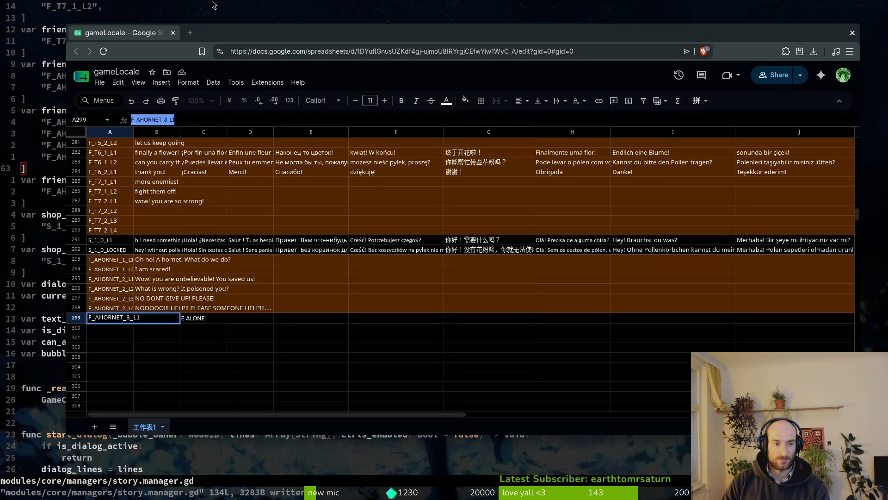
{"action": "left_click", "coordinate": [117, 296]}
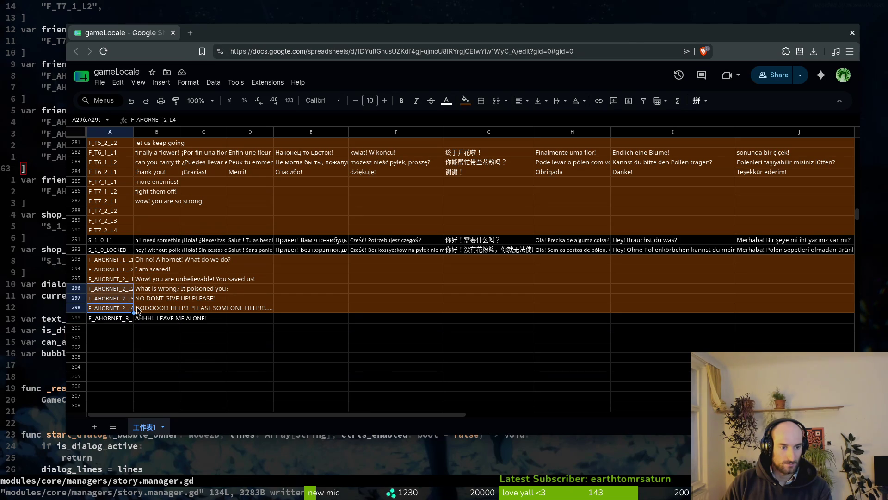
{"action": "left_click", "coordinate": [178, 302]}
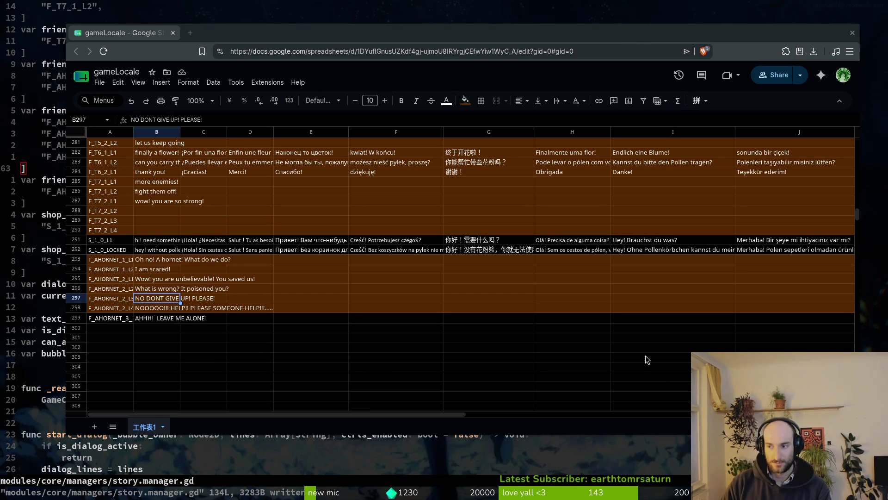